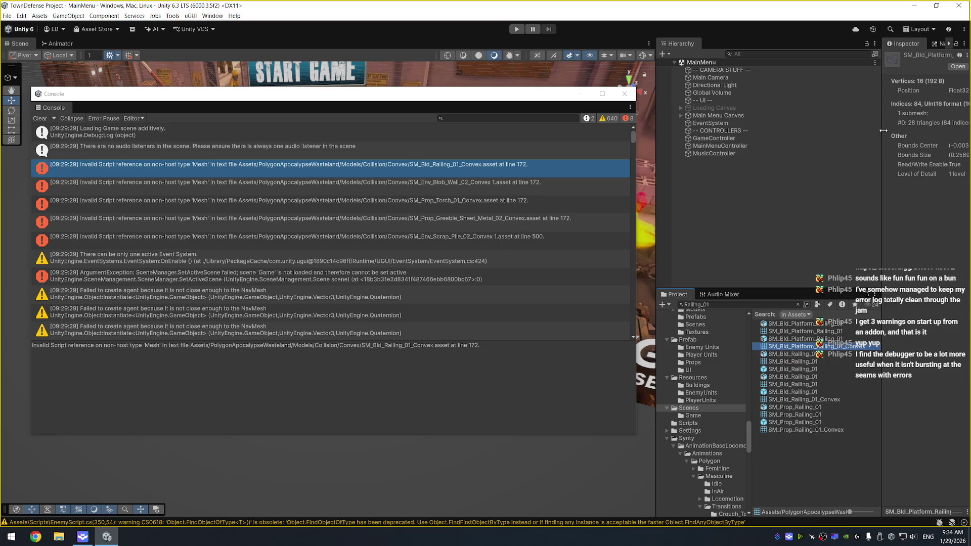
Assign EventSystem to the MainMenuController's Main Menu Event field
{"action": "left_click_drag", "start_coordinate": [882, 131], "coordinate": [832, 131]}
{"action": "left_click", "coordinate": [720, 146]}
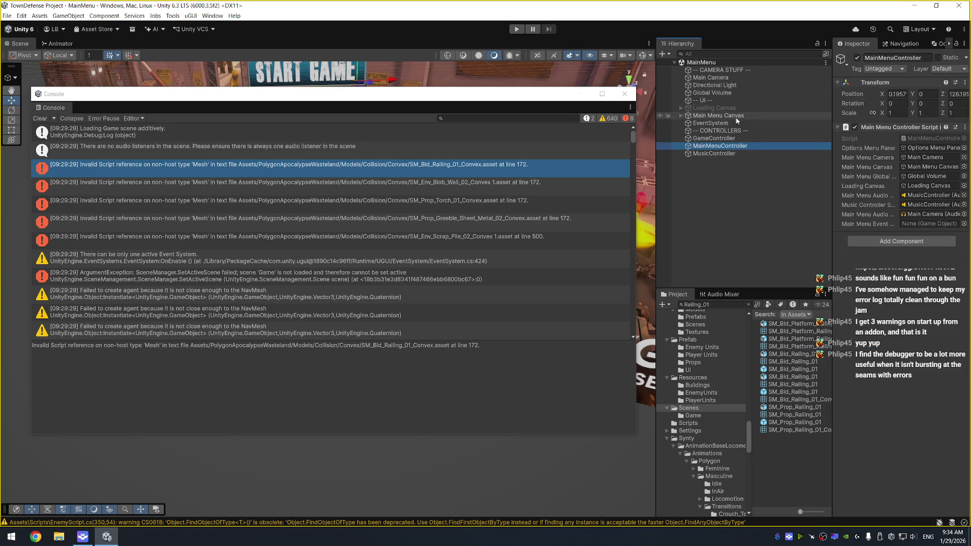
{"action": "mouse_move", "coordinate": [710, 123]}
{"action": "left_mouse_down"}
{"action": "mouse_move", "coordinate": [839, 197]}
{"action": "mouse_move", "coordinate": [924, 226]}
{"action": "left_mouse_up"}
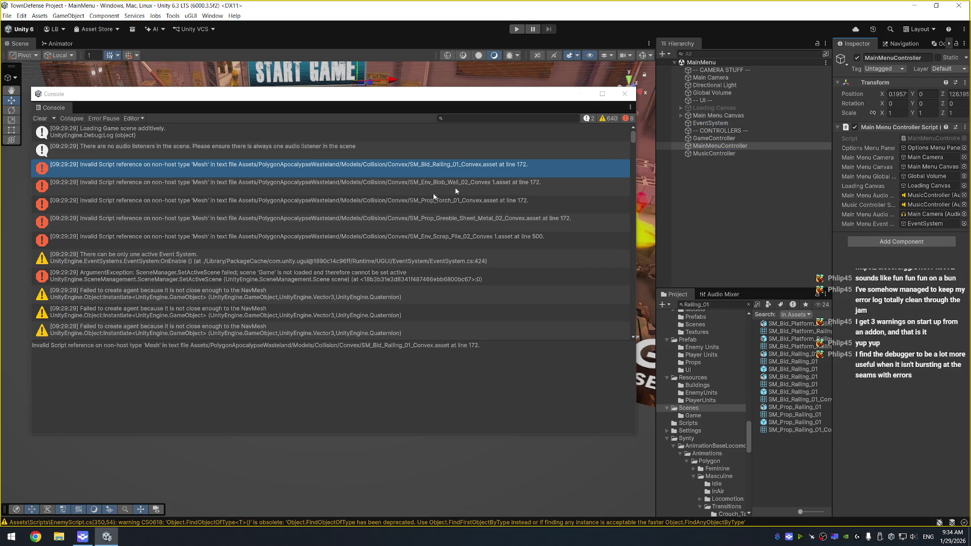
Open the first 'Failed to create agent' warning's source line in code, then return to Unity
{"action": "left_click", "coordinate": [202, 295]}
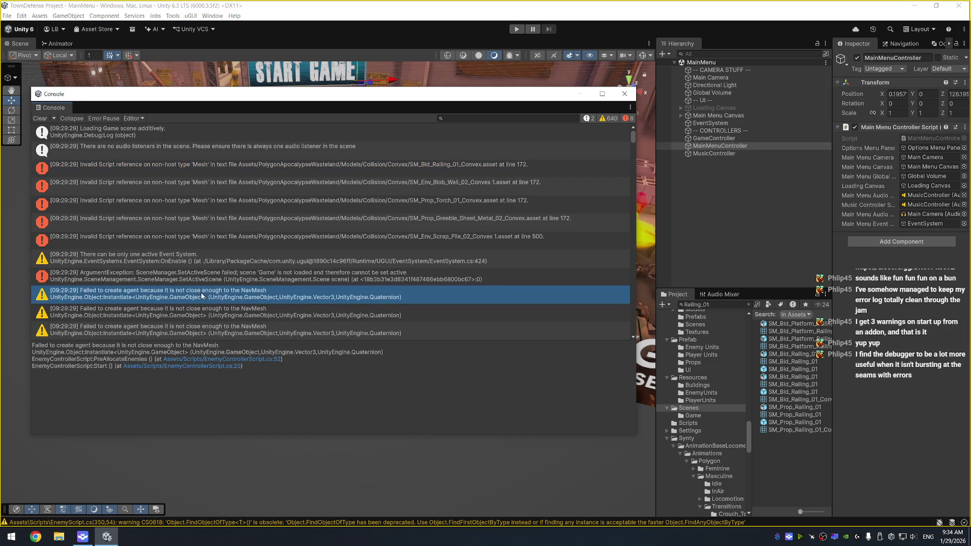
{"action": "double_click", "coordinate": [202, 296]}
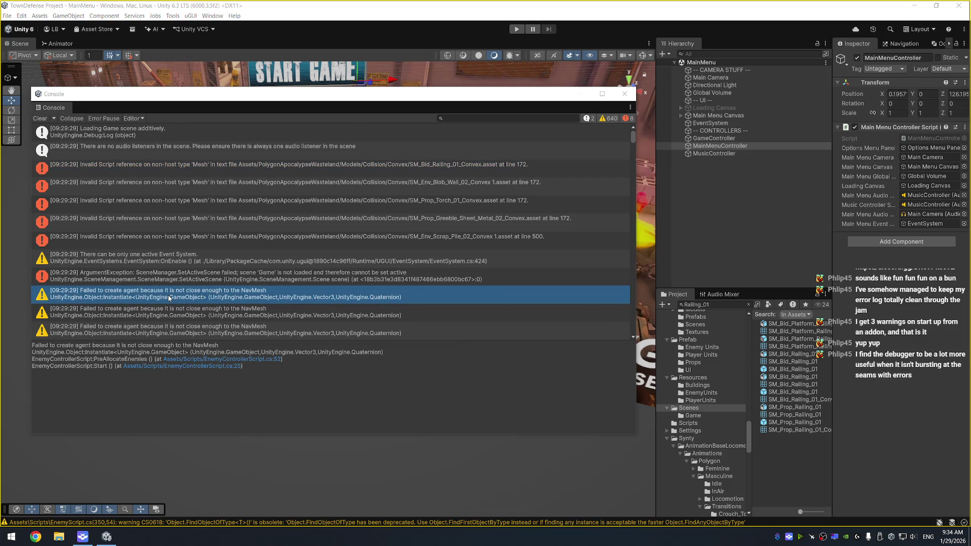
{"action": "key", "text": "alt+Tab"}
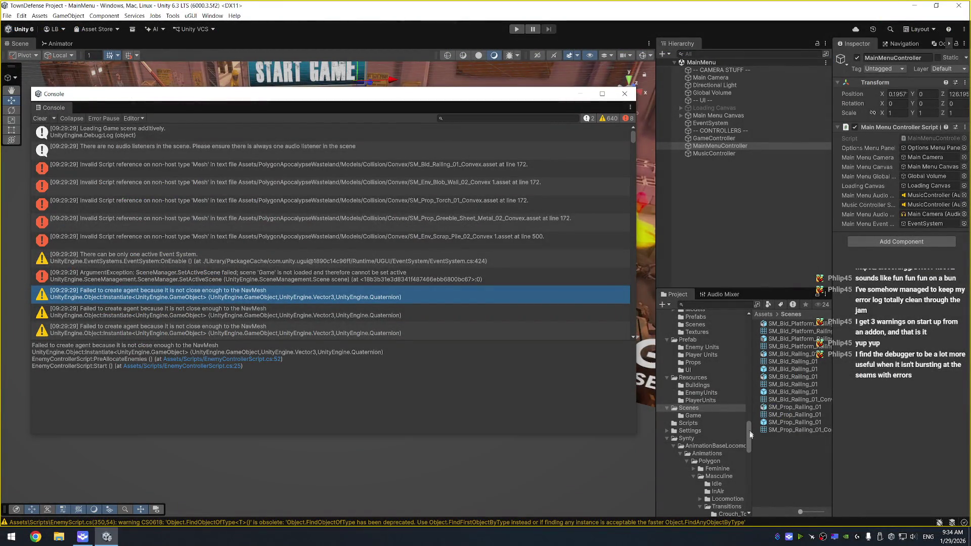
Collapse and disable the Nav Mesh Agent component on the Enemy Units > Enemy Unit prefab
{"action": "left_click_drag", "start_coordinate": [750, 432], "coordinate": [747, 466]}
{"action": "scroll", "coordinate": [732, 489], "scroll_direction": "down", "scroll_amount": 10}
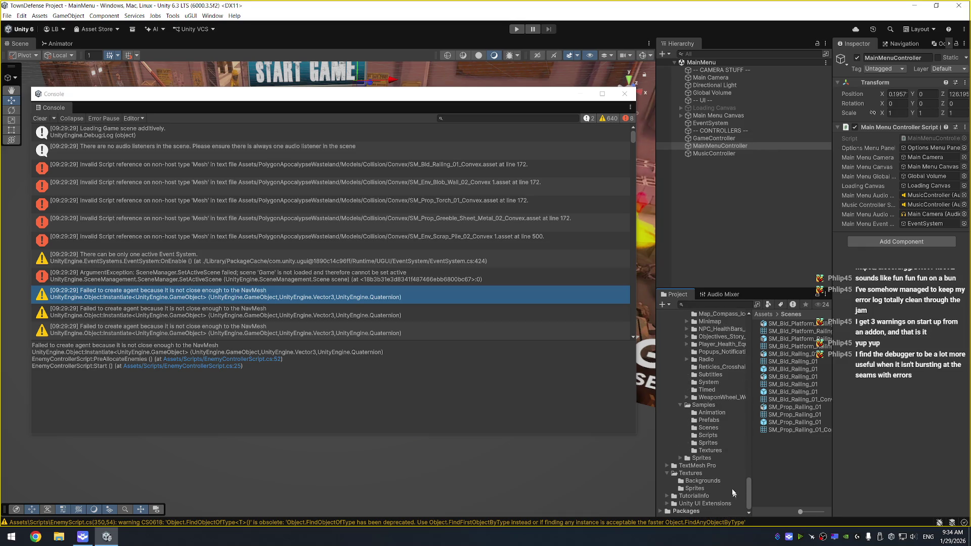
{"action": "scroll", "coordinate": [703, 430], "scroll_direction": "up", "scroll_amount": 3}
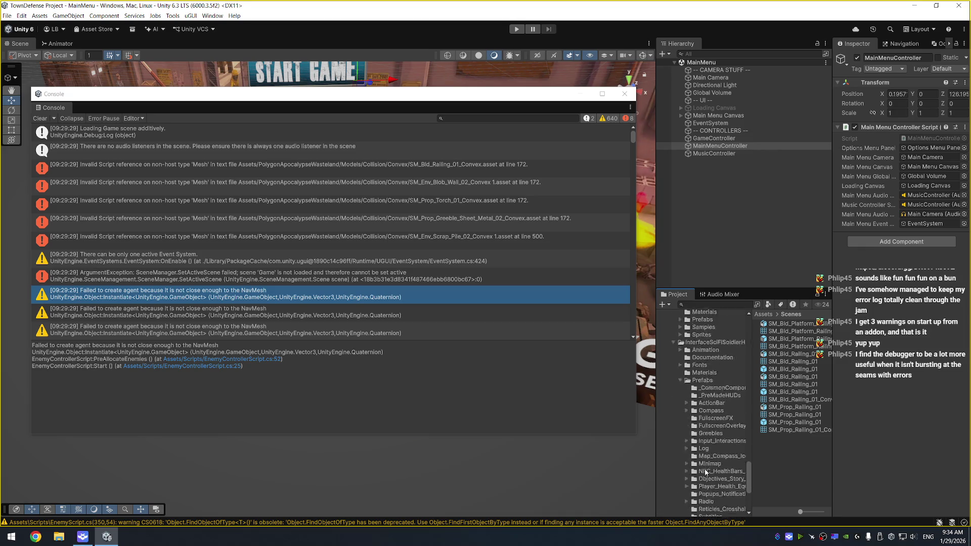
{"action": "scroll", "coordinate": [704, 467], "scroll_direction": "up", "scroll_amount": 5}
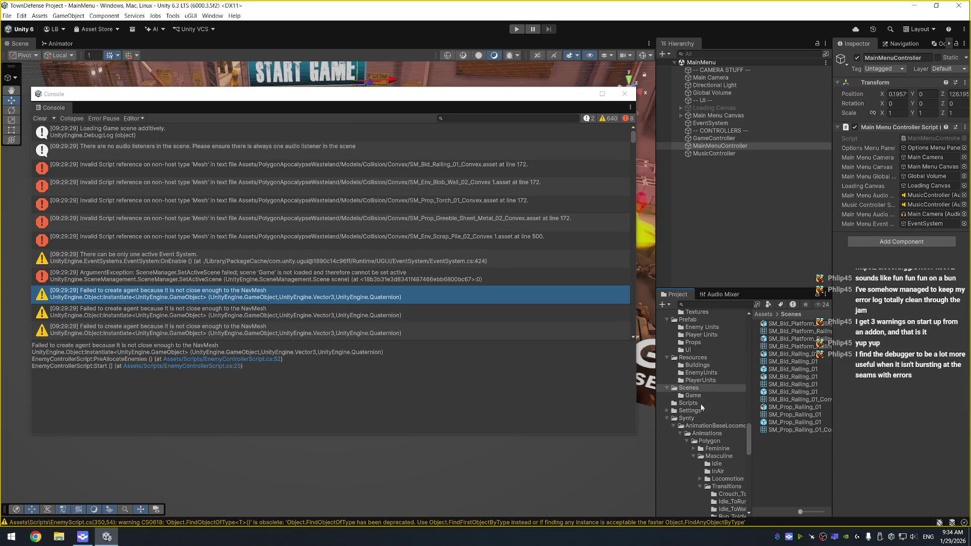
{"action": "scroll", "coordinate": [701, 407], "scroll_direction": "up", "scroll_amount": 3}
{"action": "left_click", "coordinate": [700, 383]}
{"action": "left_click", "coordinate": [783, 323]}
{"action": "scroll", "coordinate": [894, 373], "scroll_direction": "down", "scroll_amount": 10}
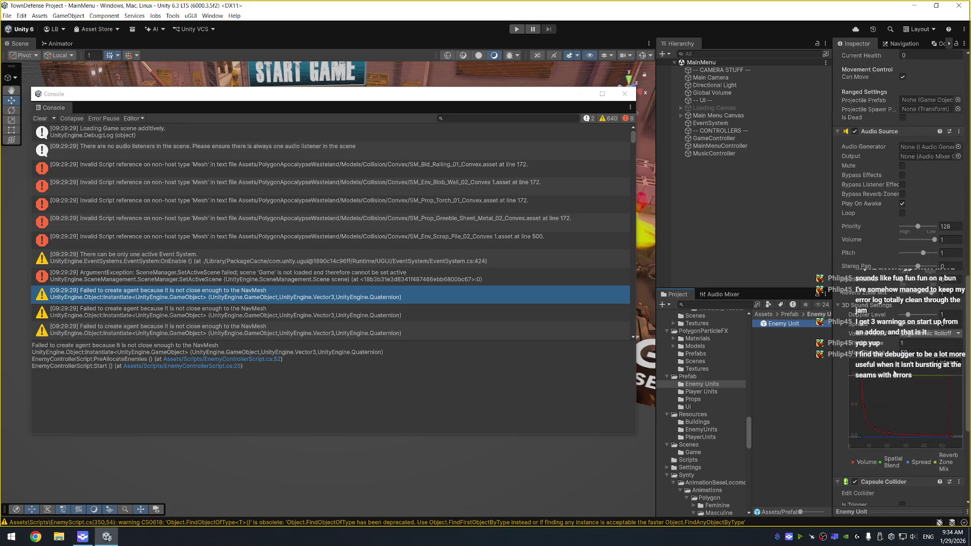
{"action": "scroll", "coordinate": [893, 373], "scroll_direction": "up", "scroll_amount": 10}
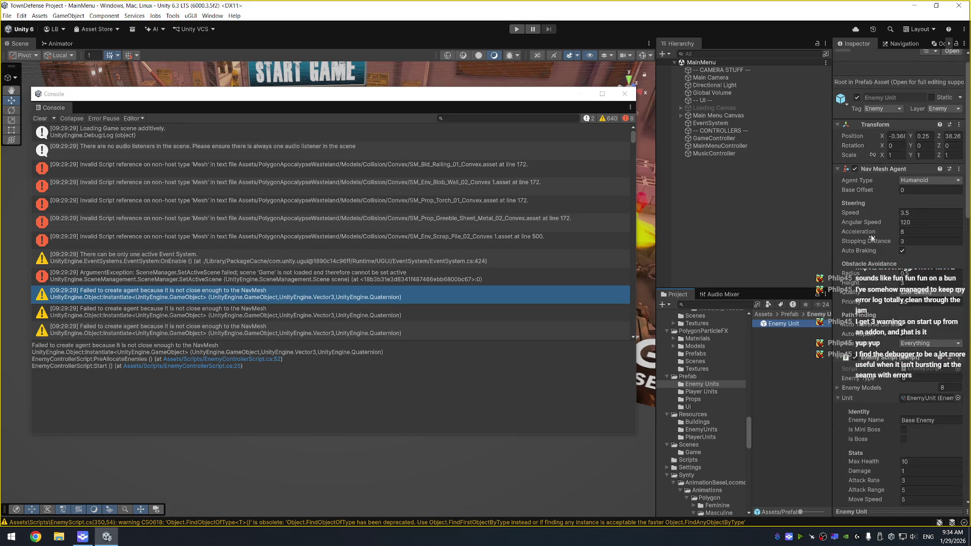
{"action": "left_click", "coordinate": [857, 169]}
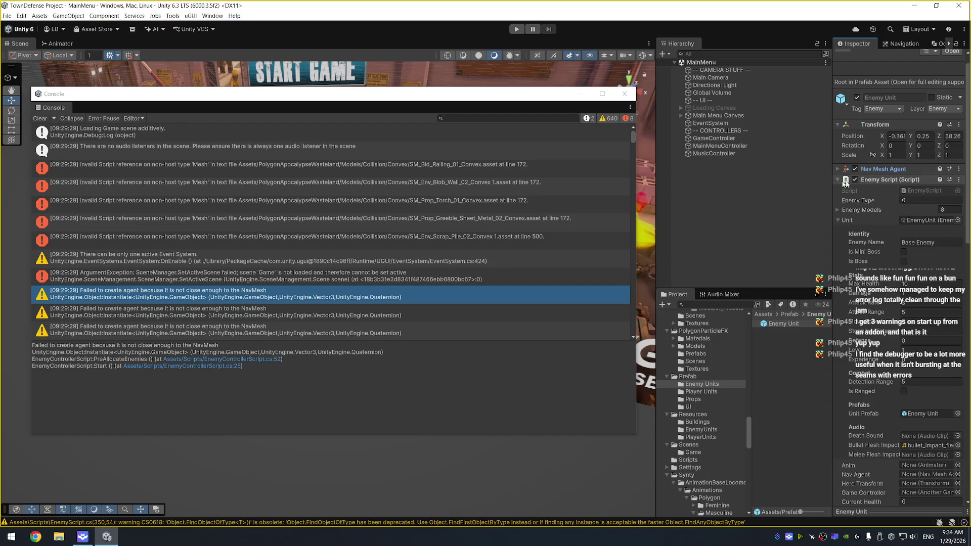
{"action": "left_click", "coordinate": [854, 169]}
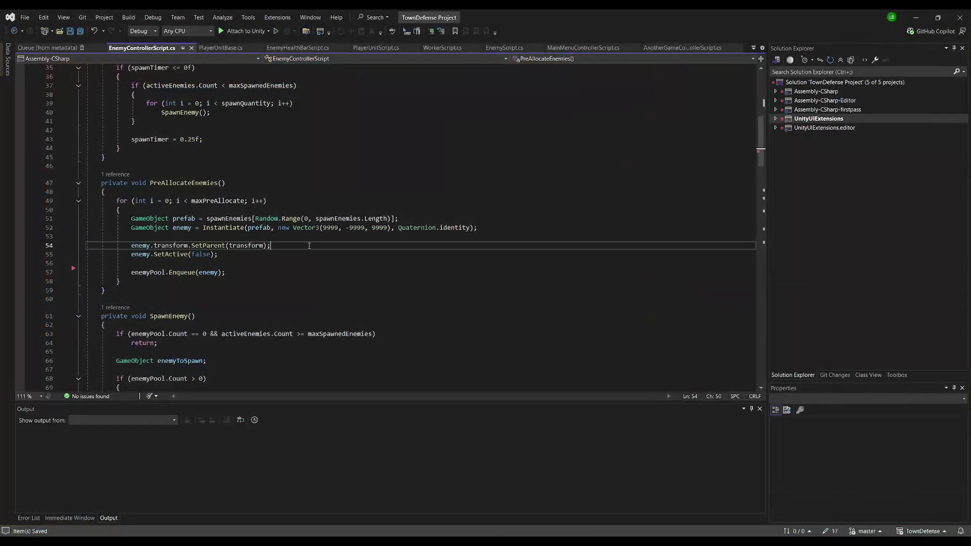
Jump from the InitializeEnemy call on line 93 to its definition in EnemyScript.cs, then back to Unity
{"action": "key", "text": "Up"}
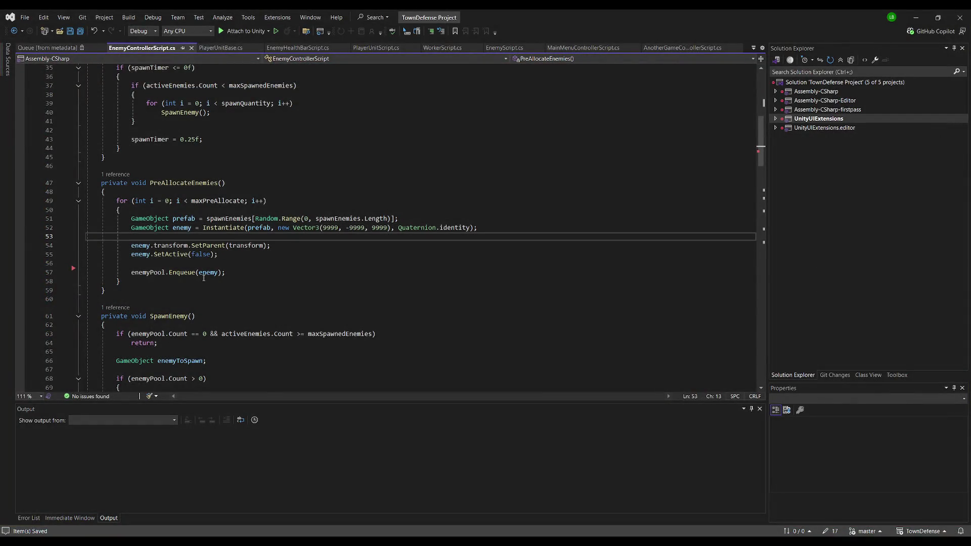
{"action": "scroll", "coordinate": [263, 251], "scroll_direction": "down", "scroll_amount": 5}
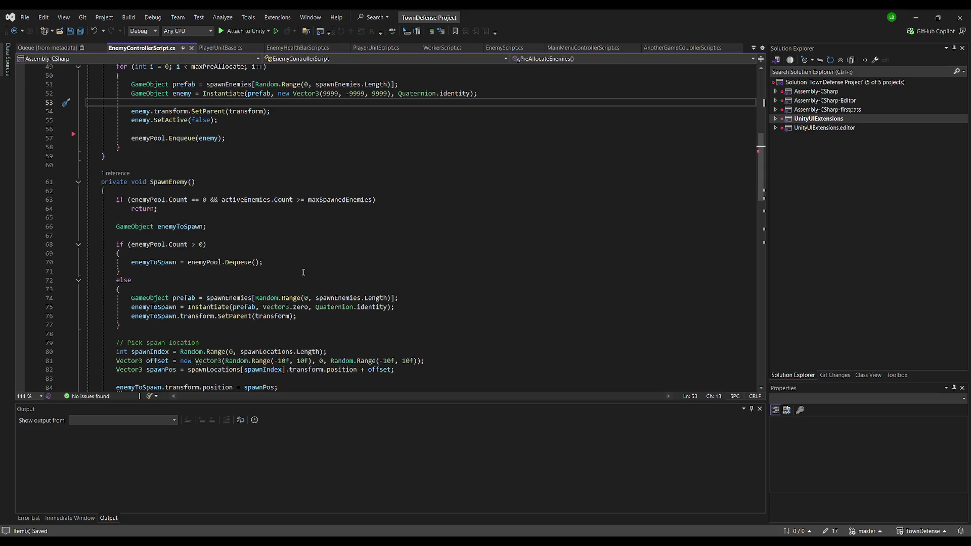
{"action": "scroll", "coordinate": [304, 272], "scroll_direction": "down", "scroll_amount": 5}
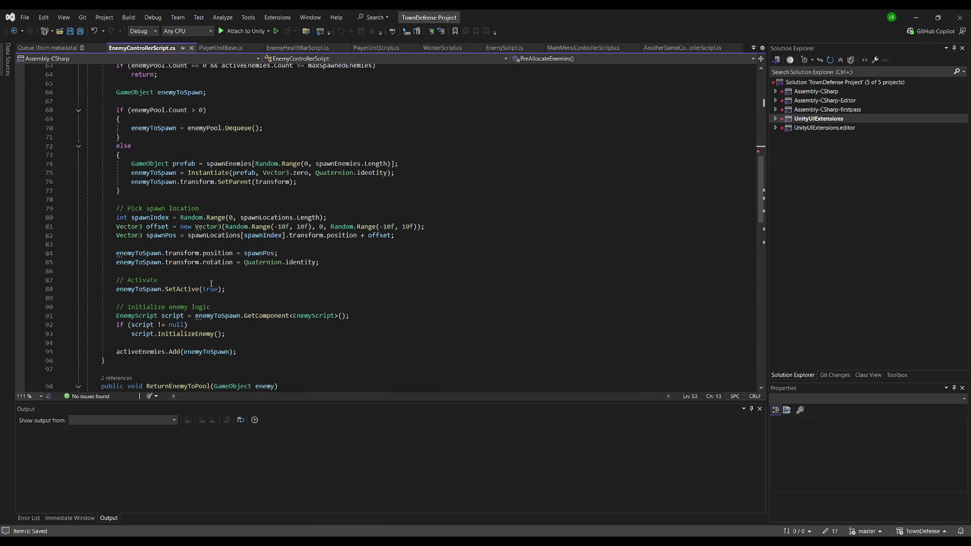
{"action": "left_click", "coordinate": [169, 334]}
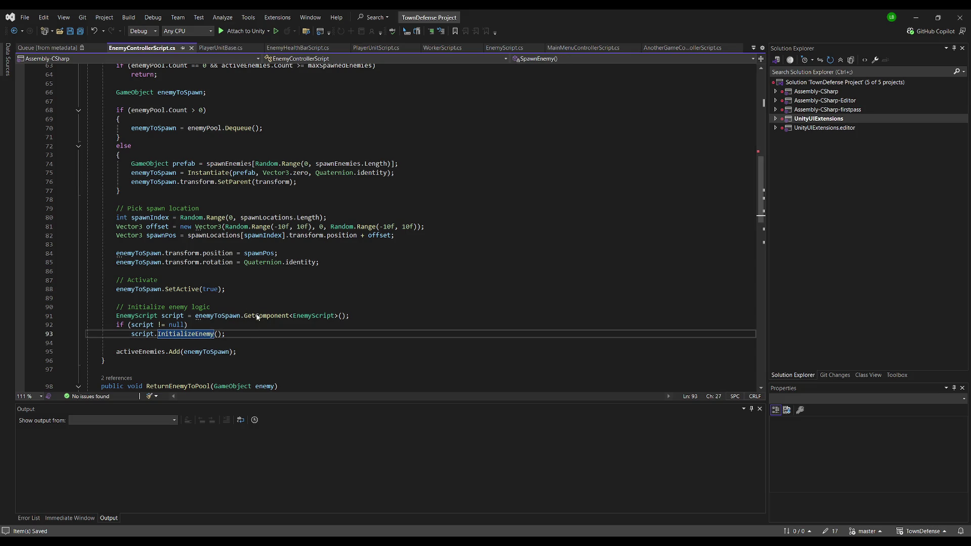
{"action": "key", "text": "F12"}
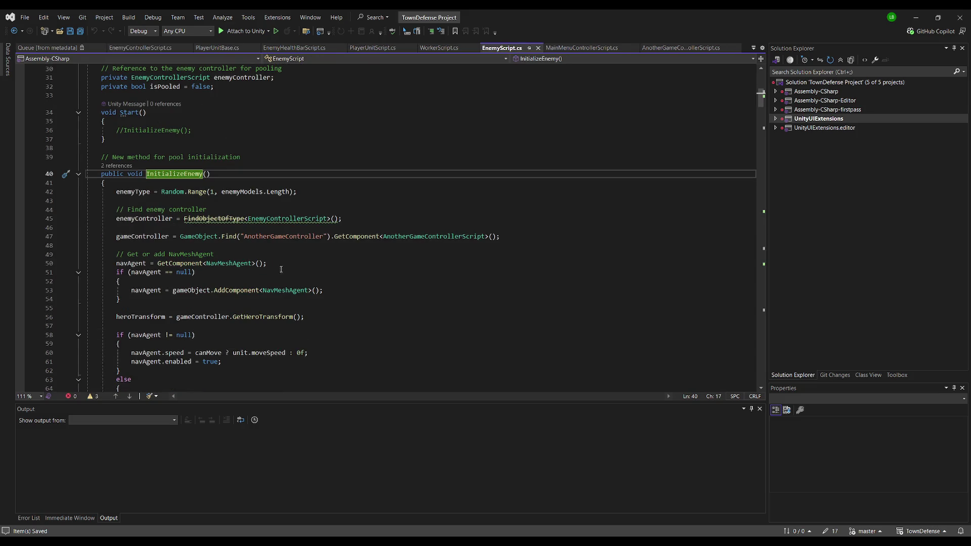
{"action": "scroll", "coordinate": [331, 288], "scroll_direction": "down", "scroll_amount": 1}
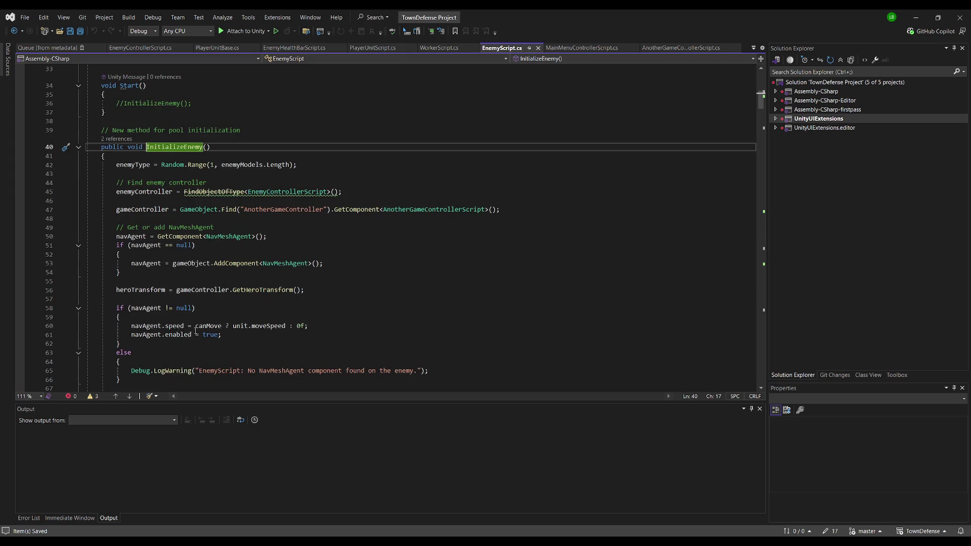
{"action": "scroll", "coordinate": [226, 253], "scroll_direction": "down", "scroll_amount": 2}
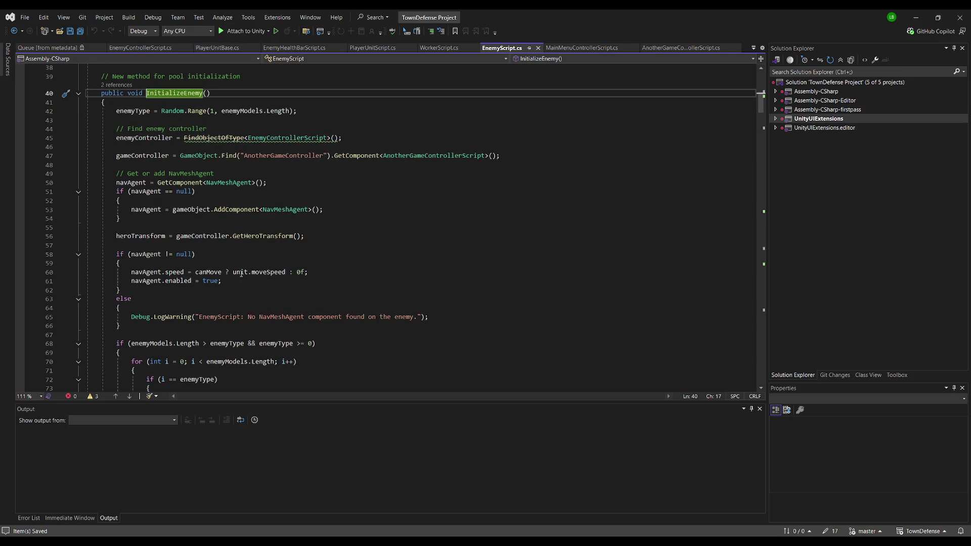
{"action": "left_click", "coordinate": [372, 243]}
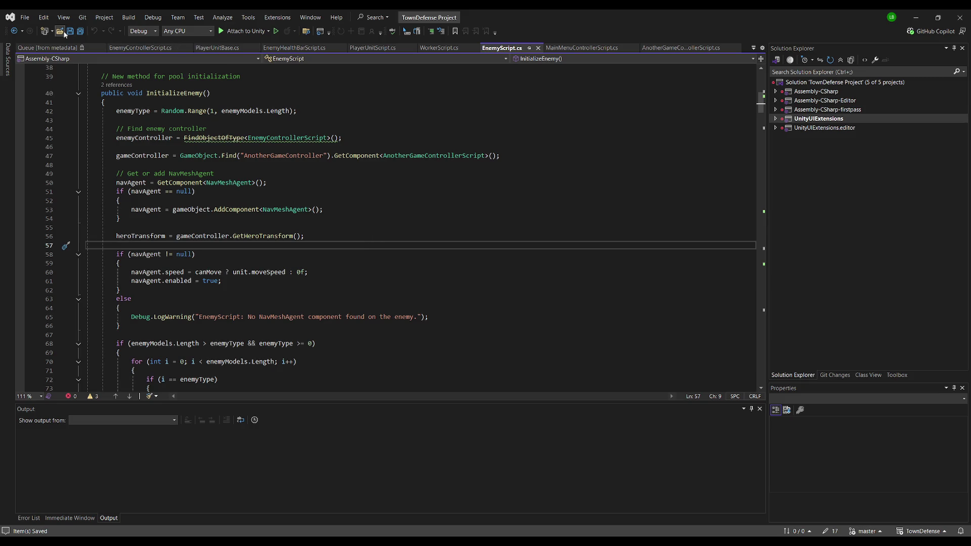
{"action": "key", "text": "alt+Tab"}
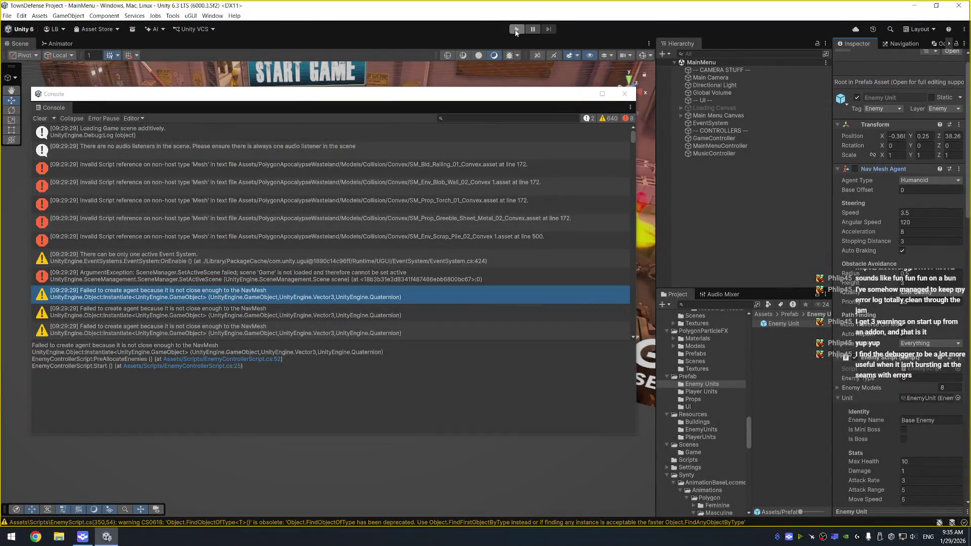
Enter play mode, choose Start Game from the main menu, and exit the maximized Game view
{"action": "left_click", "coordinate": [515, 30]}
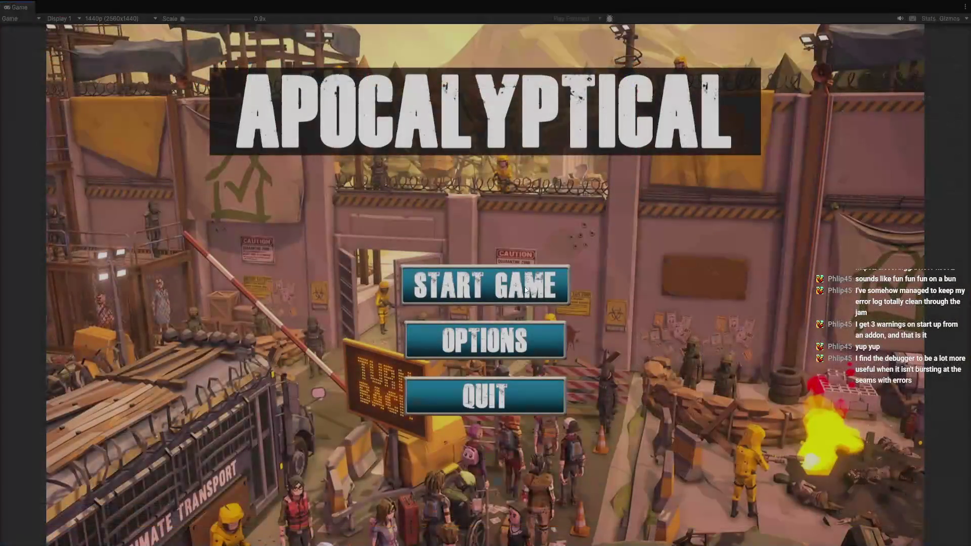
{"action": "left_click", "coordinate": [552, 290]}
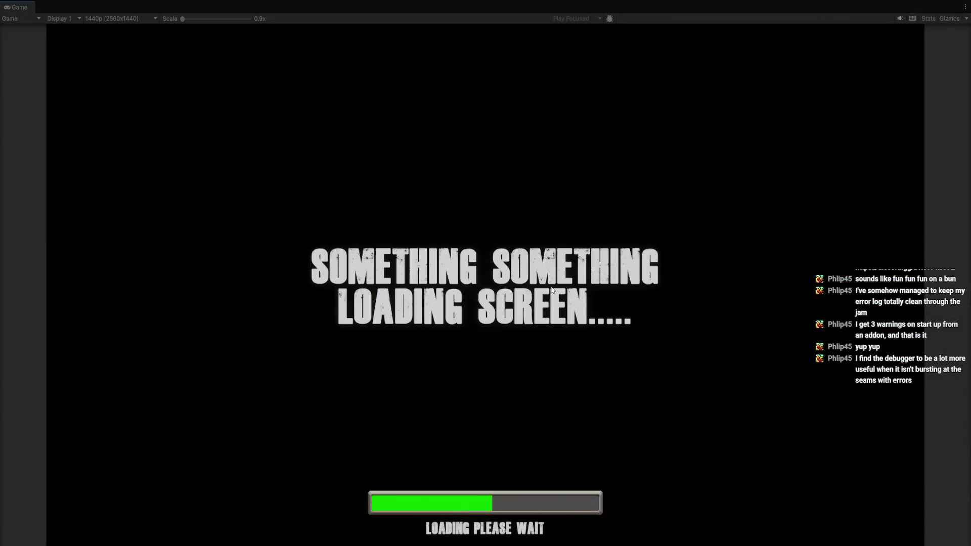
{"action": "key", "text": "ctrl+shift+c"}
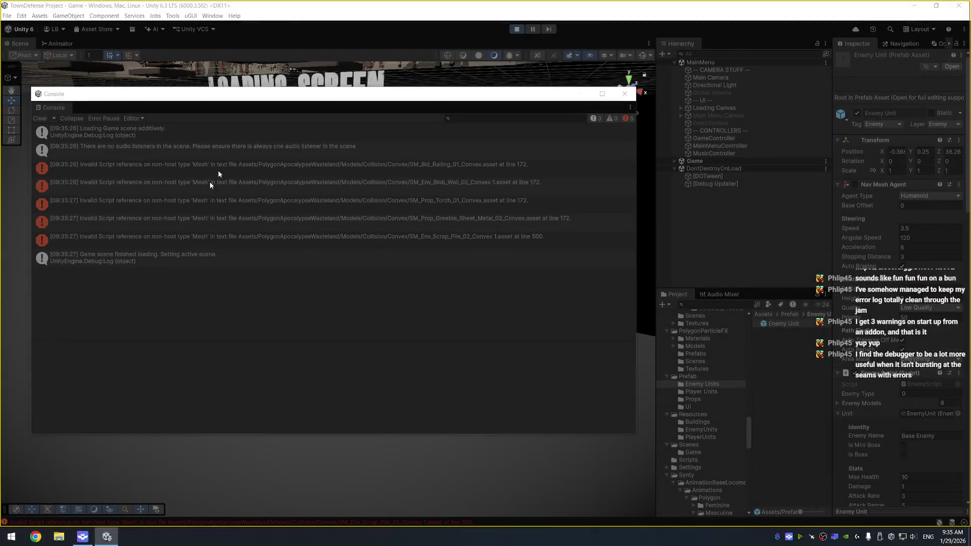
Reposition the Console window and select the Game scene in the Hierarchy
{"action": "left_click_drag", "start_coordinate": [278, 94], "coordinate": [337, 93]}
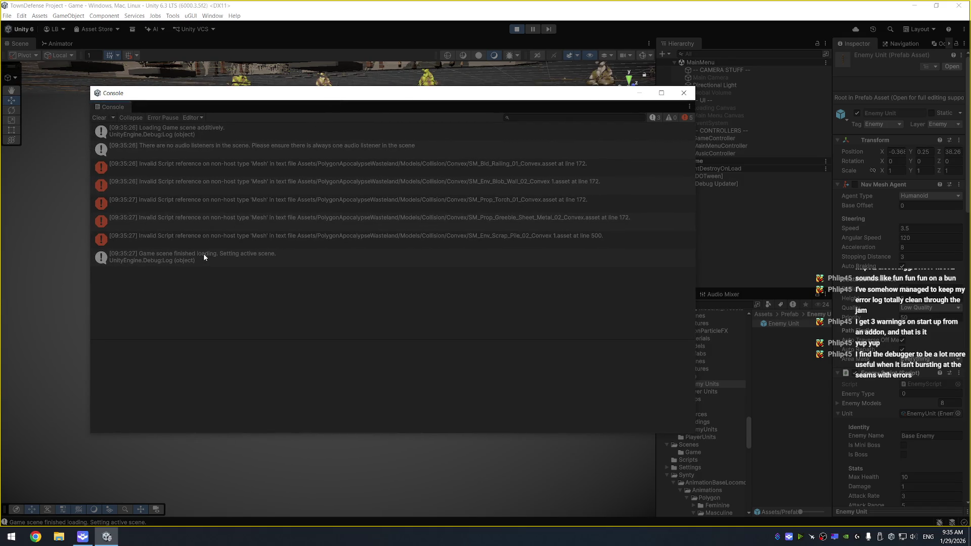
{"action": "left_click_drag", "start_coordinate": [545, 101], "coordinate": [522, 105]}
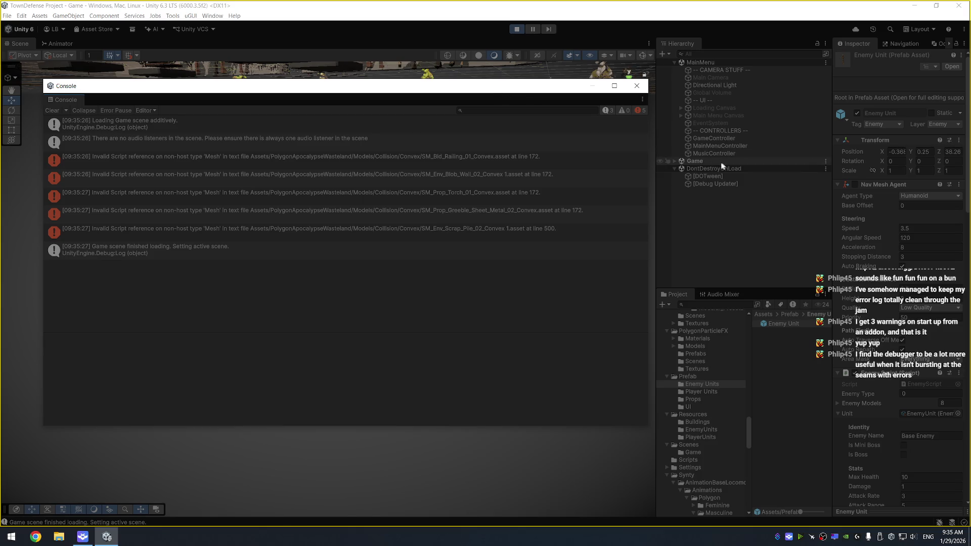
{"action": "left_click", "coordinate": [824, 161]}
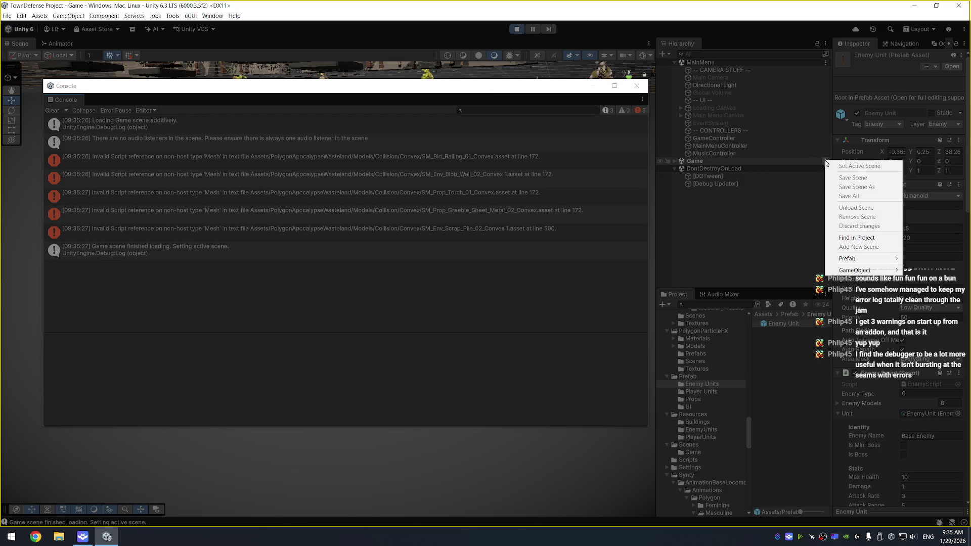
{"action": "left_click", "coordinate": [674, 161]}
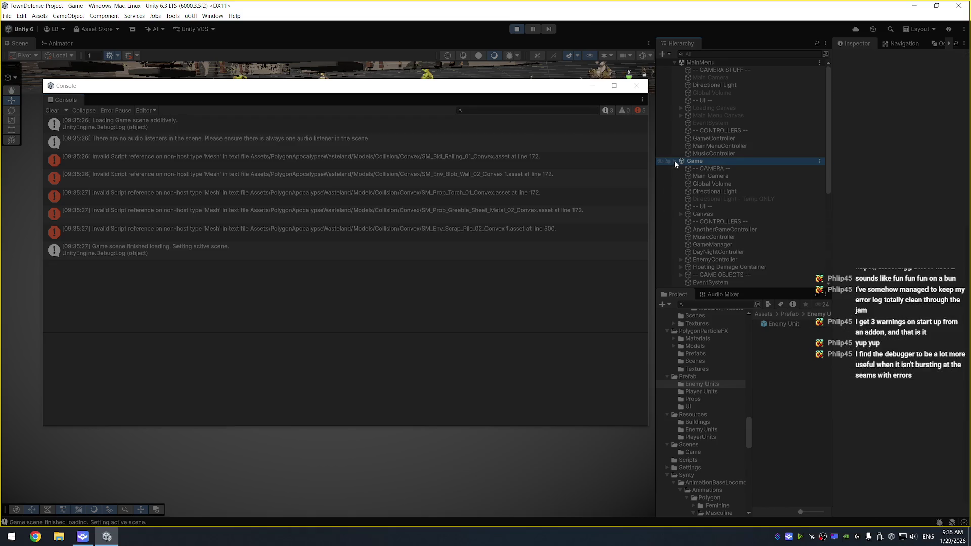
Expand the Game scene and frame the dirt ground plane and a player unit in the Scene view
{"action": "left_click", "coordinate": [637, 86]}
{"action": "mouse_move", "coordinate": [338, 109]}
{"action": "left_mouse_down"}
{"action": "mouse_move", "coordinate": [395, 186]}
{"action": "mouse_move", "coordinate": [332, 212]}
{"action": "mouse_move", "coordinate": [330, 201]}
{"action": "left_mouse_up"}
{"action": "scroll", "coordinate": [329, 201], "scroll_direction": "down", "scroll_amount": 5}
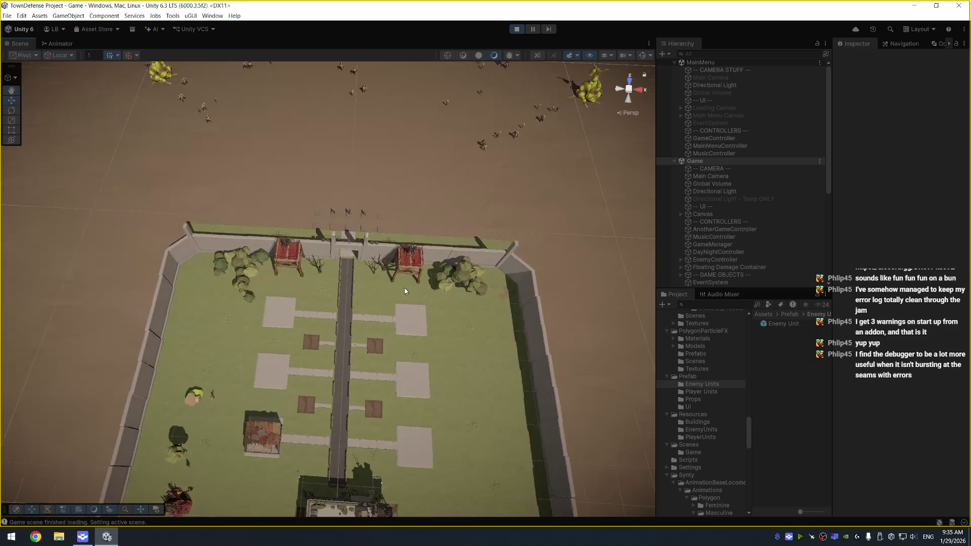
{"action": "left_click", "coordinate": [350, 214]}
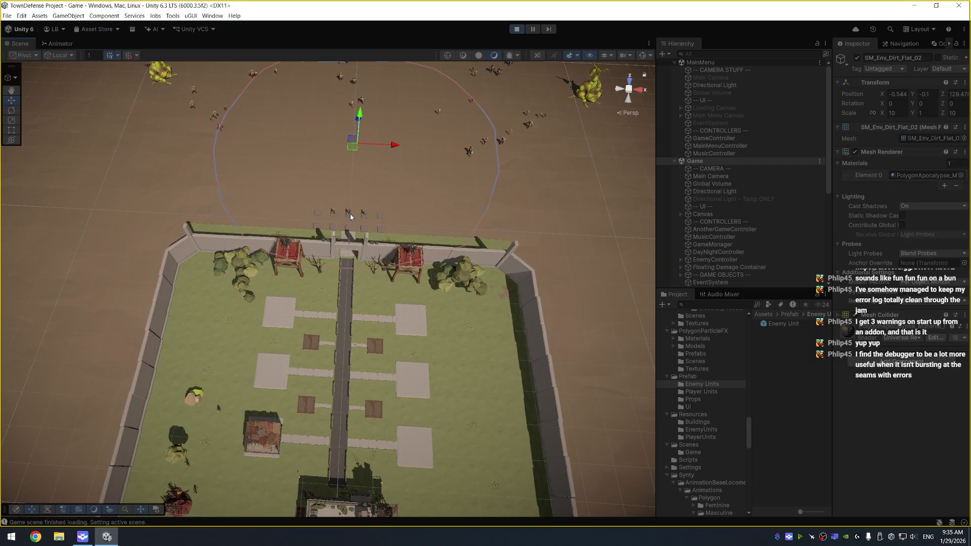
{"action": "key", "text": "f"}
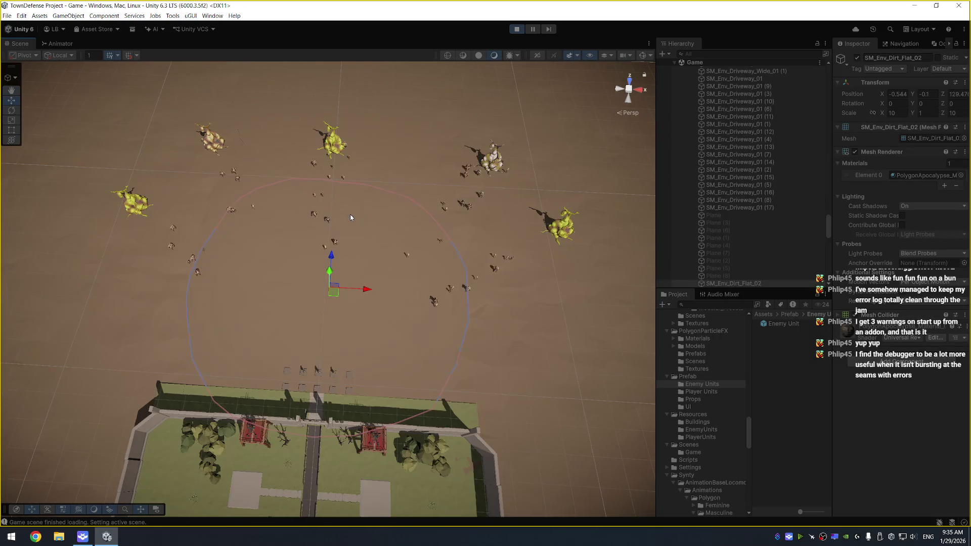
{"action": "left_click", "coordinate": [307, 375]}
{"action": "key", "text": "f"}
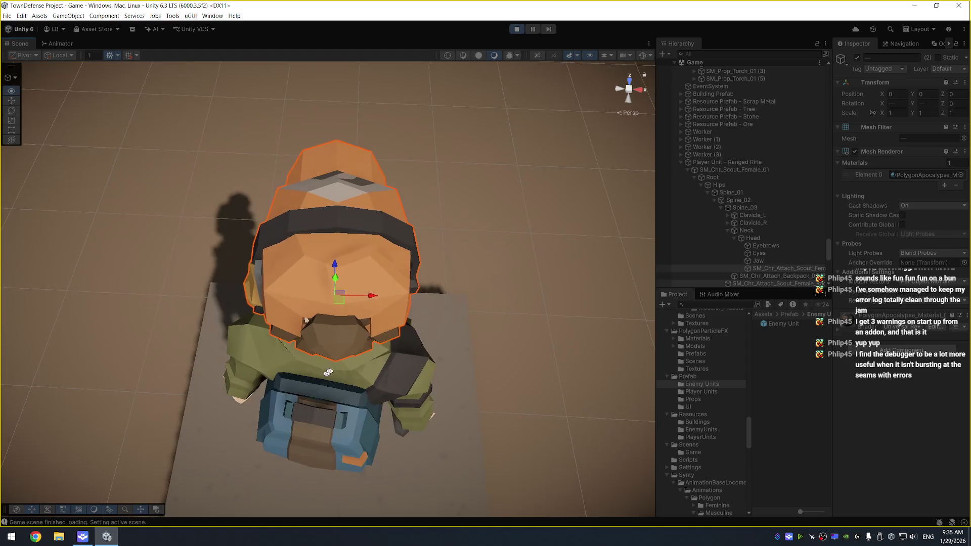
Orbit toward the enemies and gate, select the scout character, then stop play mode
{"action": "scroll", "coordinate": [262, 281], "scroll_direction": "down", "scroll_amount": 6}
{"action": "left_click_drag", "start_coordinate": [263, 281], "coordinate": [354, 288]}
{"action": "left_click", "coordinate": [355, 288]}
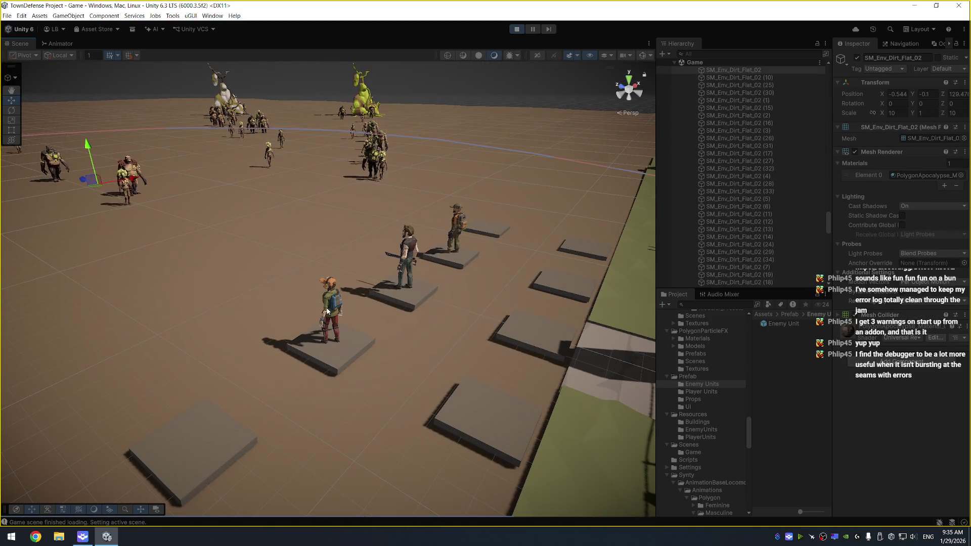
{"action": "left_click", "coordinate": [356, 283]}
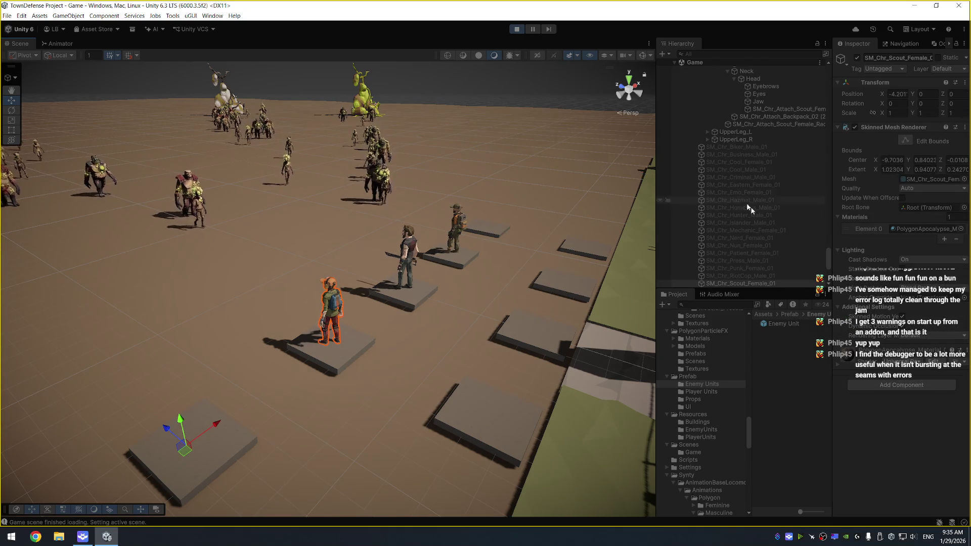
{"action": "scroll", "coordinate": [757, 219], "scroll_direction": "up", "scroll_amount": 5}
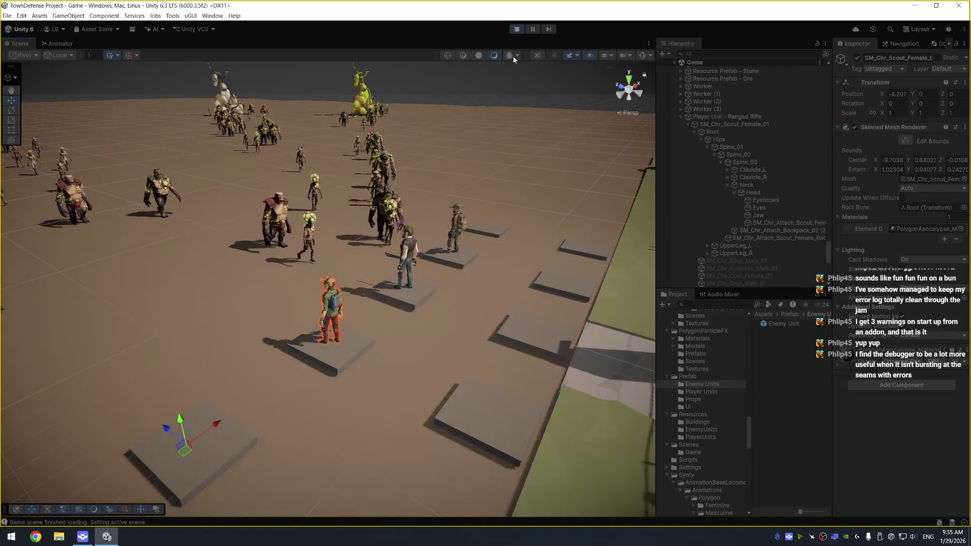
{"action": "left_click", "coordinate": [517, 29]}
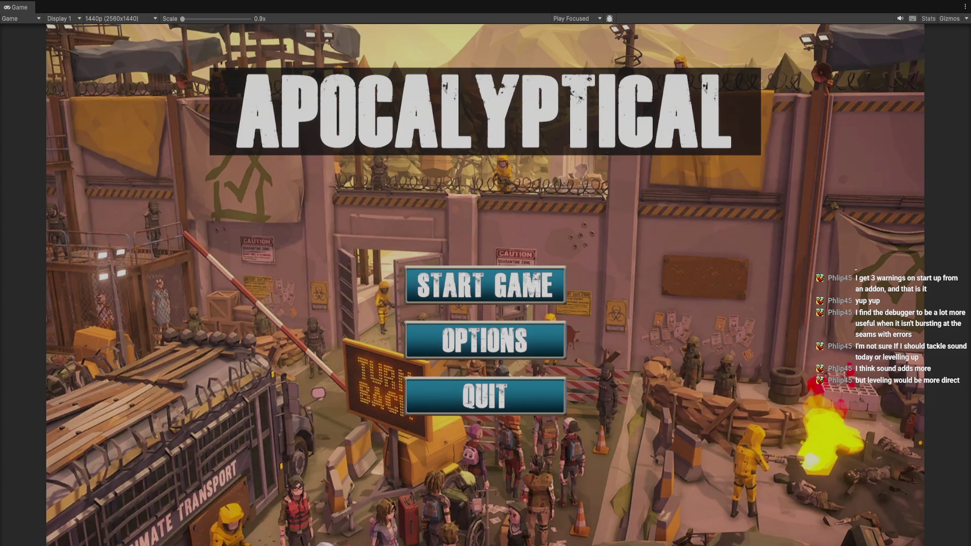
Leave play mode, run the main menu briefly with Ctrl+P, and stop it again
{"action": "key", "text": "ctrl+p"}
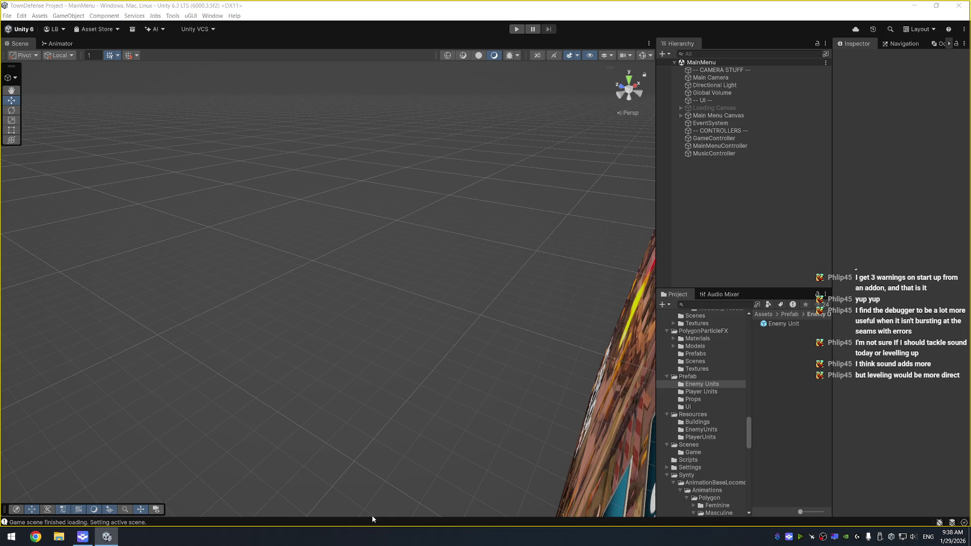
{"action": "key", "text": "ctrl+p"}
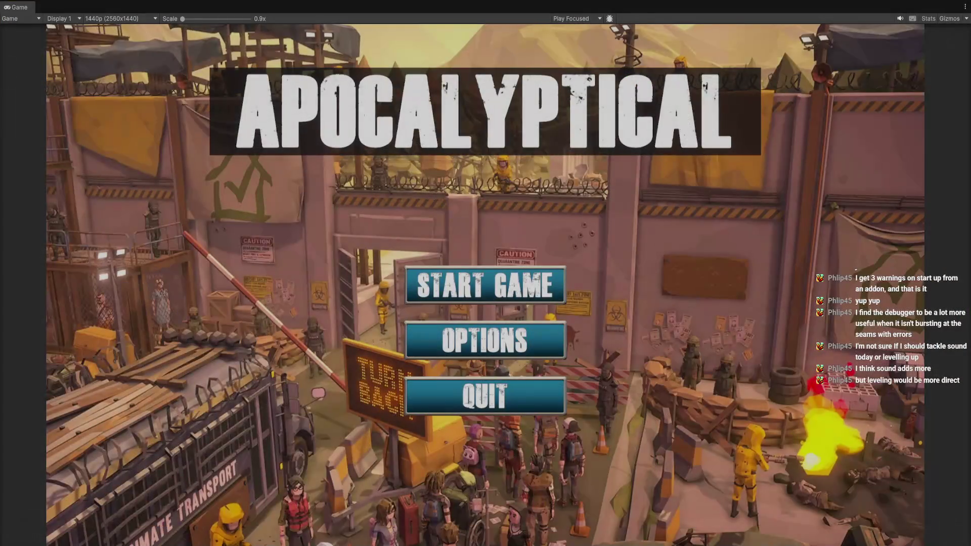
{"action": "key", "text": "ctrl+p"}
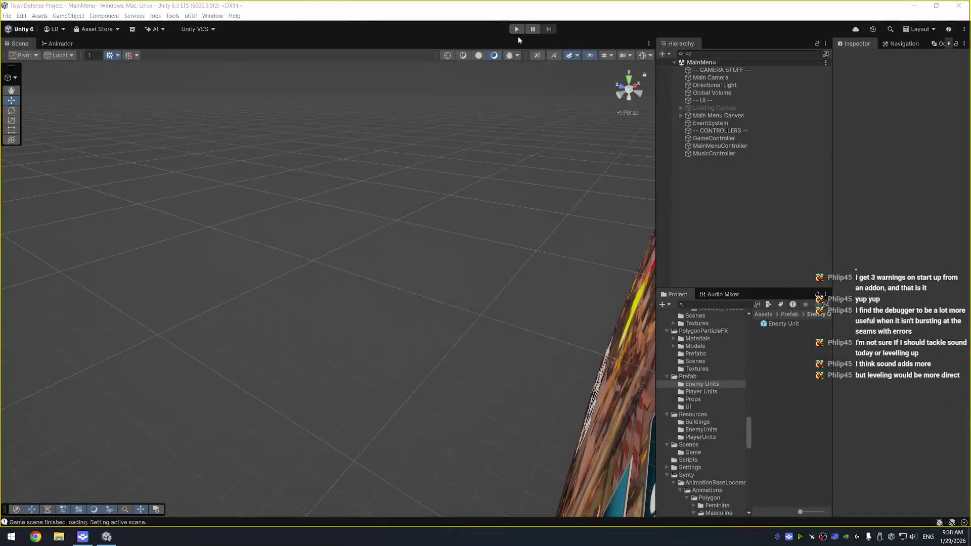
Open the Game scene from the Assets > Scenes folder
{"action": "scroll", "coordinate": [679, 390], "scroll_direction": "down", "scroll_amount": 3}
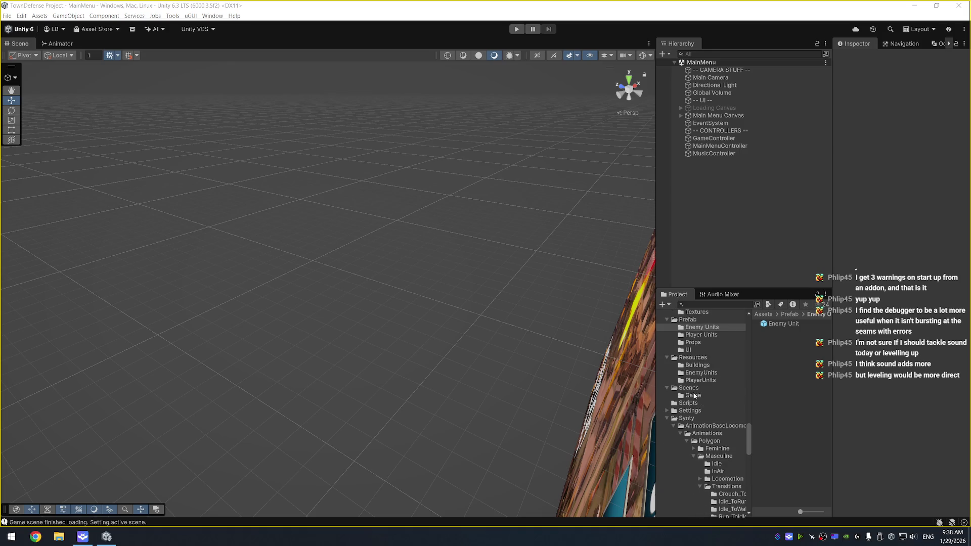
{"action": "left_click", "coordinate": [680, 388]}
{"action": "double_click", "coordinate": [800, 331]}
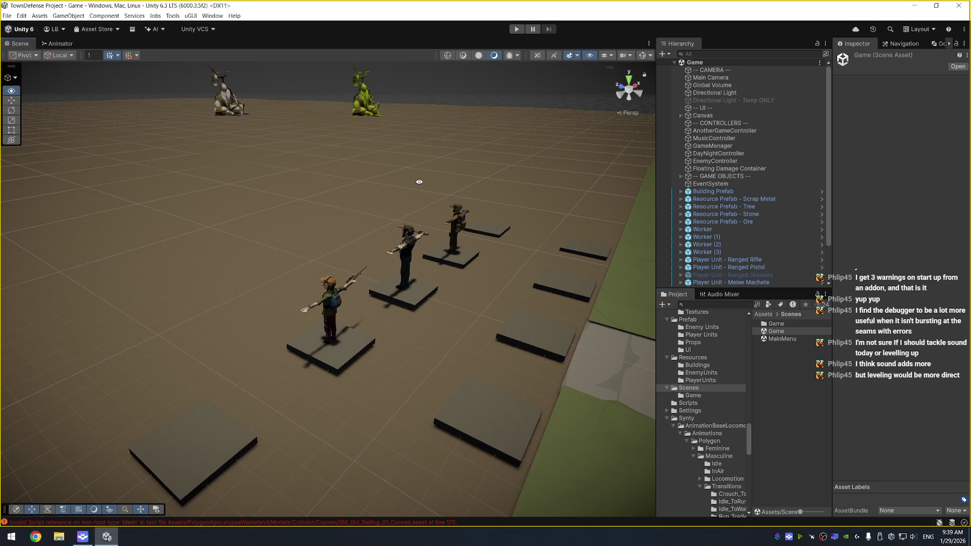
Play the Game scene and select the scout and the Player Unit - Ranged Rifle
{"action": "left_click_drag", "start_coordinate": [396, 184], "coordinate": [320, 162]}
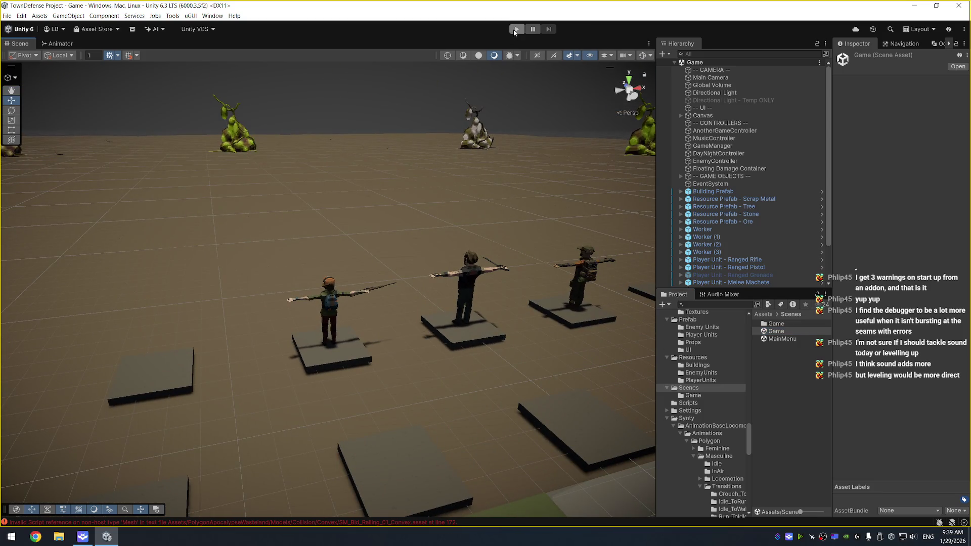
{"action": "left_click", "coordinate": [516, 28]}
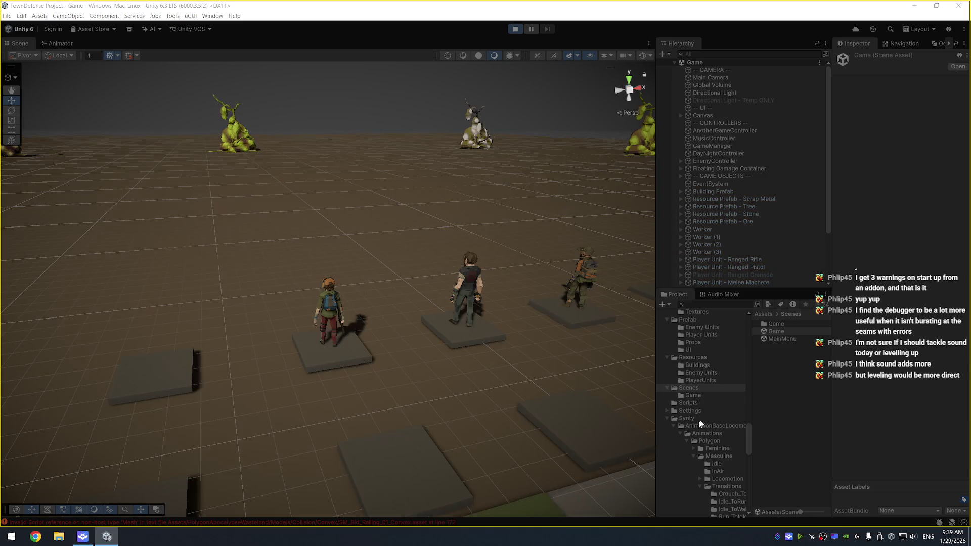
{"action": "left_click", "coordinate": [667, 419]}
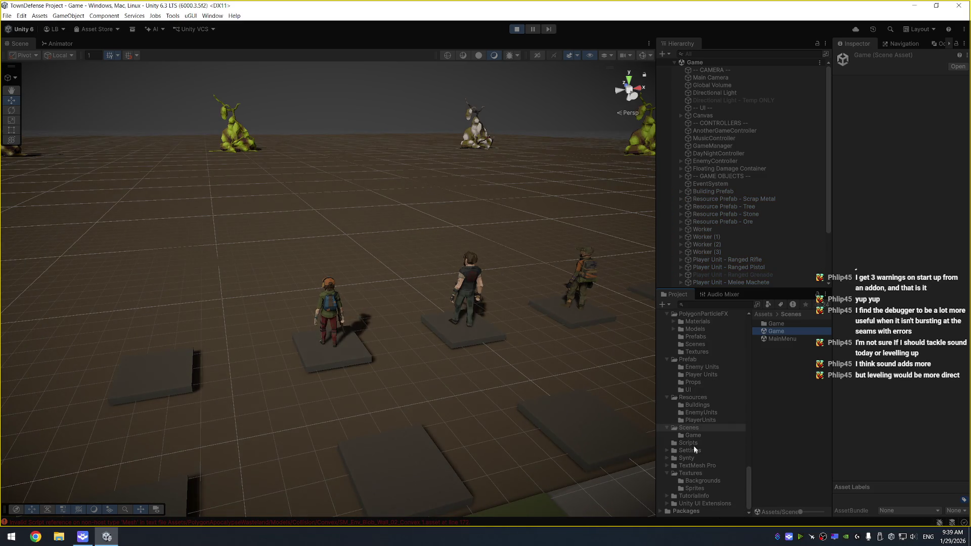
{"action": "left_click", "coordinate": [328, 290]}
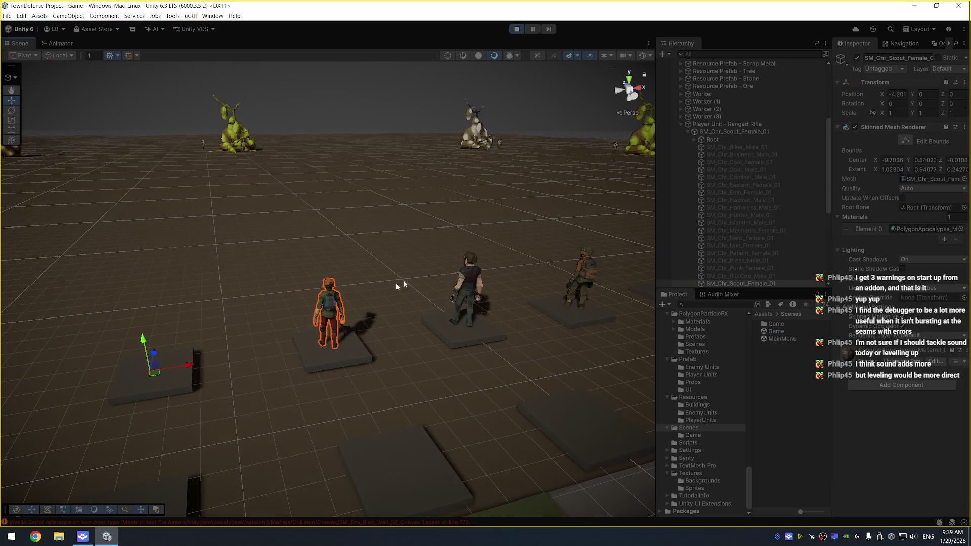
{"action": "left_click", "coordinate": [764, 126]}
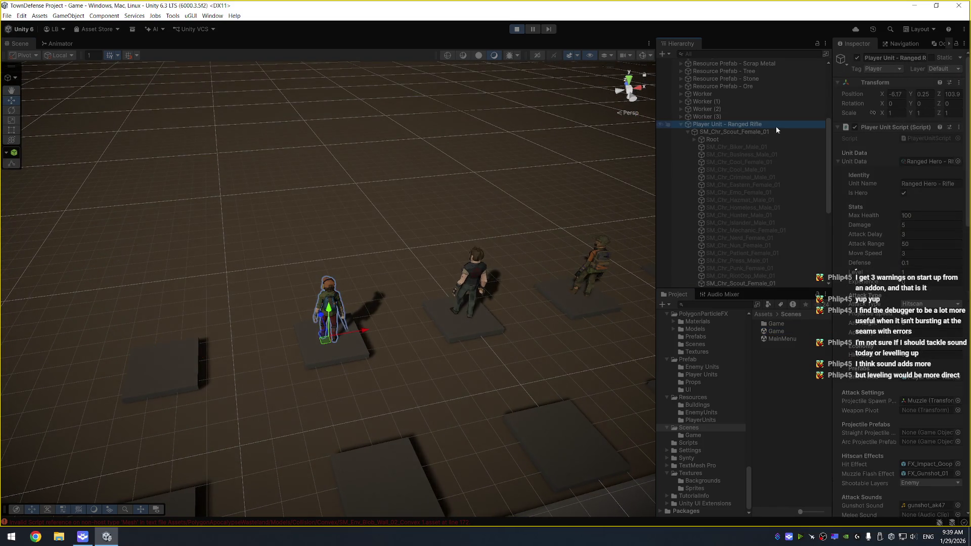
Swing the view to the distant enemies and inspect an Enemy Unit(Clone)'s settings and stats
{"action": "left_click_drag", "start_coordinate": [556, 200], "coordinate": [412, 159]}
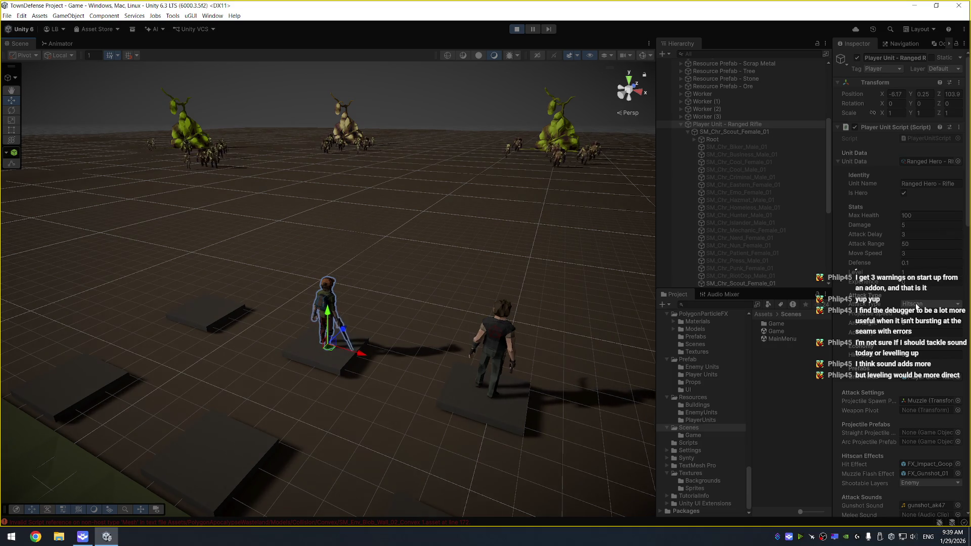
{"action": "scroll", "coordinate": [867, 355], "scroll_direction": "down", "scroll_amount": 3}
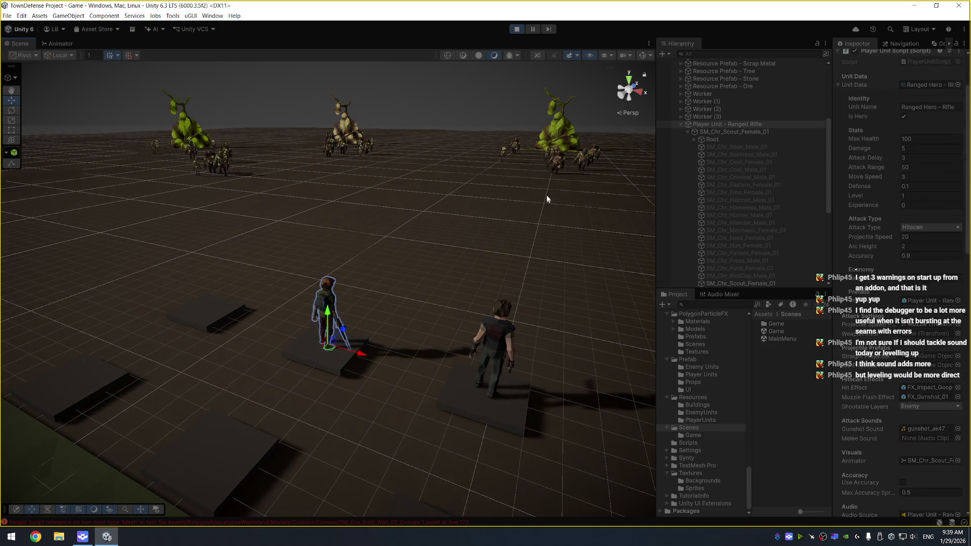
{"action": "left_click", "coordinate": [555, 163]}
{"action": "scroll", "coordinate": [733, 160], "scroll_direction": "up", "scroll_amount": 5}
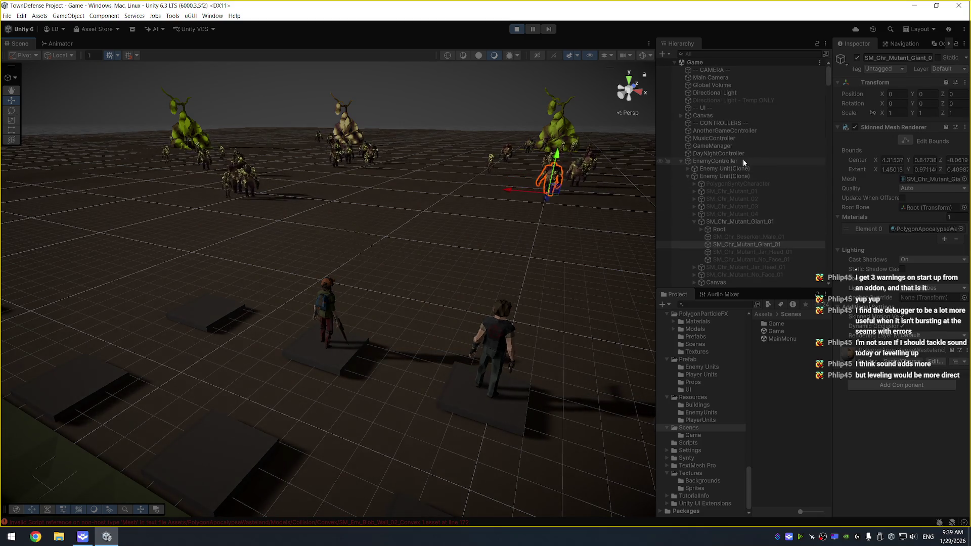
{"action": "left_click", "coordinate": [738, 176]}
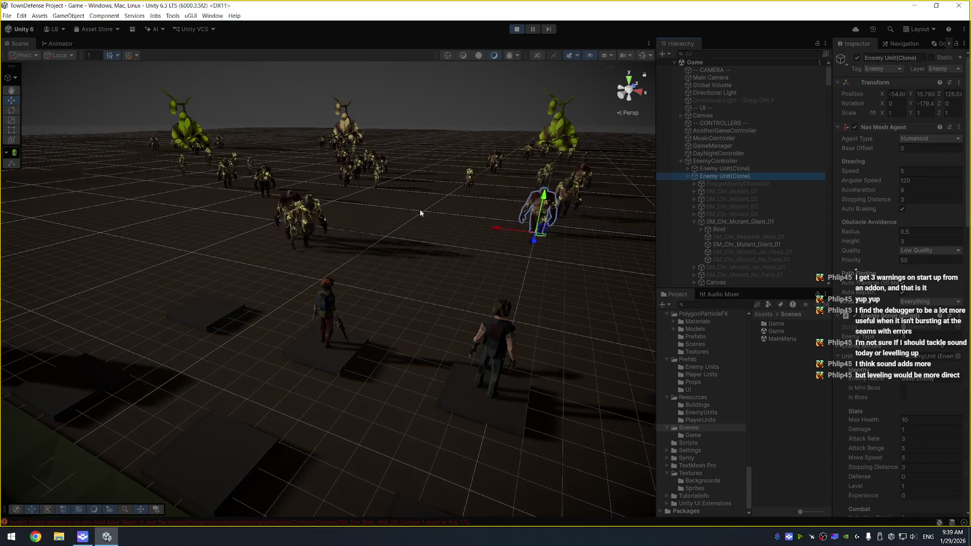
Orbit above the enemy horde, stop the play-test, and open the Console
{"action": "mouse_move", "coordinate": [419, 209]}
{"action": "left_mouse_down"}
{"action": "mouse_move", "coordinate": [260, 210]}
{"action": "mouse_move", "coordinate": [265, 202]}
{"action": "left_mouse_up"}
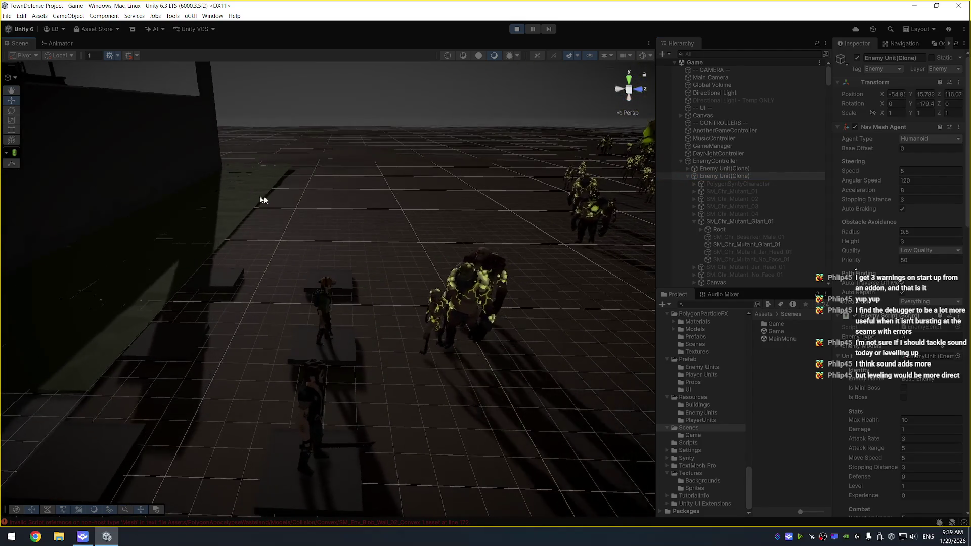
{"action": "scroll", "coordinate": [401, 226], "scroll_direction": "down", "scroll_amount": 5}
{"action": "left_click_drag", "start_coordinate": [347, 180], "coordinate": [591, 244]}
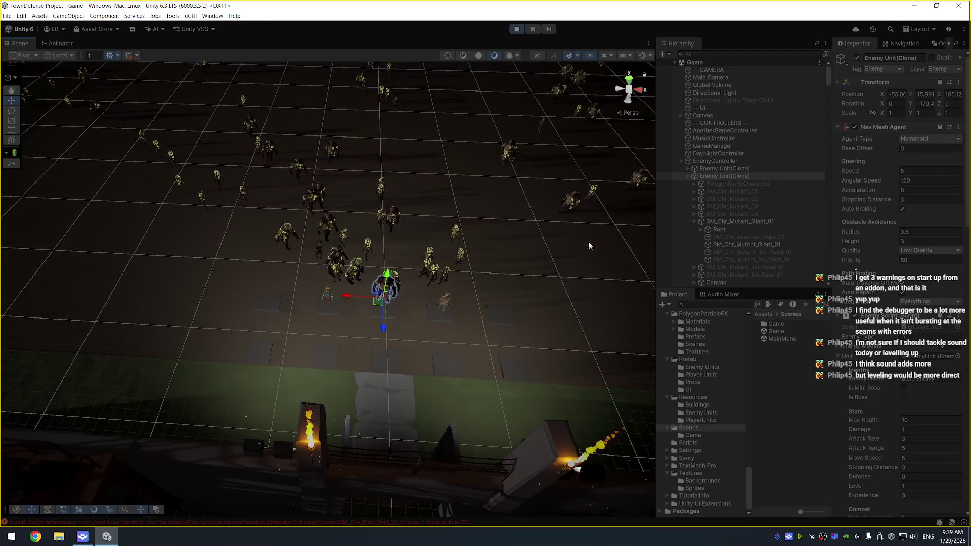
{"action": "left_click", "coordinate": [516, 29]}
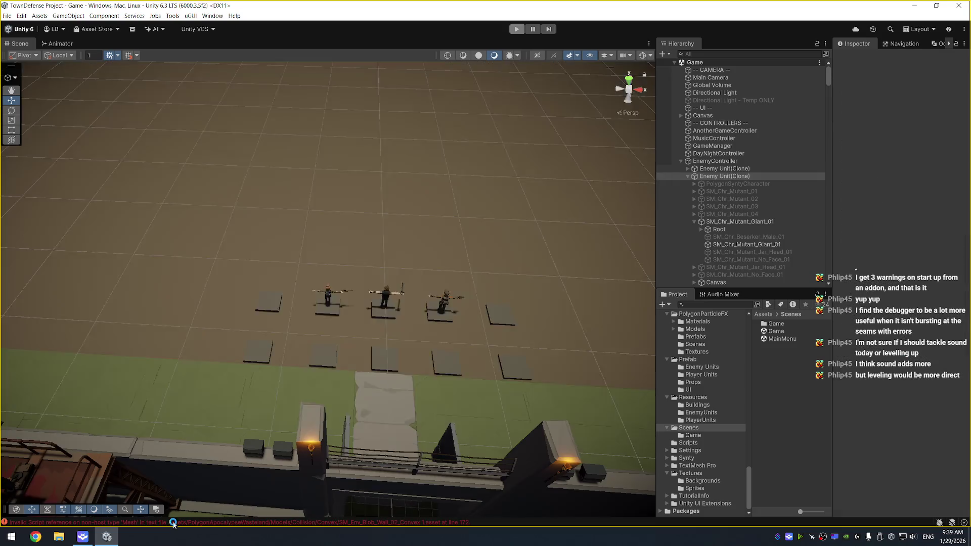
{"action": "left_click", "coordinate": [173, 521]}
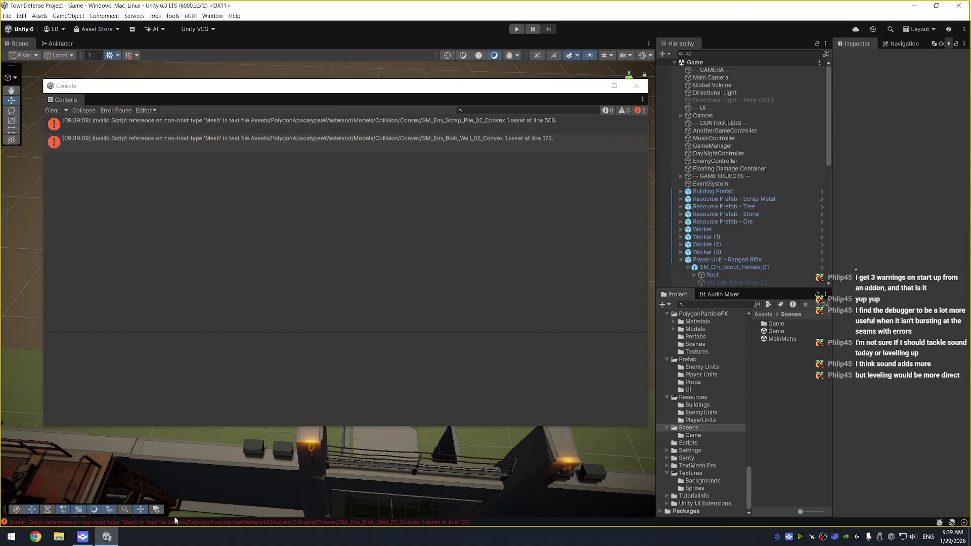
Read both 'Invalid Script reference' Mesh errors, glance at EnemyScript.cs, and close the Console
{"action": "left_click", "coordinate": [315, 140]}
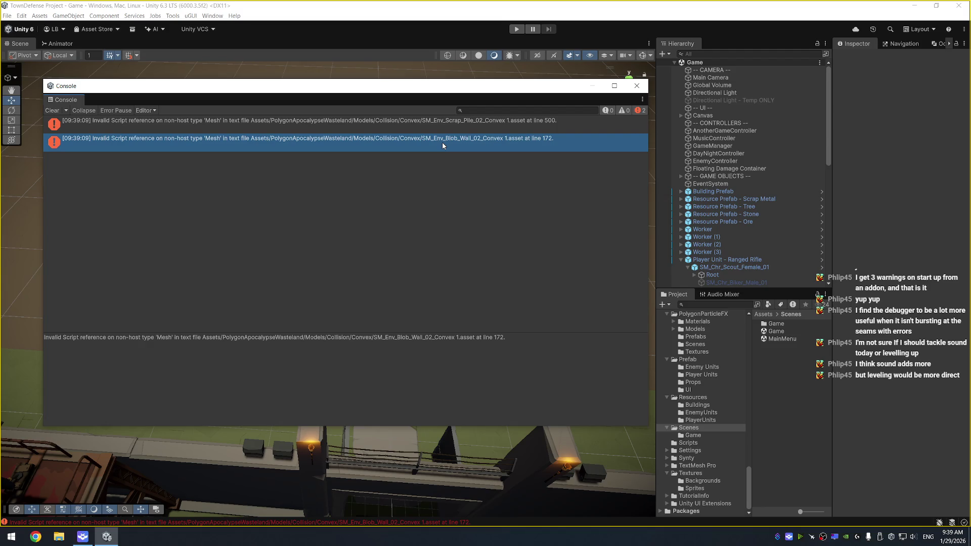
{"action": "left_click", "coordinate": [476, 122]}
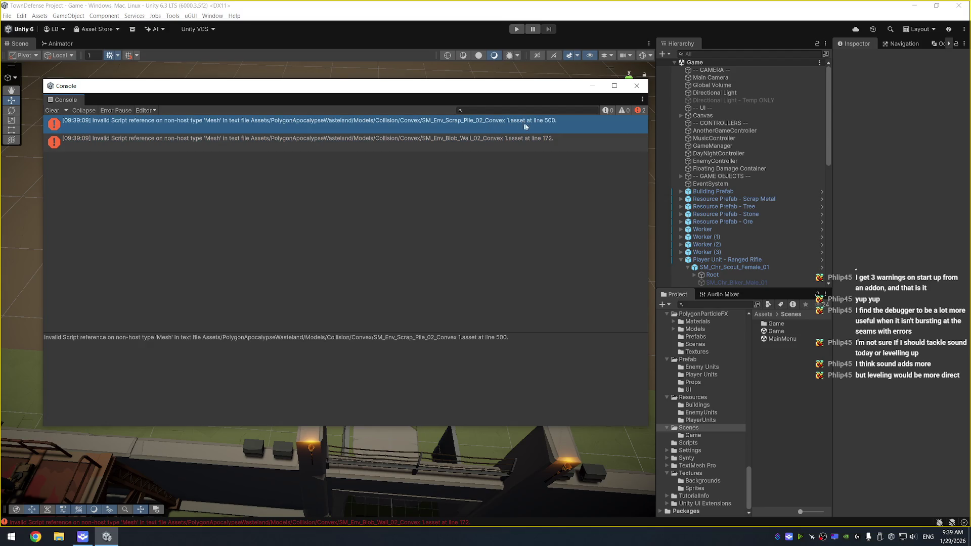
{"action": "key", "text": "alt+Tab"}
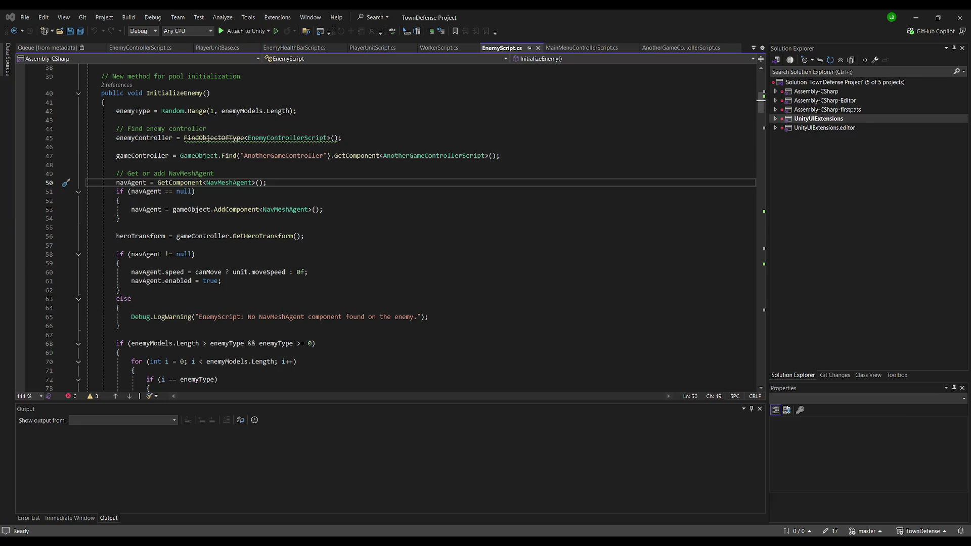
{"action": "key", "text": "alt+Tab"}
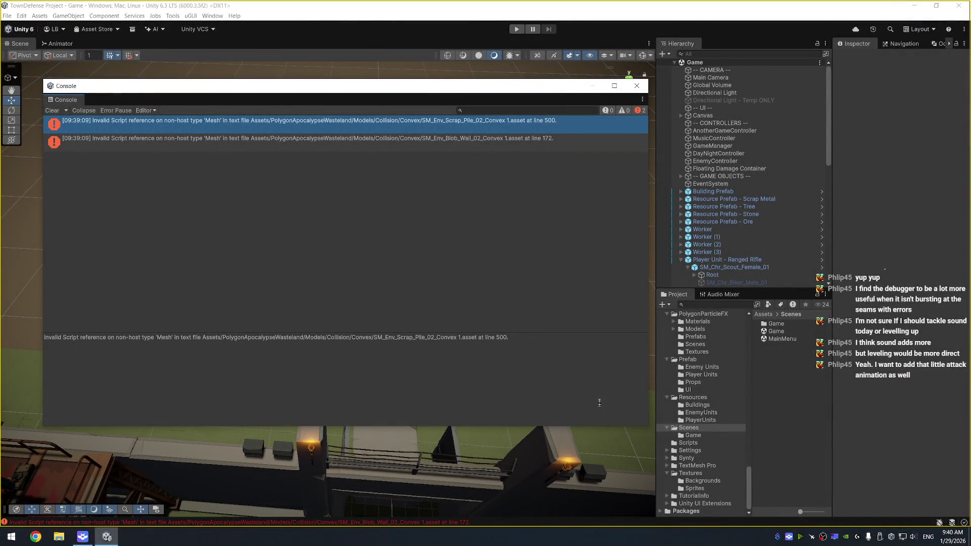
{"action": "left_click", "coordinate": [639, 88]}
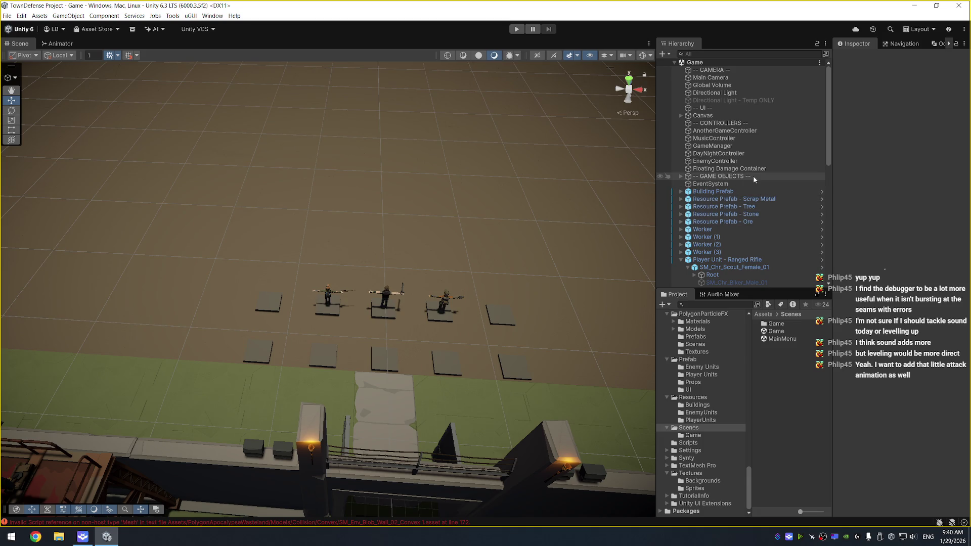
Collapse Player Unit - Ranged Rifle, select Enemy Unit, and tick its active checkbox
{"action": "scroll", "coordinate": [733, 172], "scroll_direction": "down", "scroll_amount": 6}
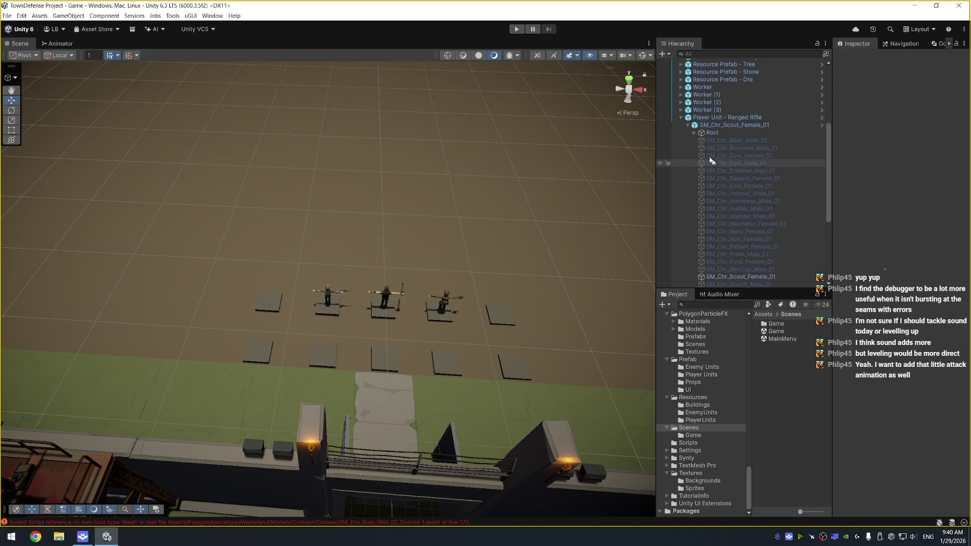
{"action": "left_click", "coordinate": [681, 117]}
{"action": "left_click", "coordinate": [710, 284]}
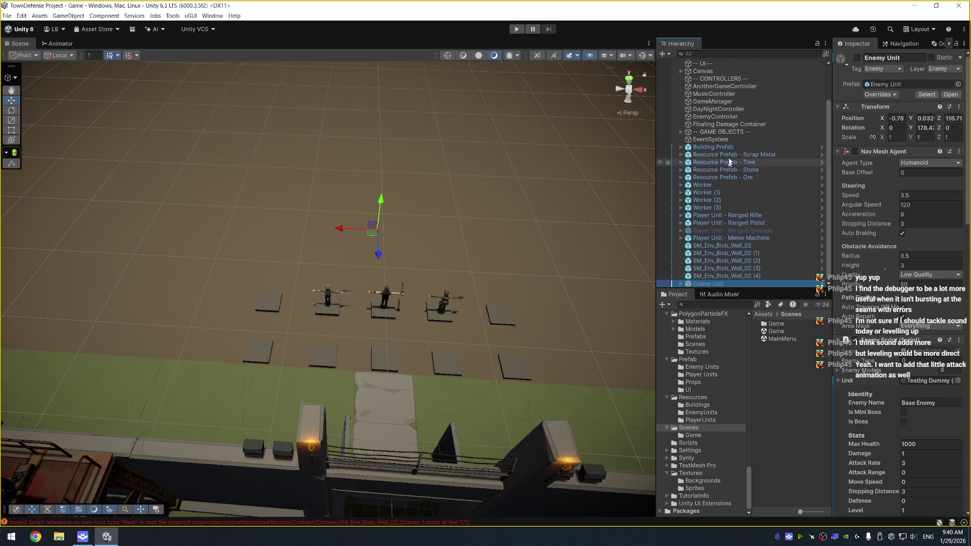
{"action": "left_click", "coordinate": [856, 58]}
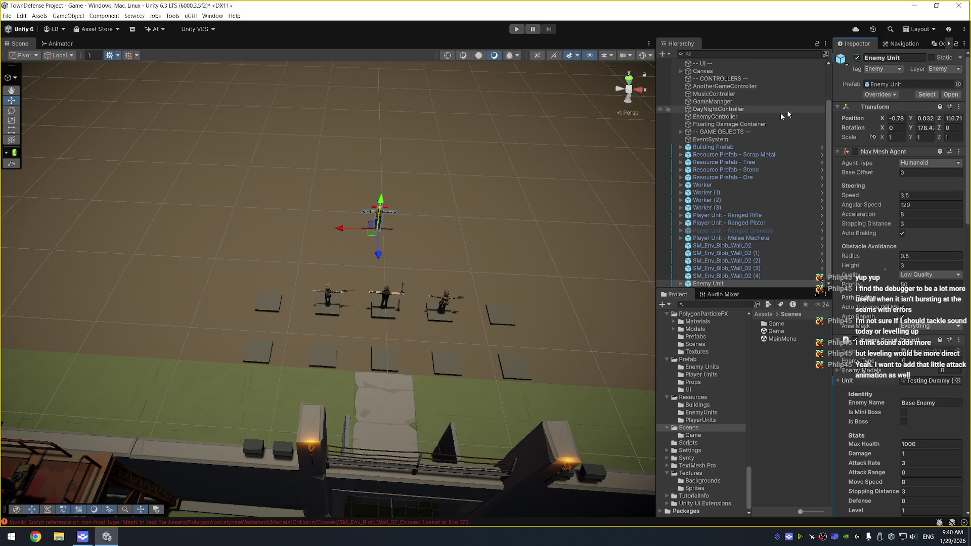
{"action": "scroll", "coordinate": [529, 251], "scroll_direction": "down", "scroll_amount": 2}
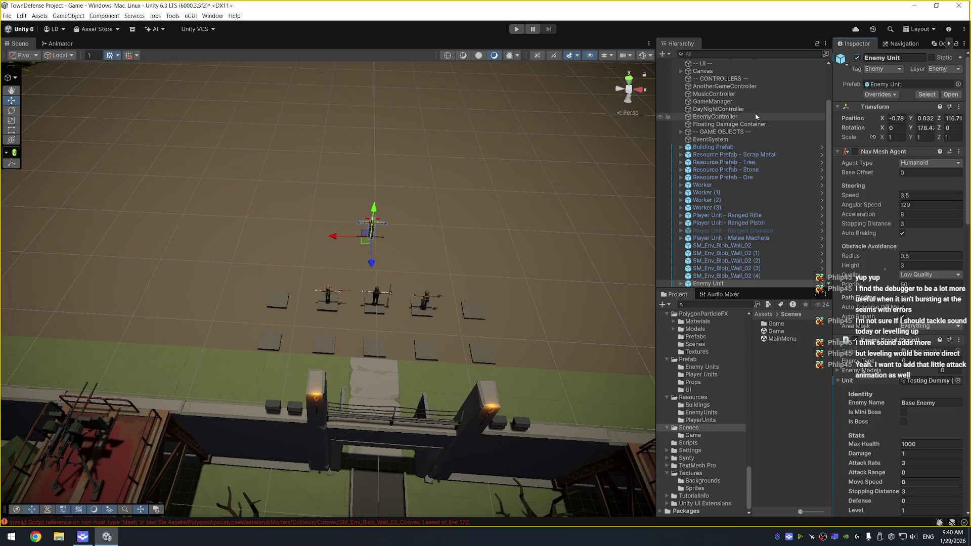
{"action": "scroll", "coordinate": [748, 101], "scroll_direction": "up", "scroll_amount": 3}
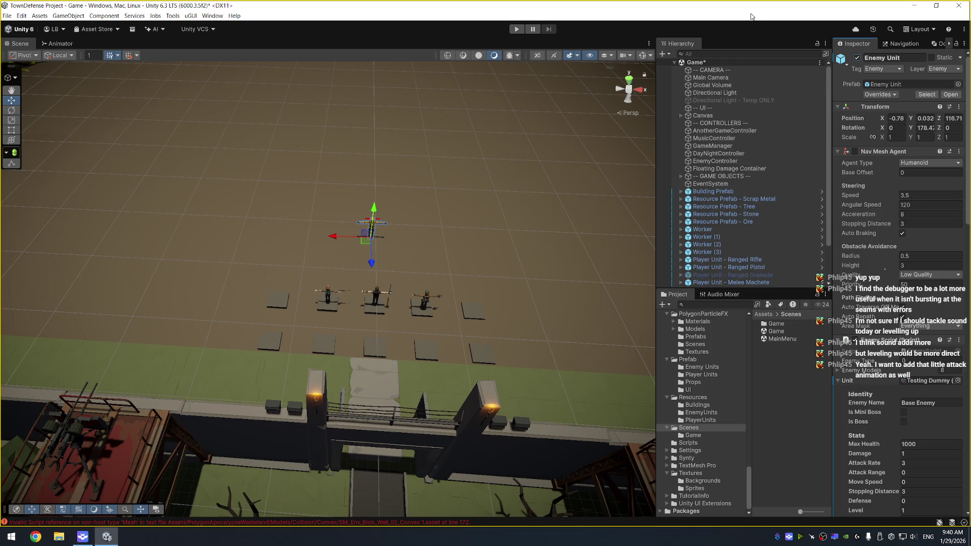
{"action": "scroll", "coordinate": [789, 215], "scroll_direction": "down", "scroll_amount": 3}
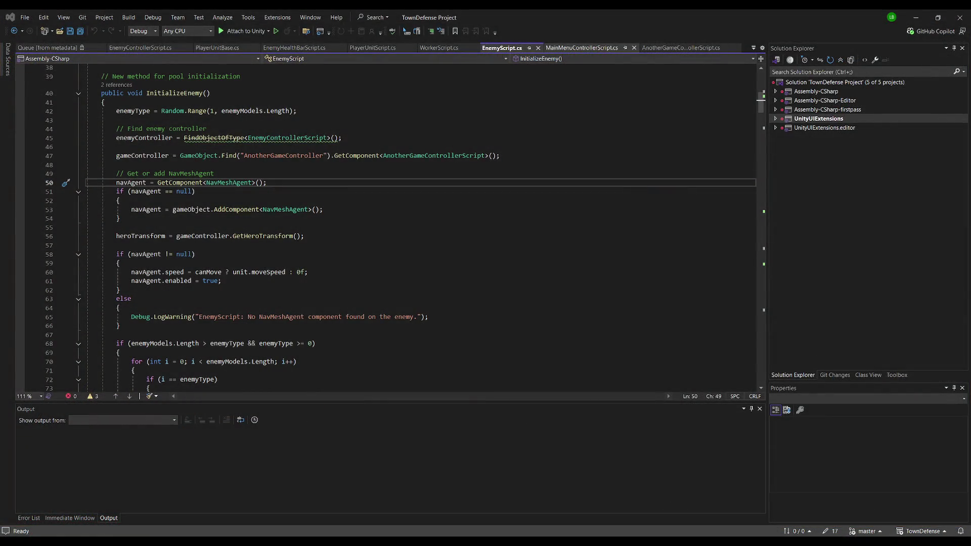
Scroll through EnemyControllerScript.cs's spawning settings, then switch back to Unity
{"action": "left_click", "coordinate": [140, 48]}
{"action": "scroll", "coordinate": [243, 184], "scroll_direction": "up", "scroll_amount": 20}
{"action": "scroll", "coordinate": [243, 185], "scroll_direction": "down", "scroll_amount": 3}
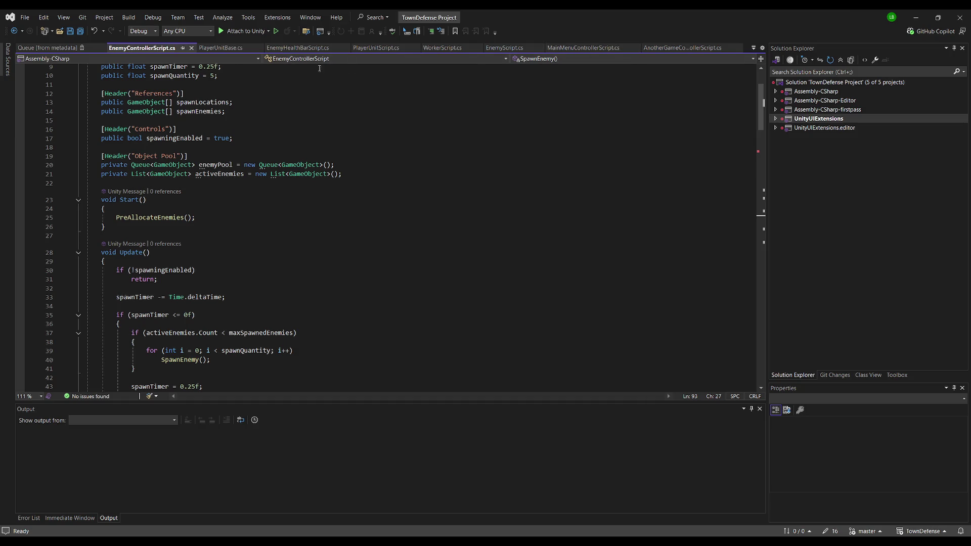
{"action": "key", "text": "alt+Tab"}
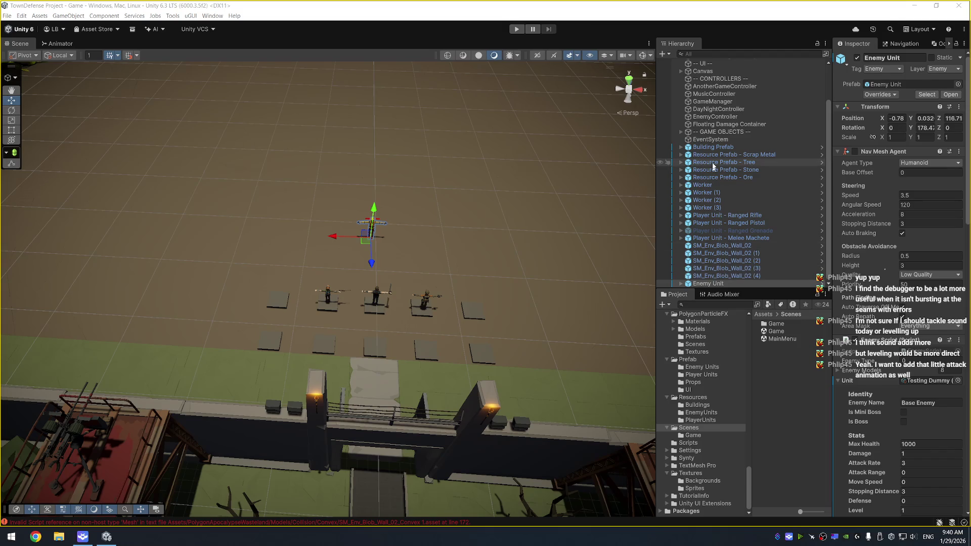
Play-test with EnemyController selected, resume from pause, then open its Enemy Manager Script in Visual Studio
{"action": "scroll", "coordinate": [733, 212], "scroll_direction": "up", "scroll_amount": 2}
{"action": "left_click", "coordinate": [723, 145]}
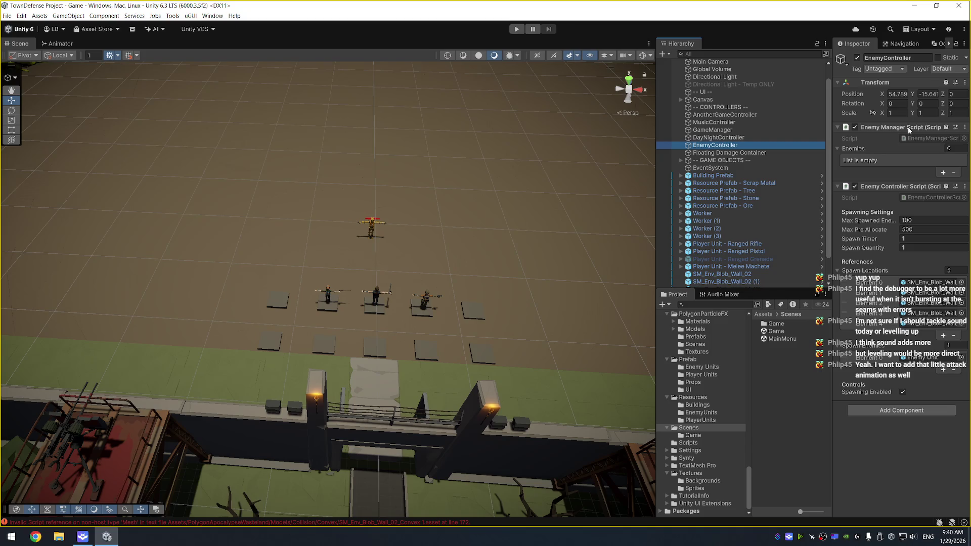
{"action": "left_click", "coordinate": [516, 28]}
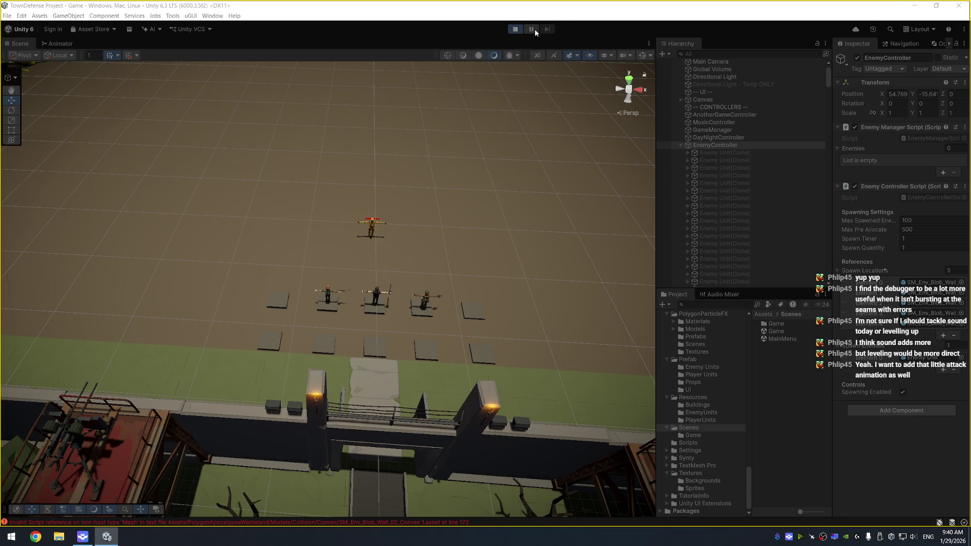
{"action": "left_click", "coordinate": [531, 29]}
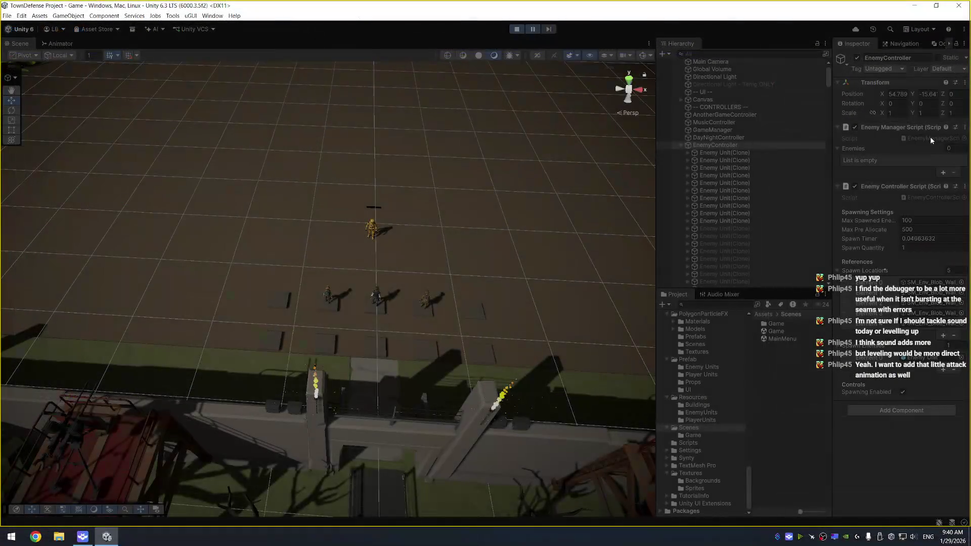
{"action": "double_click", "coordinate": [930, 136]}
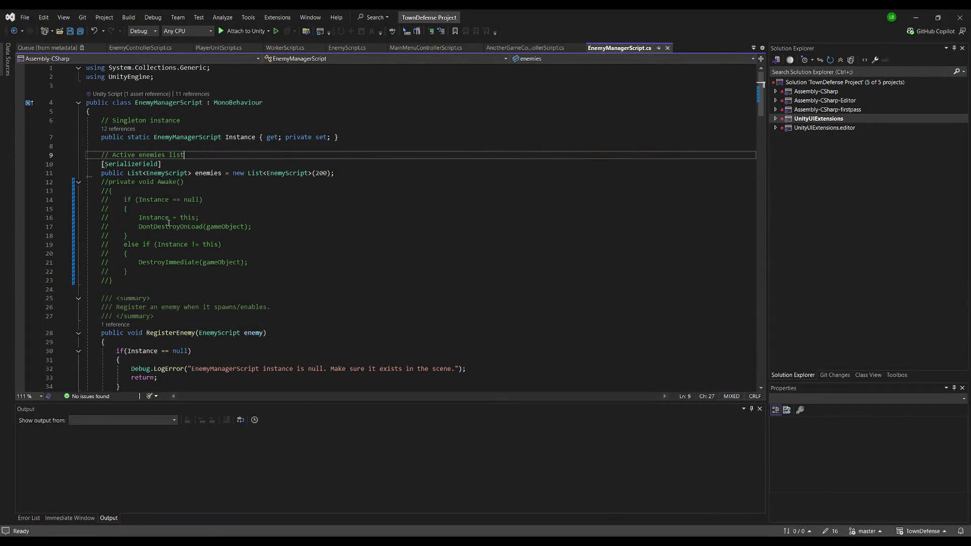
Uncomment the Awake() header, its braces and the 'Instance = this;' line in EnemyManagerScript
{"action": "left_click", "coordinate": [208, 217]}
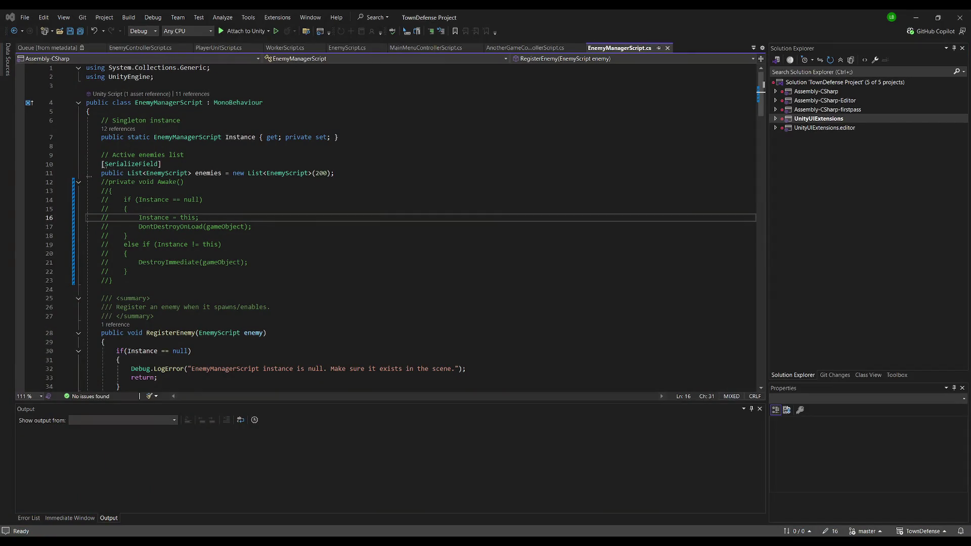
{"action": "left_click", "coordinate": [110, 182]}
{"action": "key", "text": "BackSpace"}
{"action": "key", "text": "BackSpace"}
{"action": "left_click", "coordinate": [109, 191]}
{"action": "key", "text": "BackSpace"}
{"action": "key", "text": "BackSpace"}
{"action": "left_click", "coordinate": [109, 218]}
{"action": "key", "text": "BackSpace"}
{"action": "key", "text": "BackSpace"}
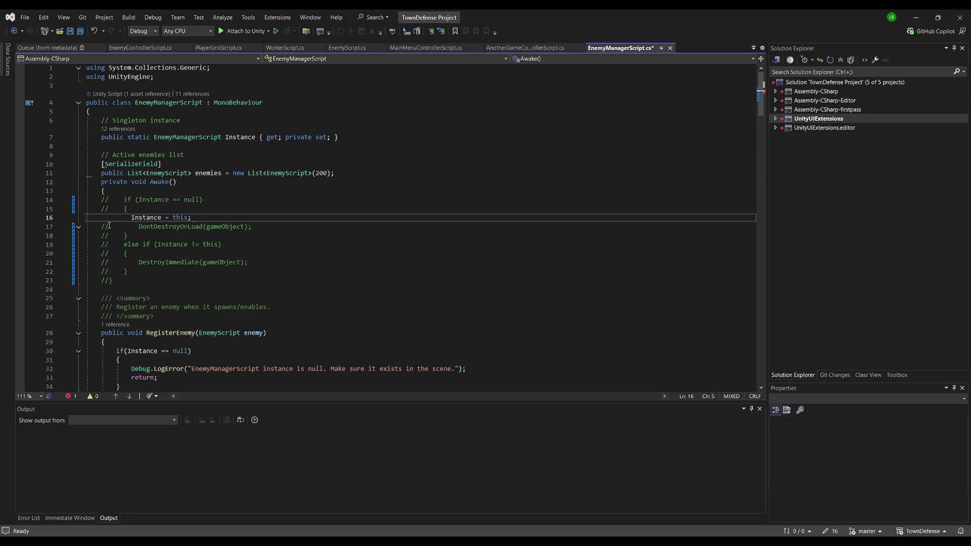
{"action": "left_click", "coordinate": [112, 287]}
{"action": "key", "text": "BackSpace"}
{"action": "key", "text": "BackSpace"}
Unindent the 'Instance = this;' line and save all scripts
{"action": "left_click", "coordinate": [201, 226]}
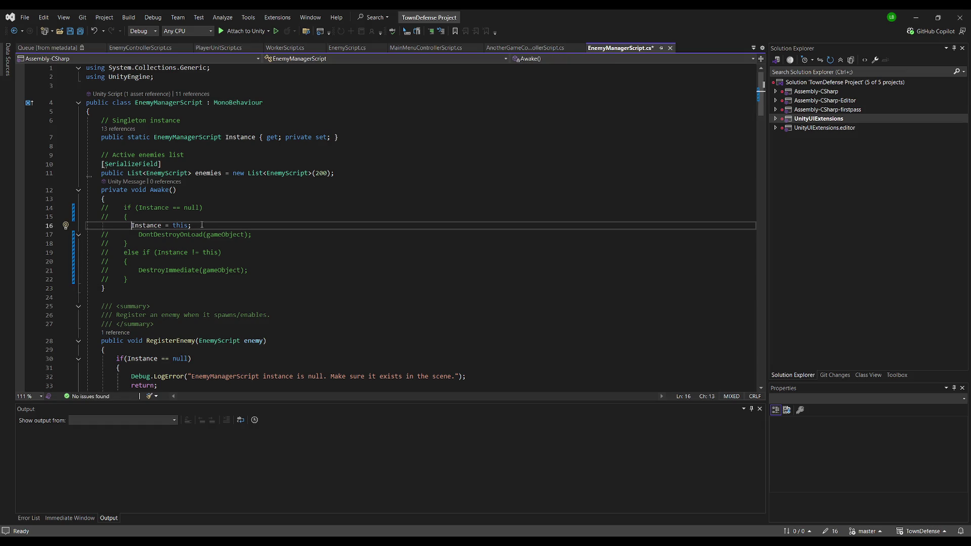
{"action": "key", "text": "shift+Tab"}
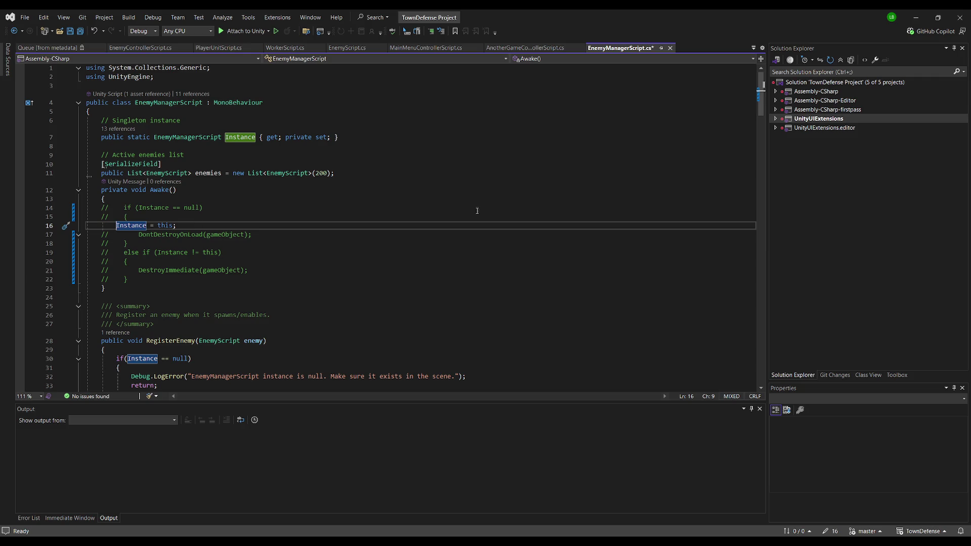
{"action": "key", "text": "Up"}
{"action": "key", "text": "Up"}
{"action": "key", "text": "Up"}
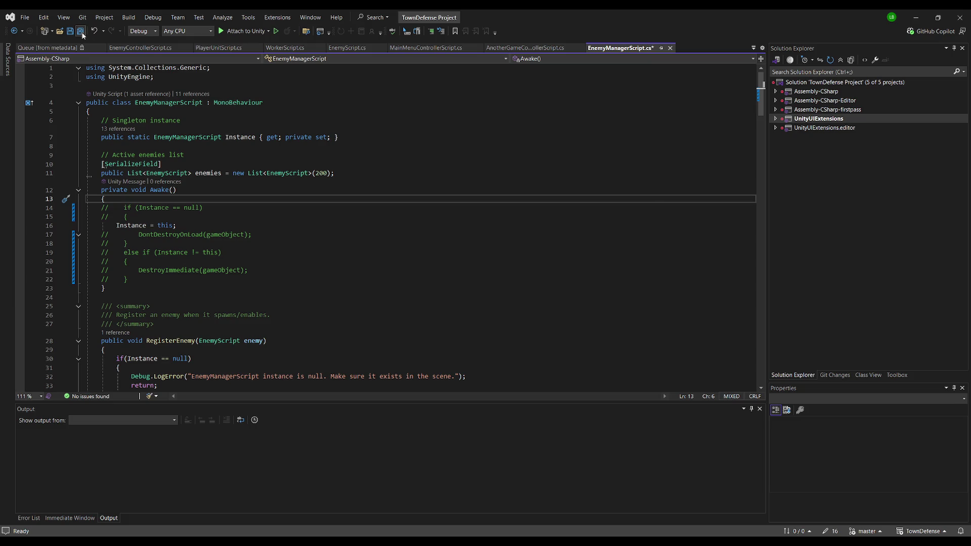
{"action": "left_click", "coordinate": [82, 32]}
{"action": "key", "text": "alt+Tab"}
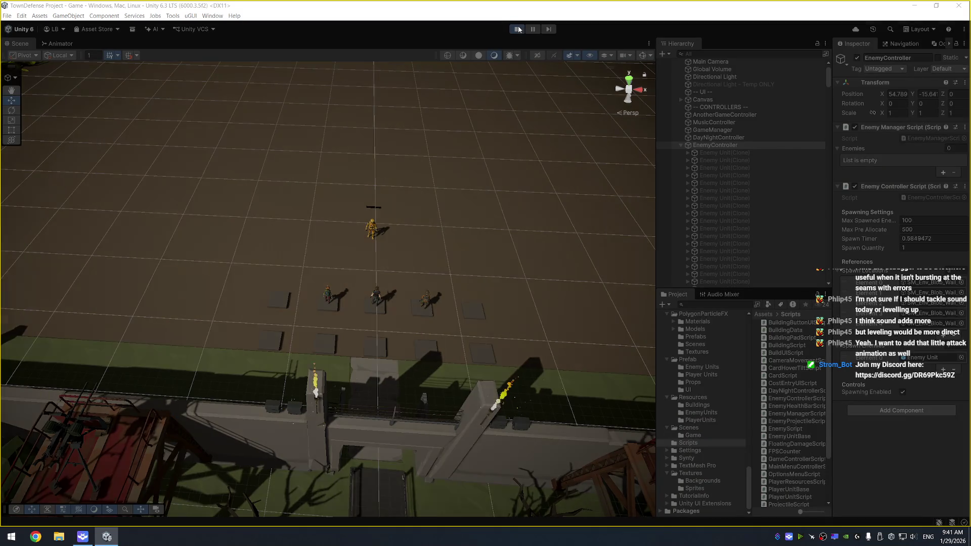
{"action": "left_click_drag", "start_coordinate": [442, 161], "coordinate": [427, 150]}
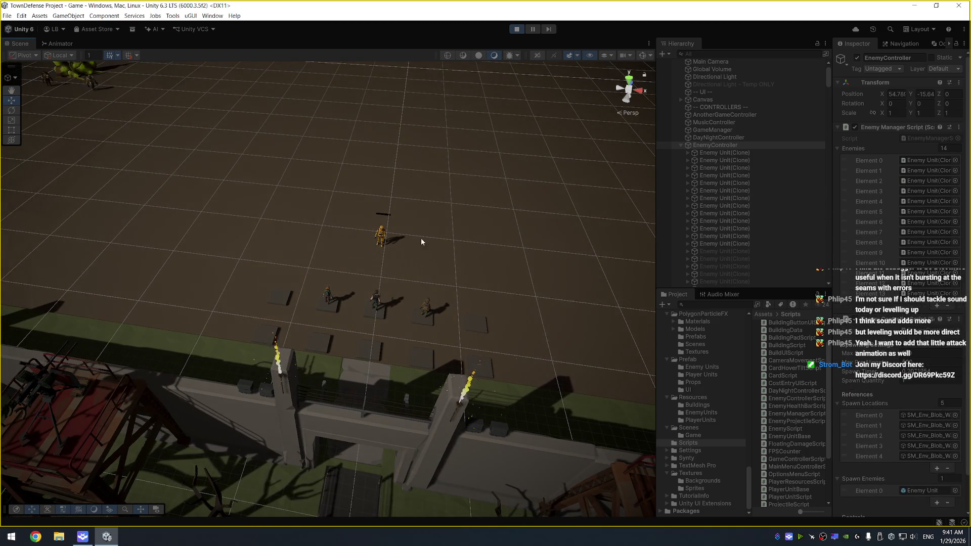
{"action": "mouse_move", "coordinate": [524, 234]}
{"action": "left_mouse_down"}
{"action": "mouse_move", "coordinate": [383, 177]}
{"action": "mouse_move", "coordinate": [368, 187]}
{"action": "mouse_move", "coordinate": [362, 208]}
{"action": "mouse_move", "coordinate": [404, 217]}
{"action": "left_mouse_up"}
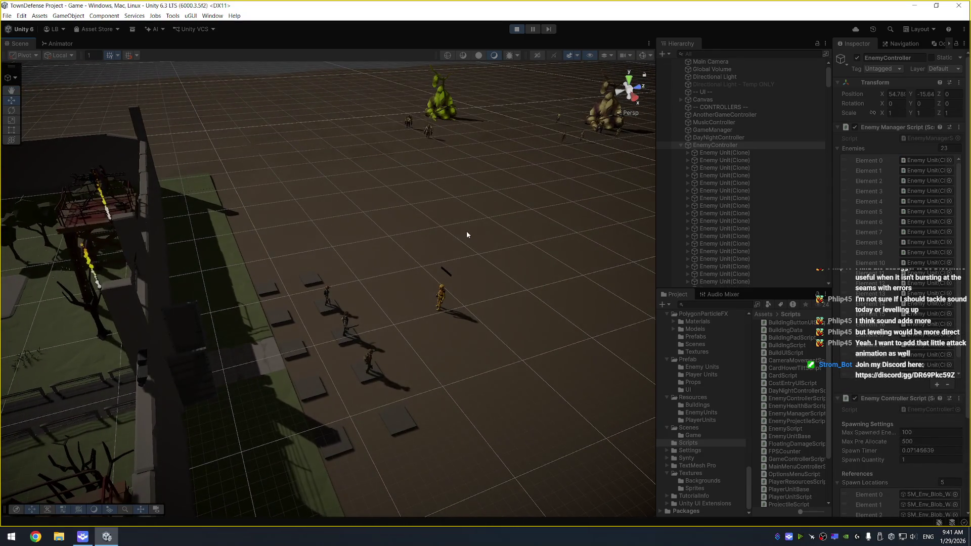
{"action": "left_click", "coordinate": [440, 299]}
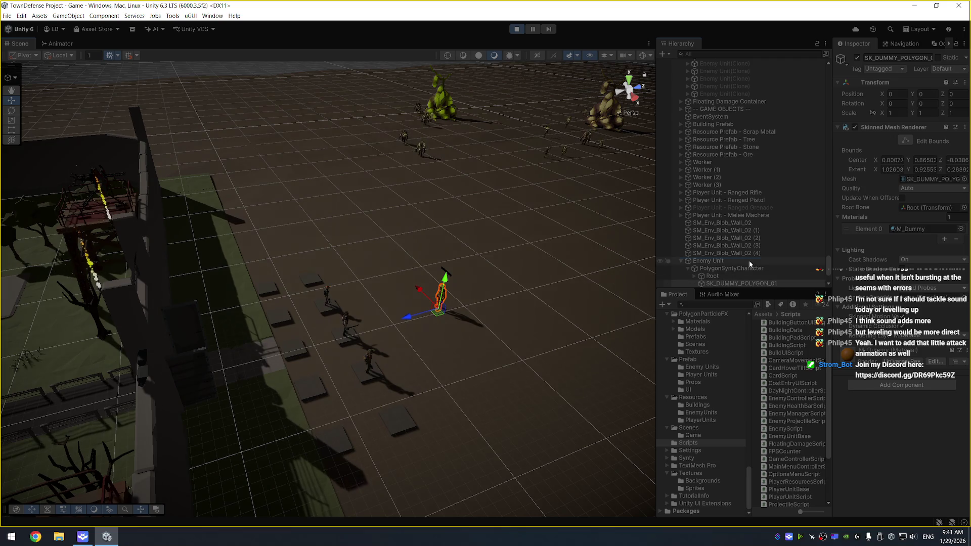
{"action": "left_click", "coordinate": [733, 260]}
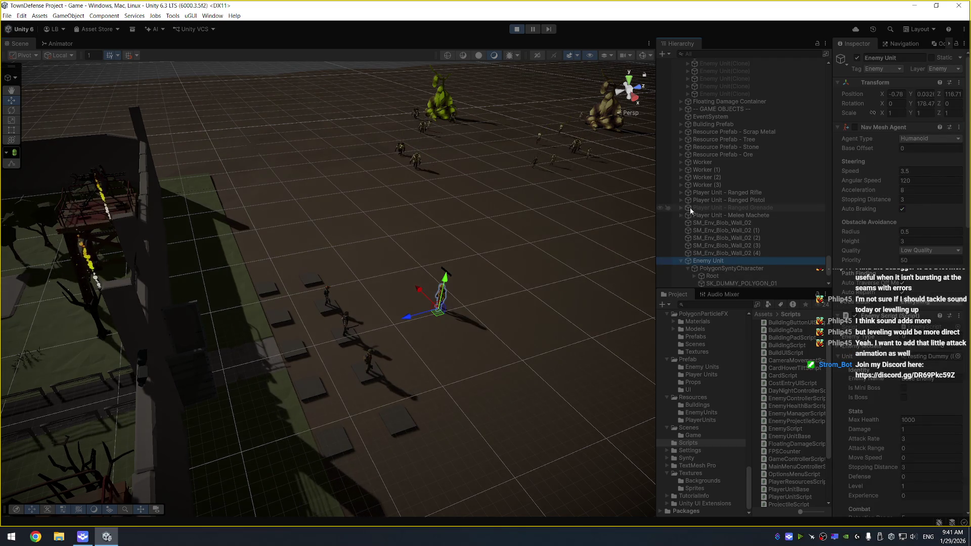
{"action": "mouse_move", "coordinate": [498, 225]}
{"action": "left_mouse_down"}
{"action": "mouse_move", "coordinate": [435, 190]}
{"action": "mouse_move", "coordinate": [458, 212]}
{"action": "left_mouse_up"}
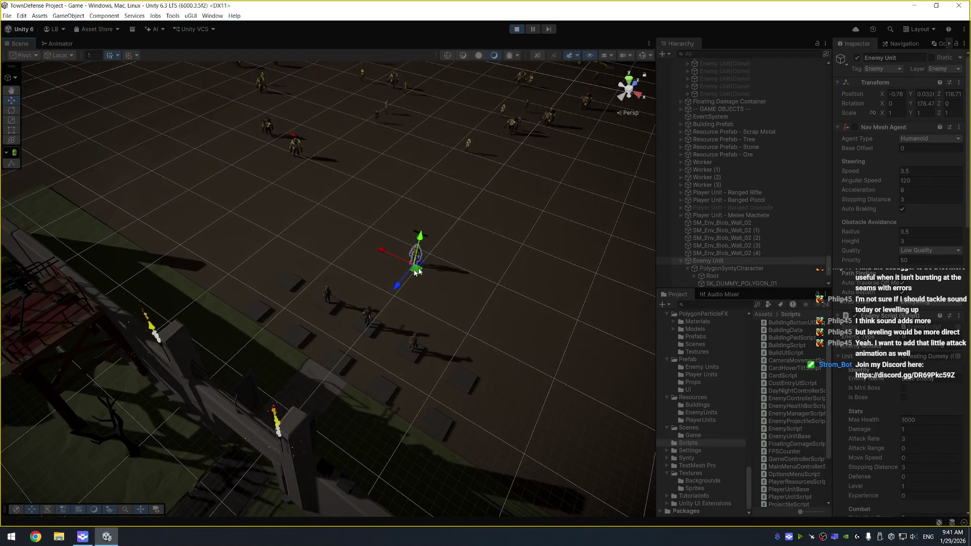
{"action": "left_click", "coordinate": [366, 330]}
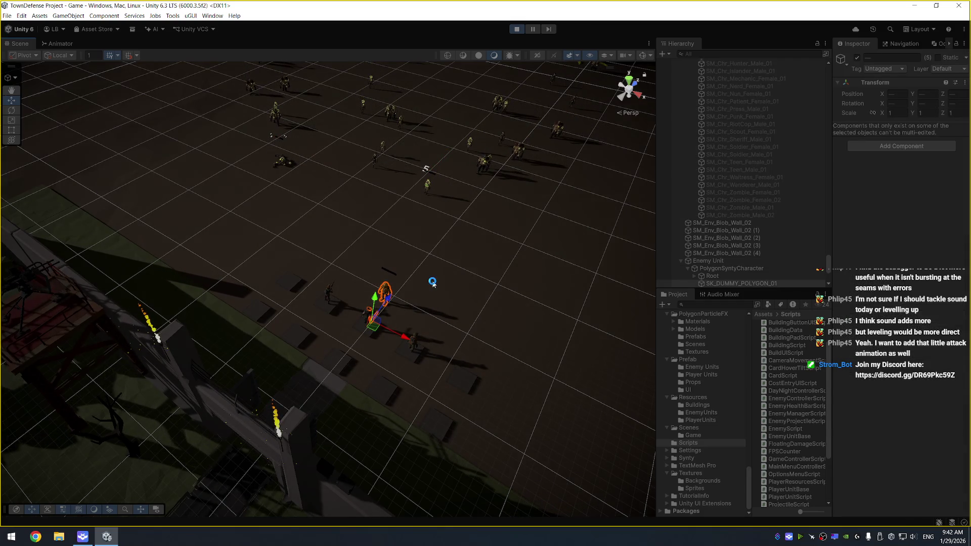
{"action": "left_click", "coordinate": [384, 293]}
{"action": "key", "text": "ctrl+p"}
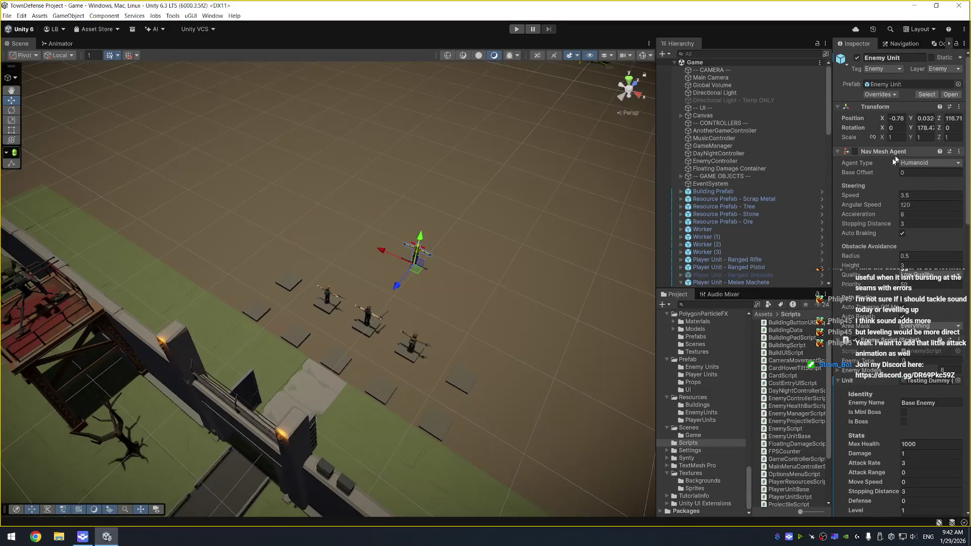
Scroll down to the Scenes folder in the Project window and open the MainMenu scene
{"action": "scroll", "coordinate": [773, 213], "scroll_direction": "down", "scroll_amount": 10}
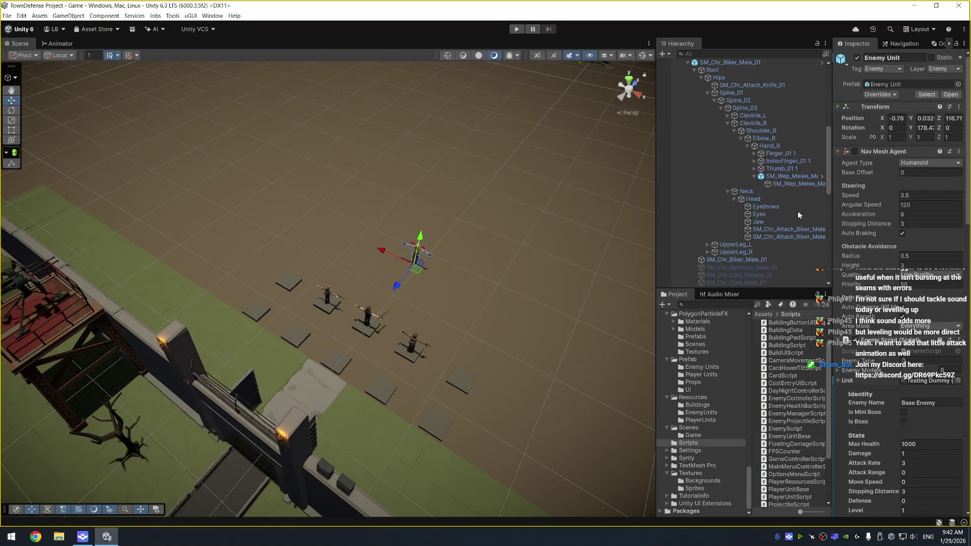
{"action": "scroll", "coordinate": [487, 281], "scroll_direction": "down", "scroll_amount": 5}
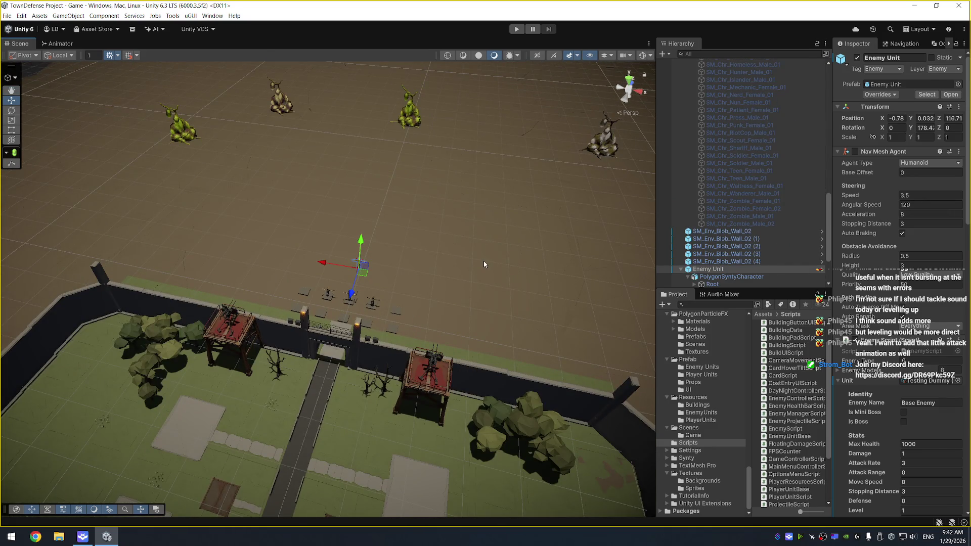
{"action": "scroll", "coordinate": [754, 401], "scroll_direction": "down", "scroll_amount": 3}
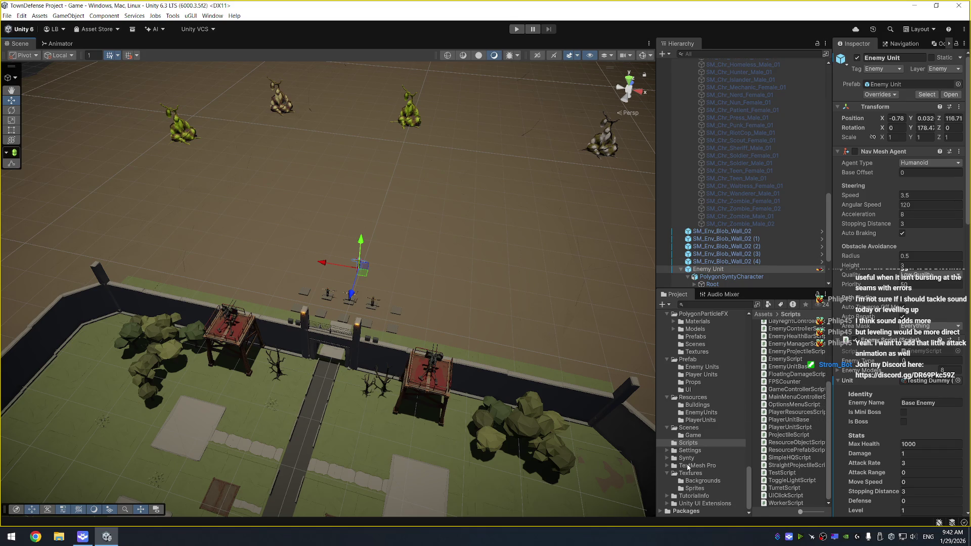
{"action": "left_click", "coordinate": [699, 428]}
{"action": "double_click", "coordinate": [781, 339]}
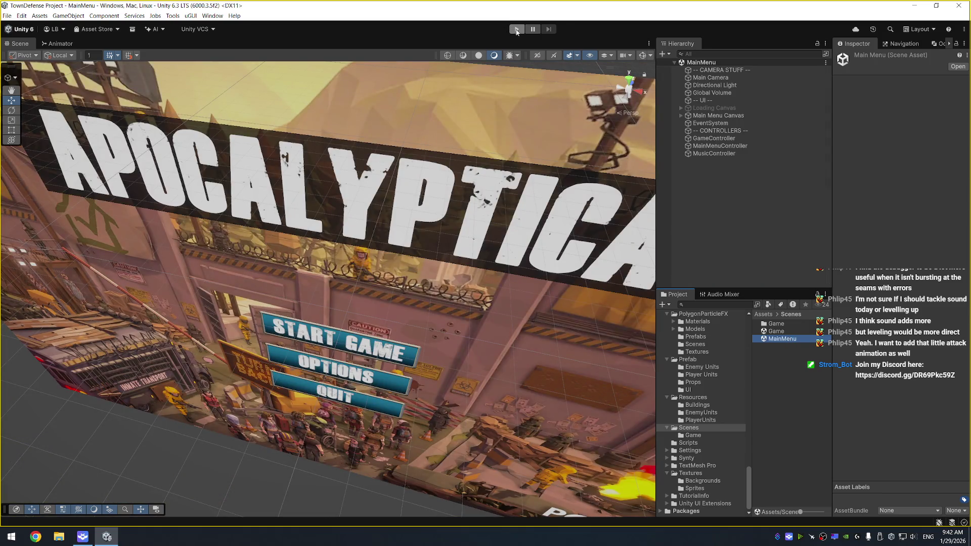
Enter play mode and choose START GAME from the main menu to load the town level
{"action": "left_click", "coordinate": [518, 30]}
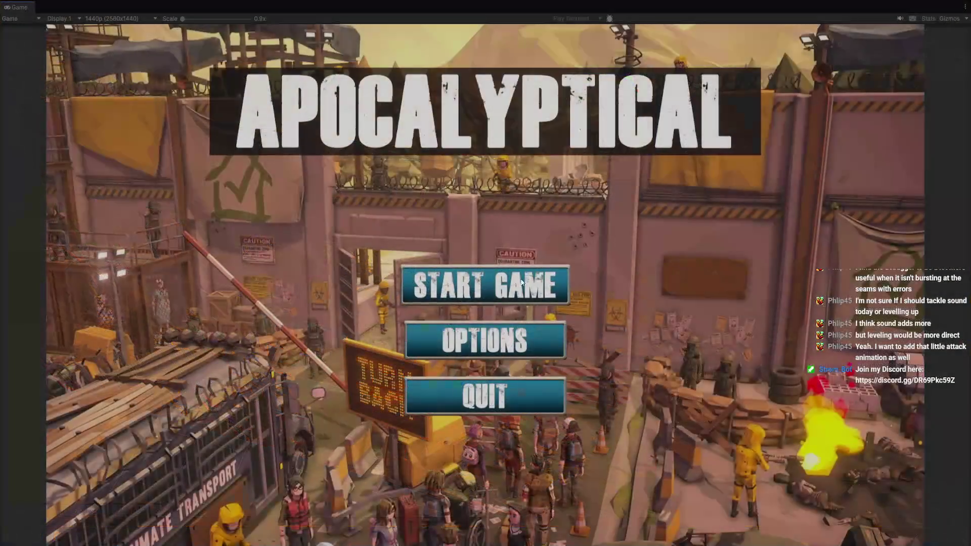
{"action": "left_click", "coordinate": [515, 290]}
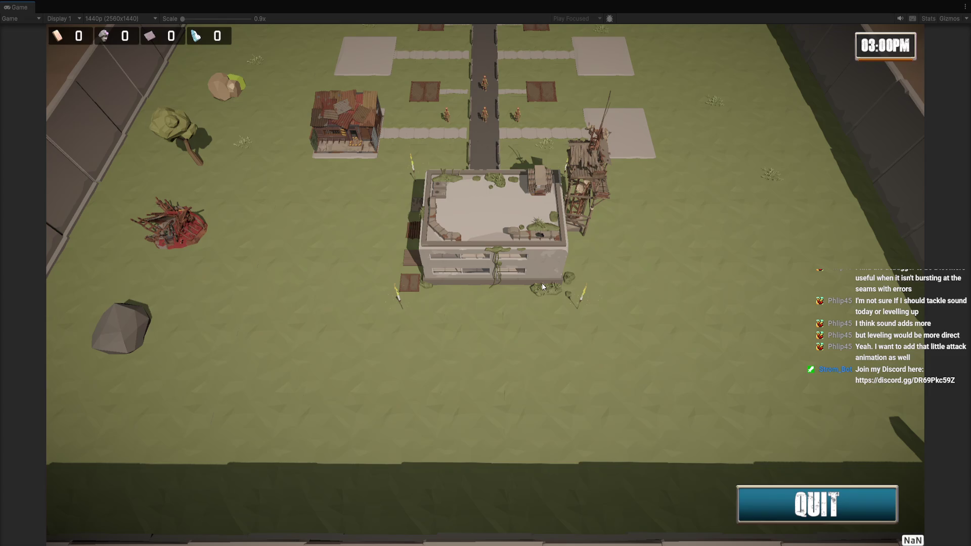
Pan the camera over the wall, watchtowers and field as enemies approach, then leave the maximized Game view
{"action": "mouse_move", "coordinate": [560, 30]}
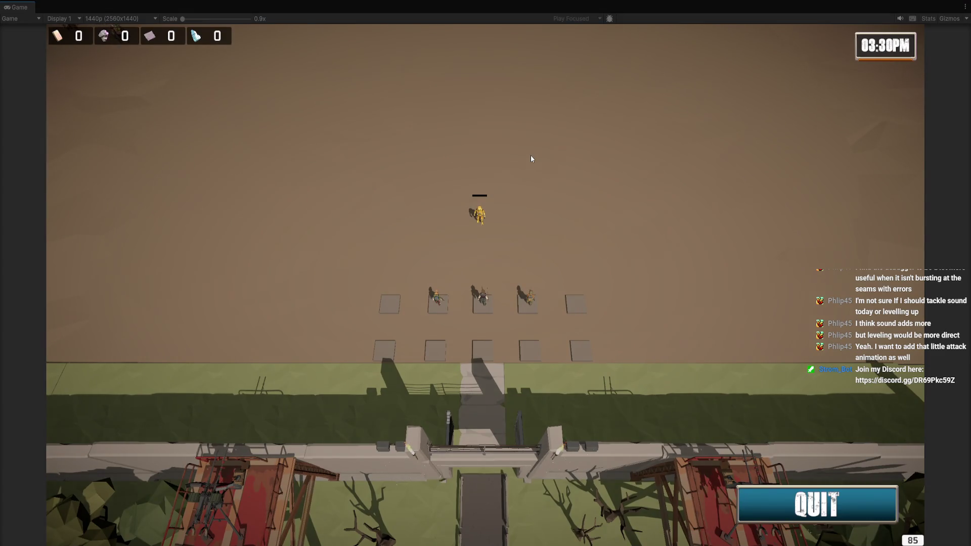
{"action": "key", "text": "a"}
{"action": "key", "text": "w"}
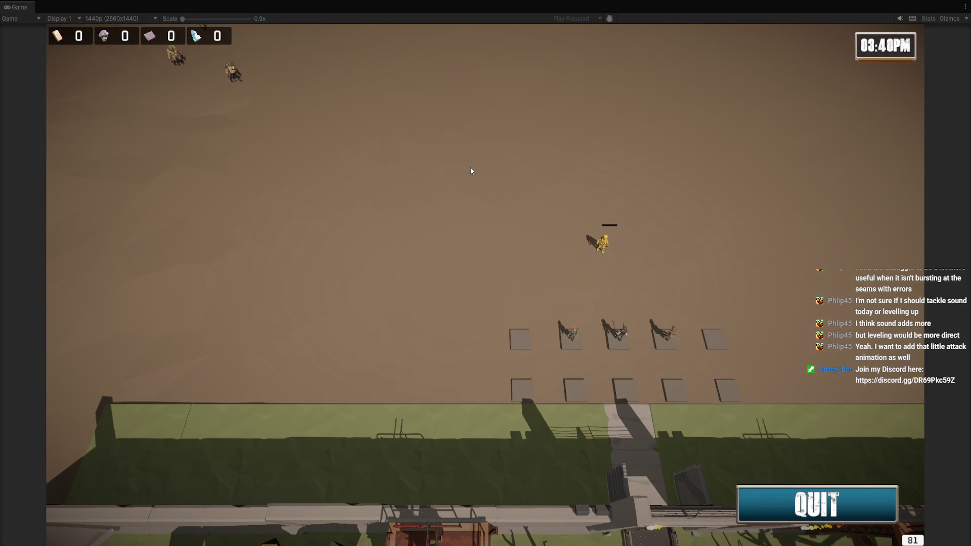
{"action": "key", "text": "d"}
{"action": "key", "text": "s"}
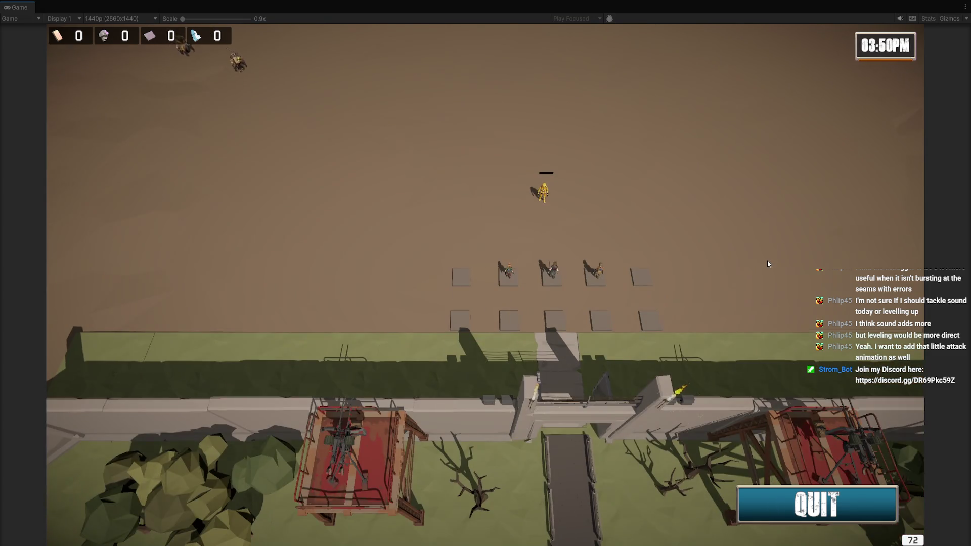
{"action": "key", "text": "s"}
{"action": "key", "text": "d"}
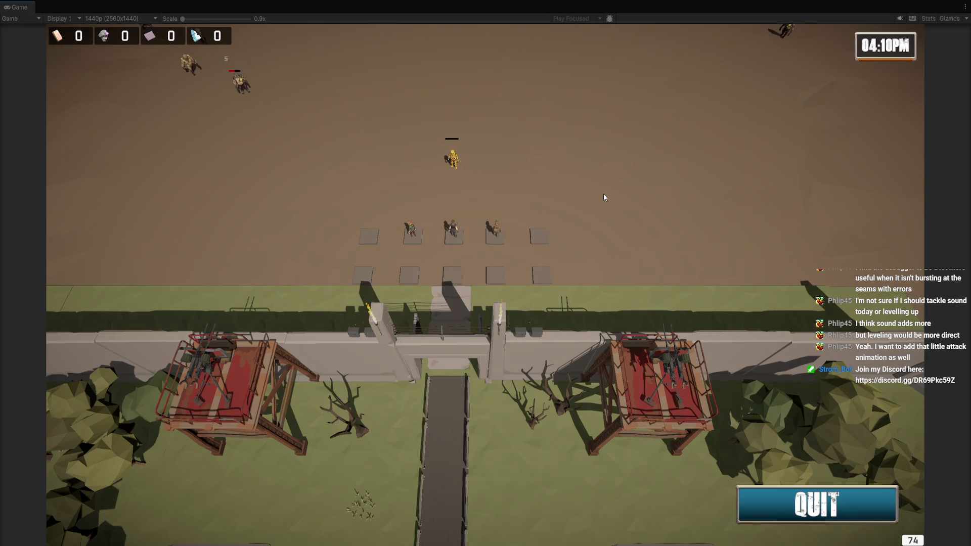
{"action": "key", "text": "w"}
{"action": "key", "text": "a"}
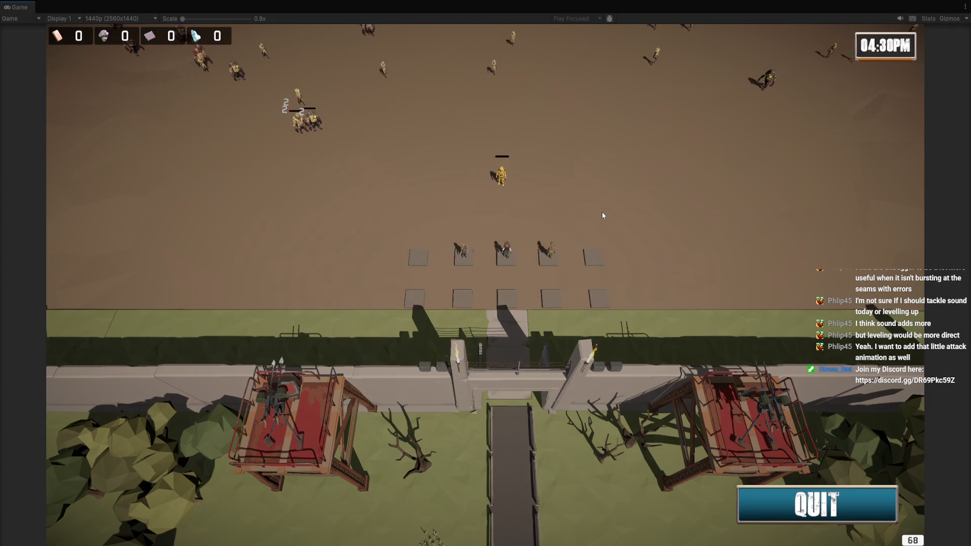
{"action": "key", "text": "w"}
{"action": "key", "text": "a"}
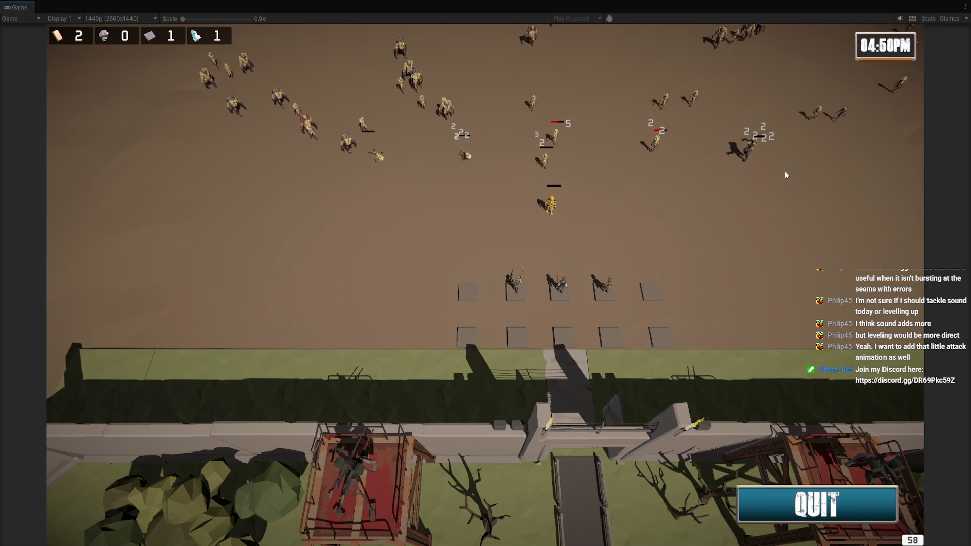
{"action": "scroll", "coordinate": [790, 155], "scroll_direction": "down", "scroll_amount": 3}
{"action": "key", "text": "ctrl+1"}
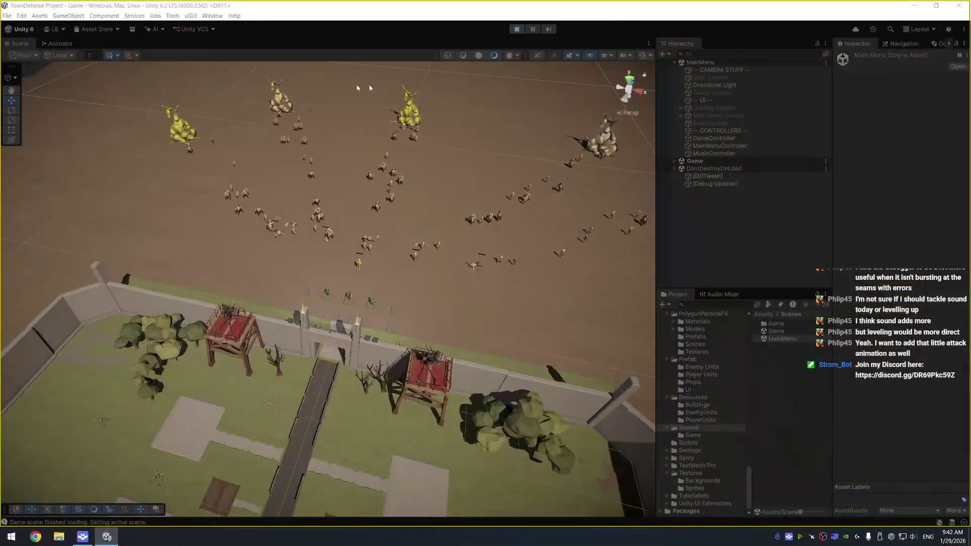
Pause the game, select an Enemy Unit(Clone) mutant, and show its Animator state graph
{"action": "key", "text": "ctrl+shift+p"}
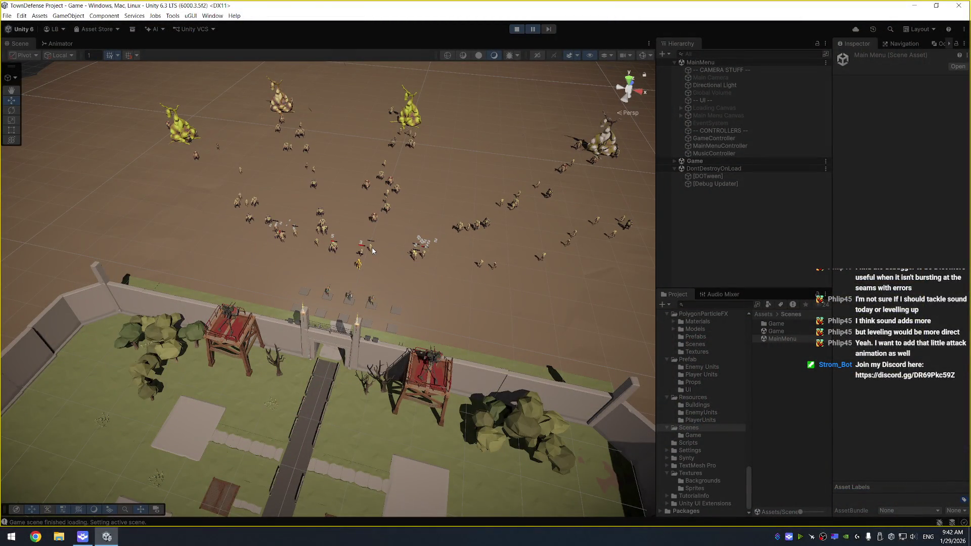
{"action": "left_click", "coordinate": [294, 233]}
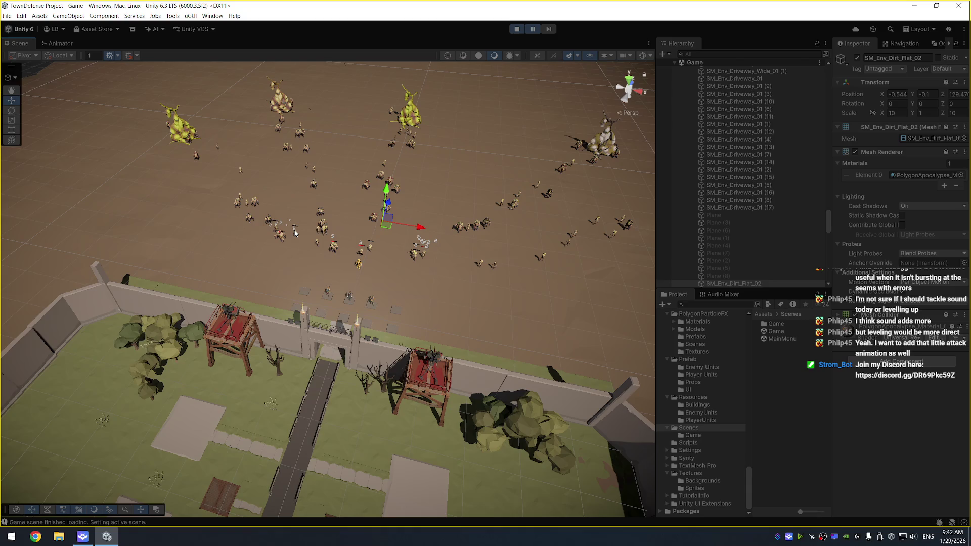
{"action": "left_click", "coordinate": [296, 233]}
{"action": "key", "text": "f"}
{"action": "scroll", "coordinate": [295, 234], "scroll_direction": "down", "scroll_amount": 5}
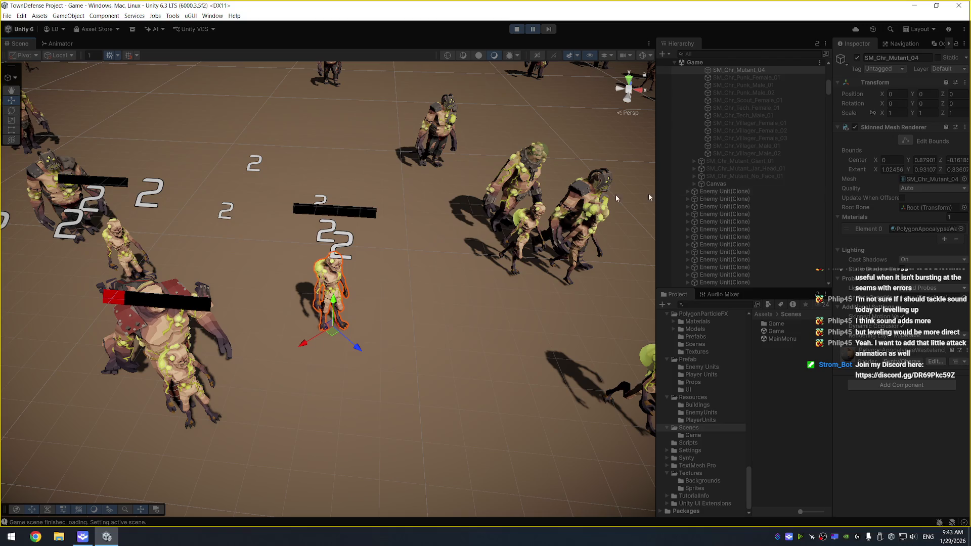
{"action": "scroll", "coordinate": [751, 134], "scroll_direction": "up", "scroll_amount": 10}
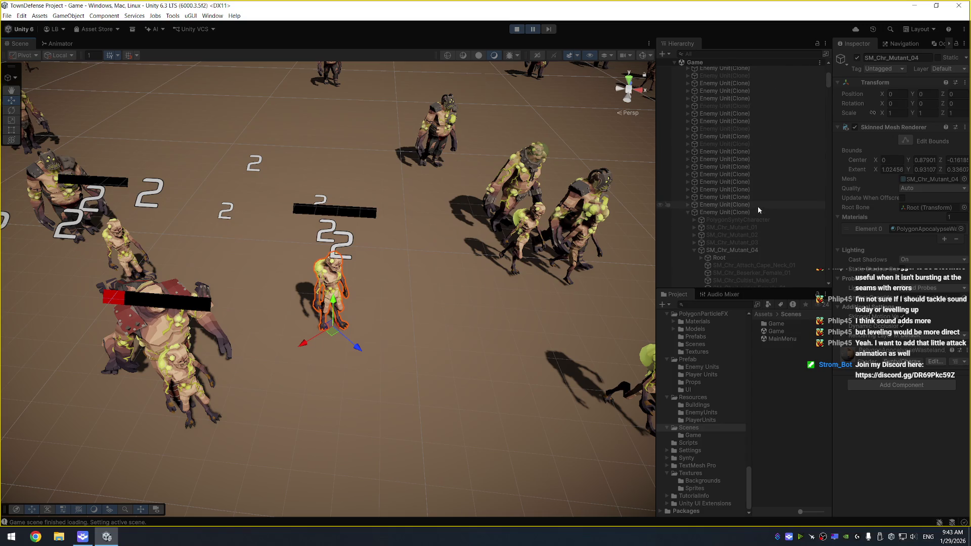
{"action": "left_click", "coordinate": [759, 212]}
{"action": "left_click", "coordinate": [48, 44]}
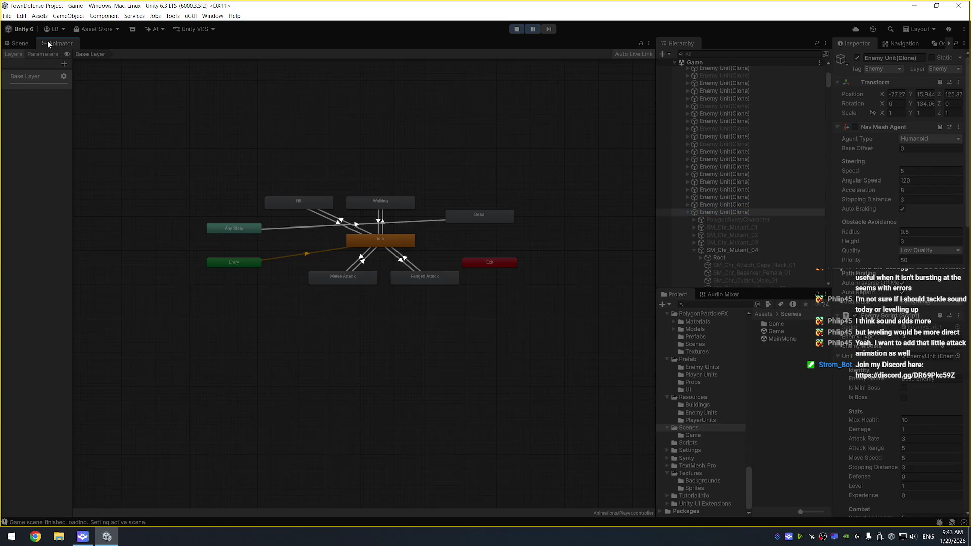
Show the Enemy animator graph, move the Hit state up-left, and stop play mode
{"action": "left_click", "coordinate": [748, 250]}
{"action": "mouse_move", "coordinate": [291, 207]}
{"action": "left_mouse_down"}
{"action": "mouse_move", "coordinate": [296, 173]}
{"action": "mouse_move", "coordinate": [276, 183]}
{"action": "left_mouse_up"}
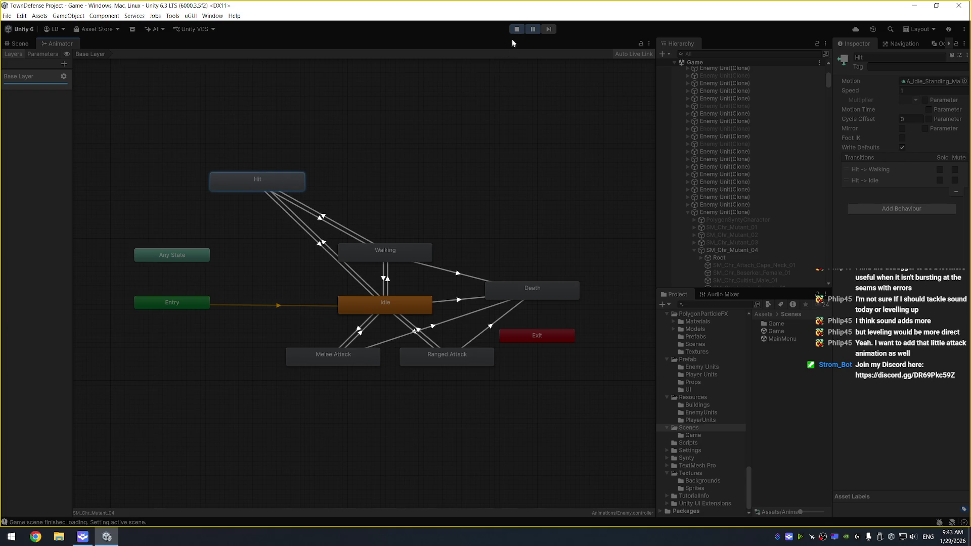
{"action": "left_click", "coordinate": [515, 31]}
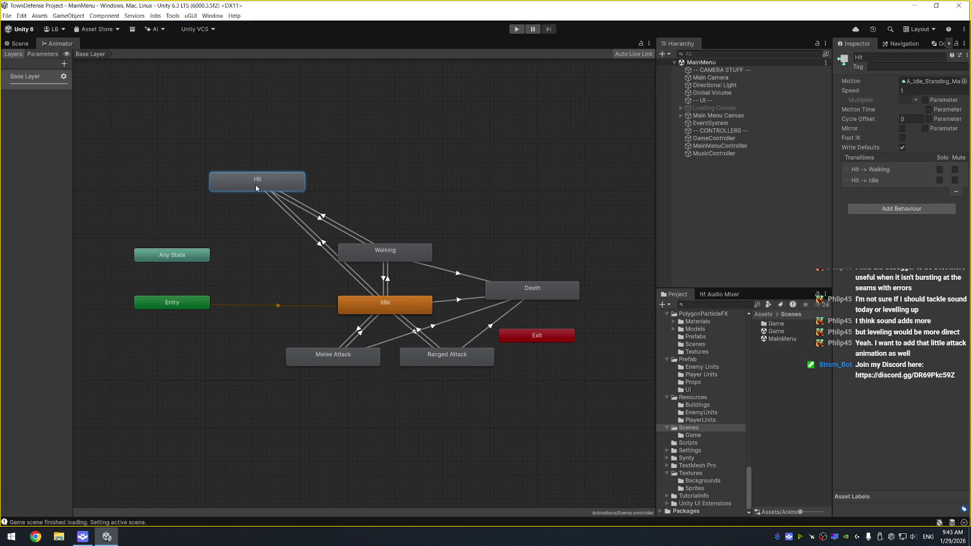
Create a transition from Hit to Death with an isDead condition
{"action": "right_click", "coordinate": [277, 183]}
{"action": "left_click", "coordinate": [300, 188]}
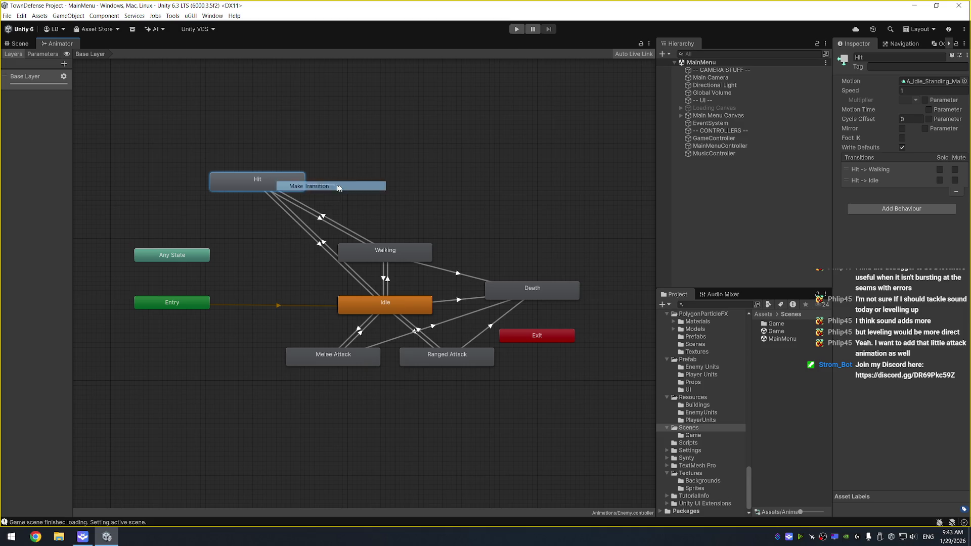
{"action": "left_click", "coordinate": [553, 292]}
{"action": "left_click", "coordinate": [481, 272]}
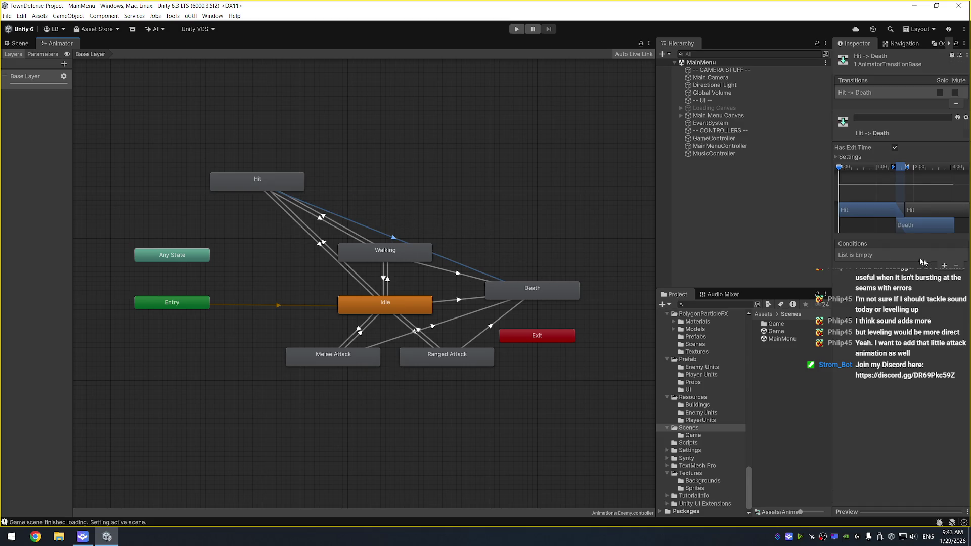
{"action": "left_click", "coordinate": [944, 265]}
{"action": "left_click", "coordinate": [890, 258]}
{"action": "left_click", "coordinate": [889, 303]}
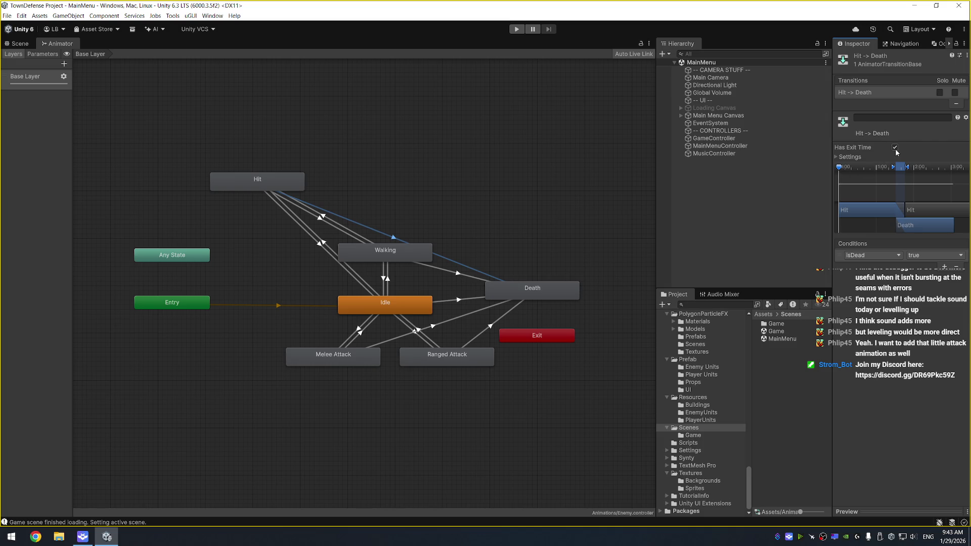
Set exit time to 0.1, then disable Has Exit Time on the transition and run the game
{"action": "left_click", "coordinate": [850, 157]}
{"action": "left_click", "coordinate": [894, 147]}
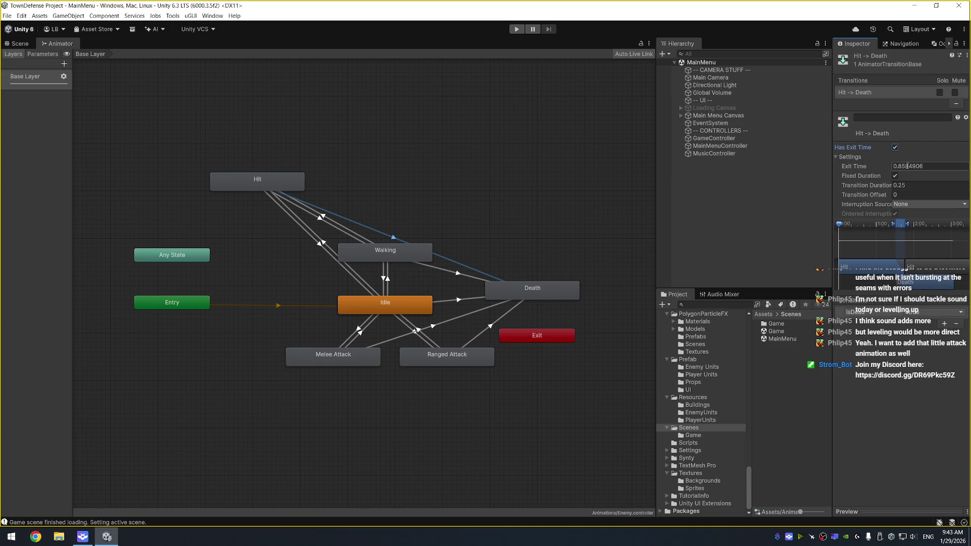
{"action": "double_click", "coordinate": [909, 166]}
{"action": "type", "text": "0.1"}
{"action": "left_click", "coordinate": [894, 177]}
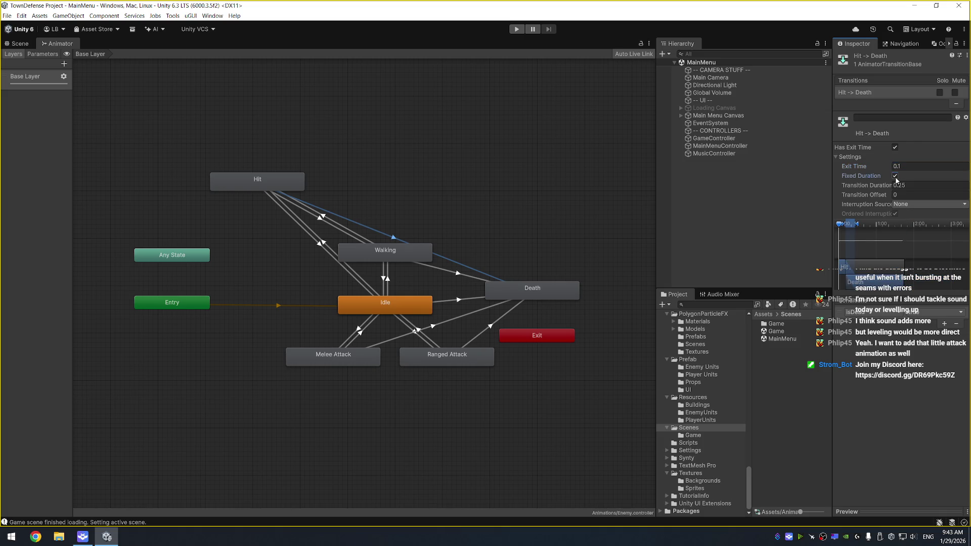
{"action": "left_click", "coordinate": [895, 148]}
{"action": "left_click", "coordinate": [516, 29]}
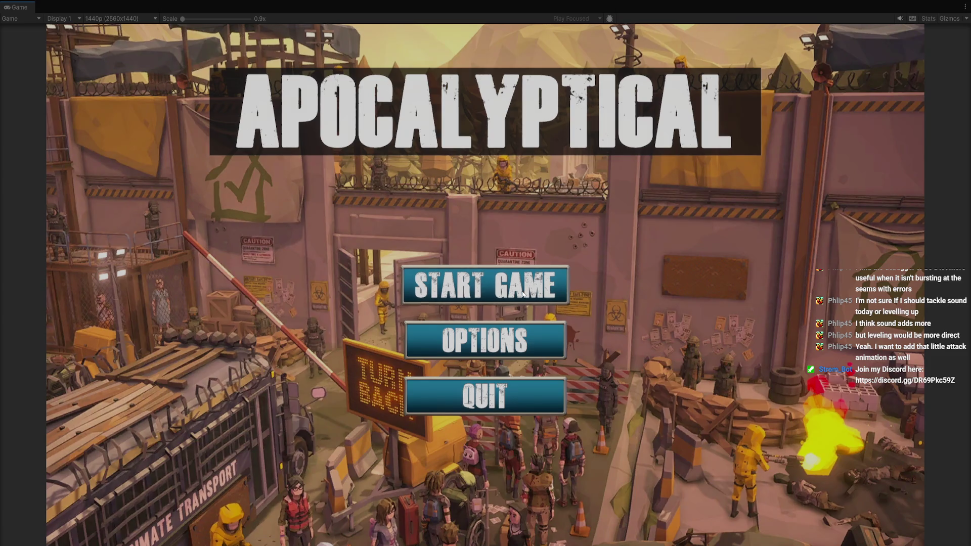
Start a match, watch the enemy wave die off, then stop play mode
{"action": "left_click", "coordinate": [502, 290]}
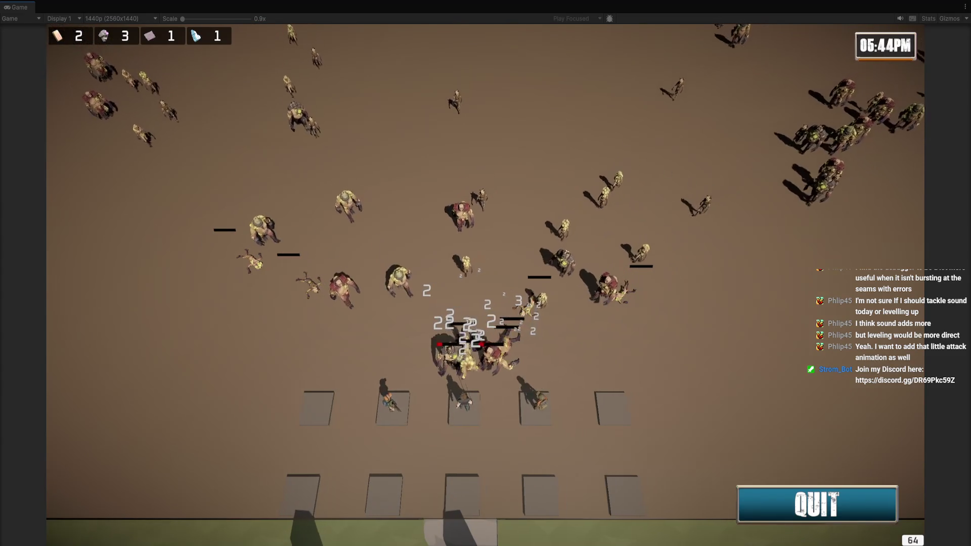
{"action": "key", "text": "ctrl+p"}
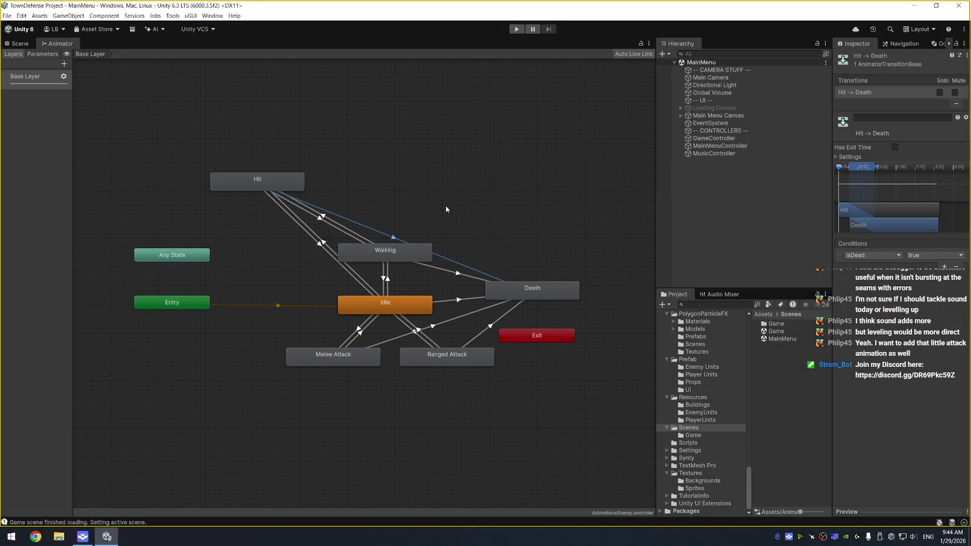
Create a new blend tree state named 'Death Animations' next to Death and open it
{"action": "left_click", "coordinate": [555, 294]}
{"action": "right_click", "coordinate": [539, 206]}
{"action": "mouse_move", "coordinate": [566, 210]}
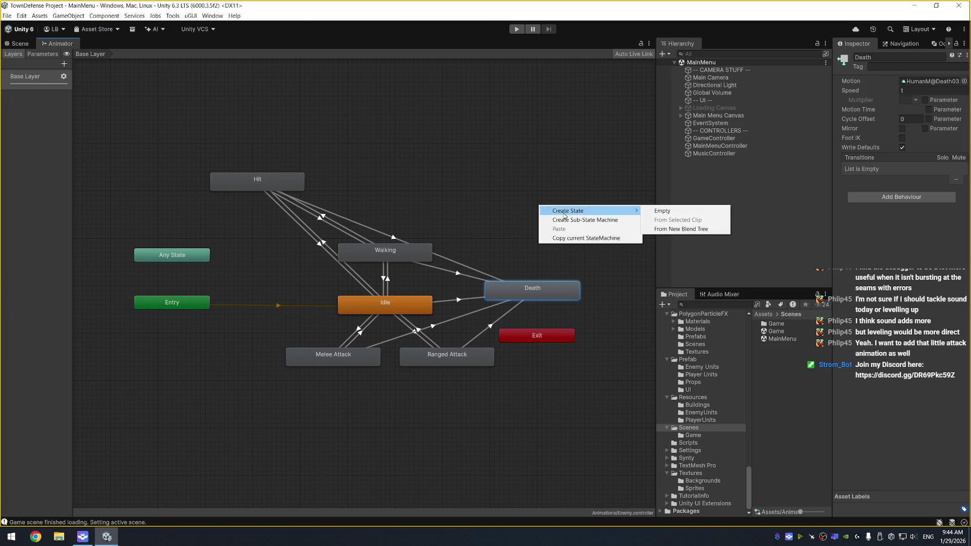
{"action": "left_click", "coordinate": [665, 229]}
{"action": "left_click_drag", "start_coordinate": [565, 216], "coordinate": [522, 239]}
{"action": "left_click", "coordinate": [904, 58]}
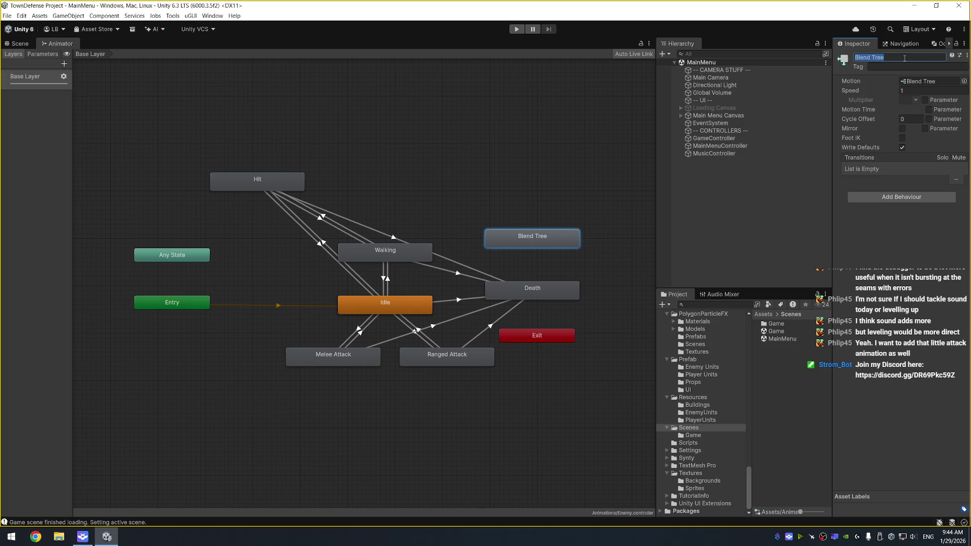
{"action": "type", "text": "Death Abn"}
{"action": "type", "text": "imations"}
{"action": "key", "text": "Return"}
{"action": "double_click", "coordinate": [532, 238]}
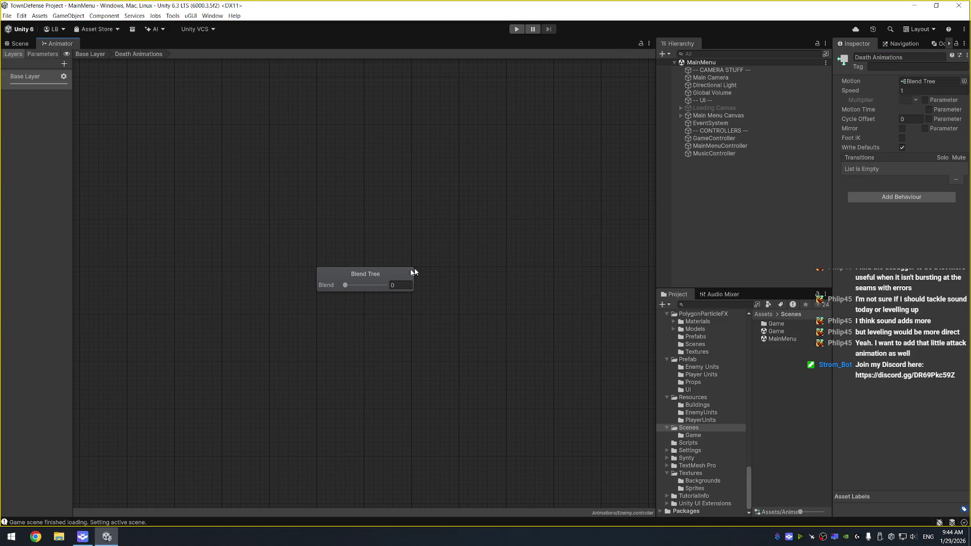
Undo the nested child blend tree and add a motion field holding HumanM@Death01
{"action": "left_click", "coordinate": [944, 113]}
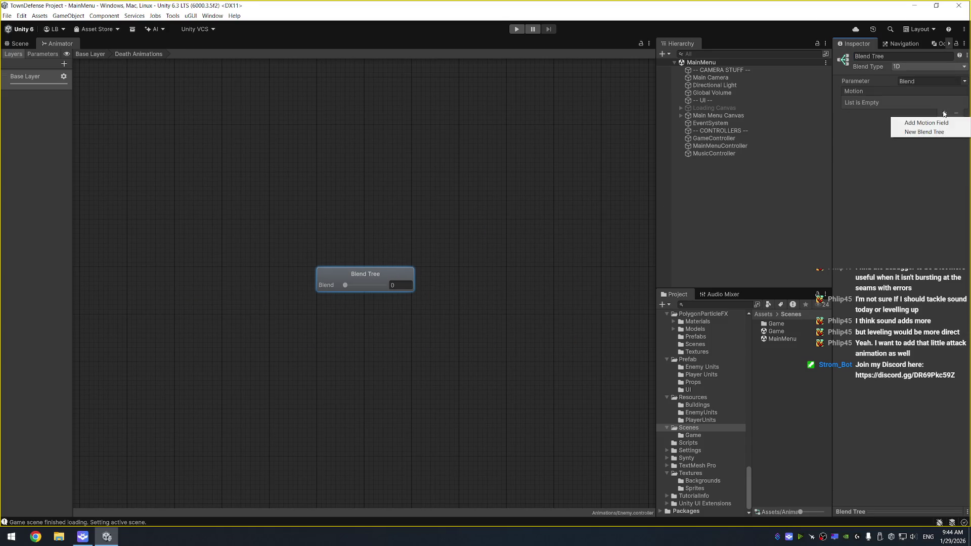
{"action": "left_click", "coordinate": [932, 133]}
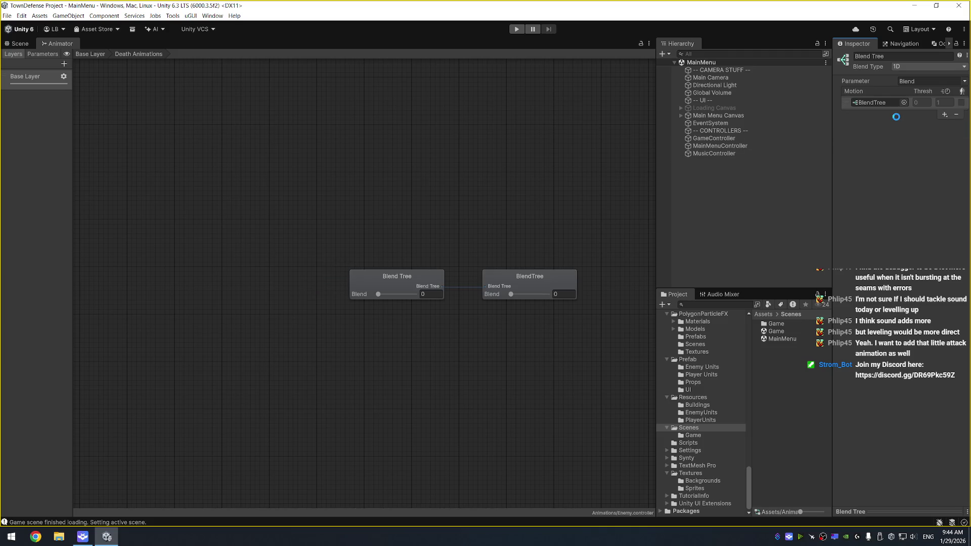
{"action": "key", "text": "ctrl+z"}
{"action": "left_click", "coordinate": [943, 113]}
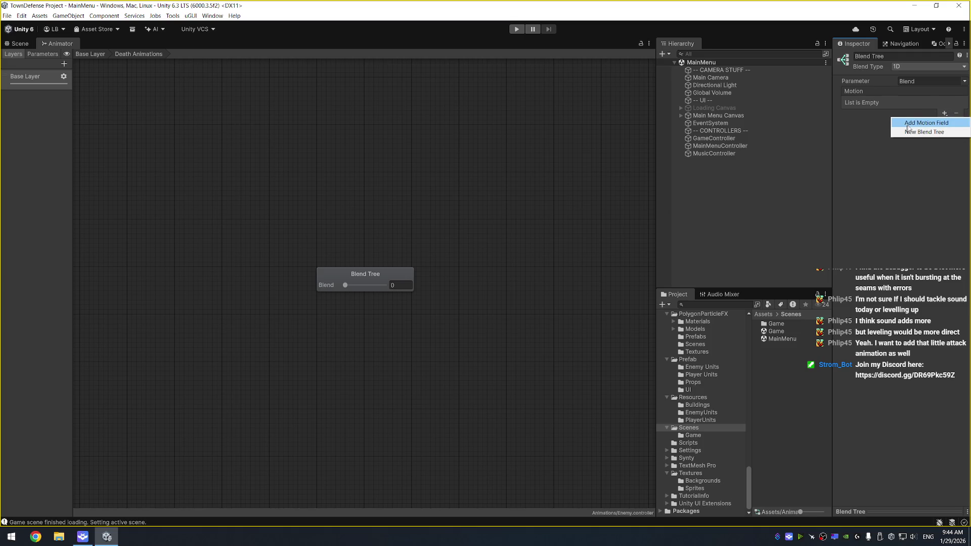
{"action": "left_click", "coordinate": [910, 123]}
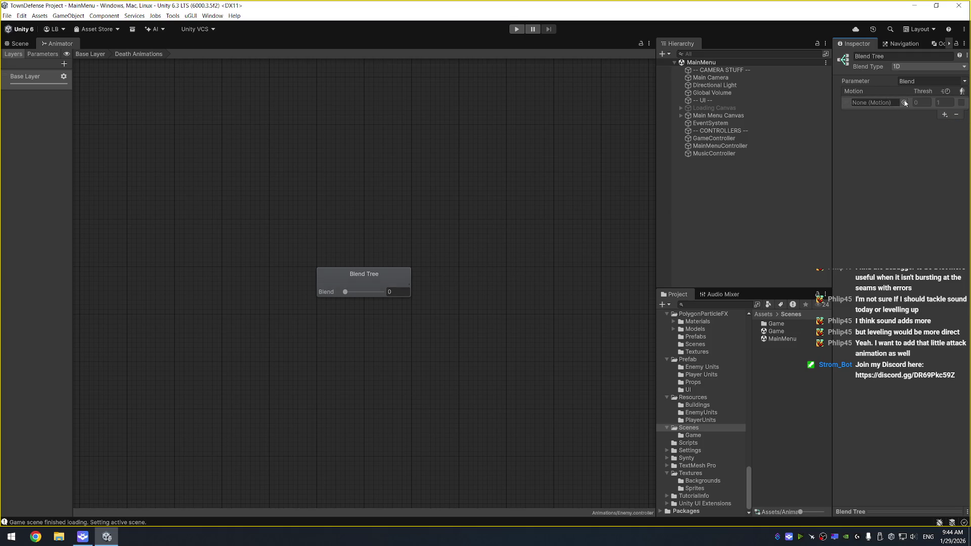
{"action": "left_click", "coordinate": [903, 102]}
{"action": "type", "text": "death"}
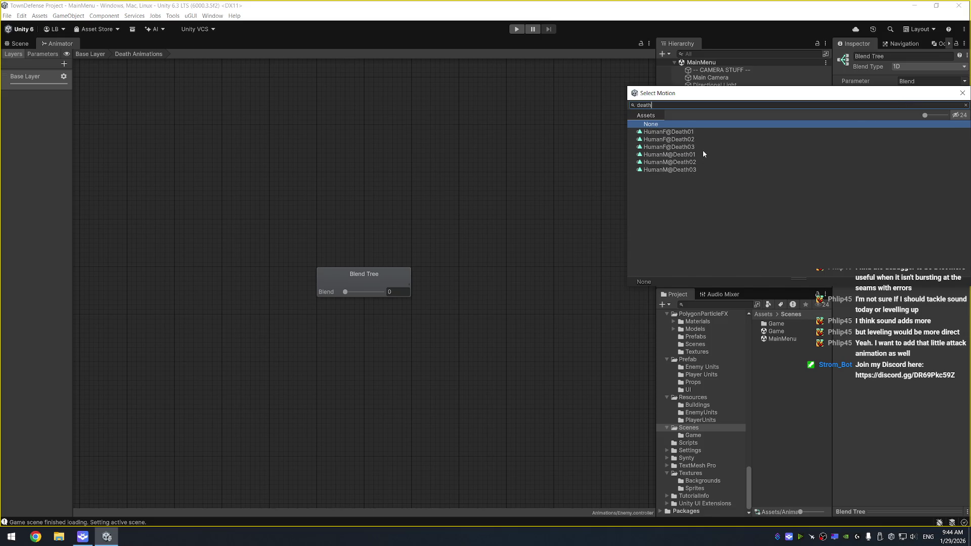
{"action": "double_click", "coordinate": [669, 154]}
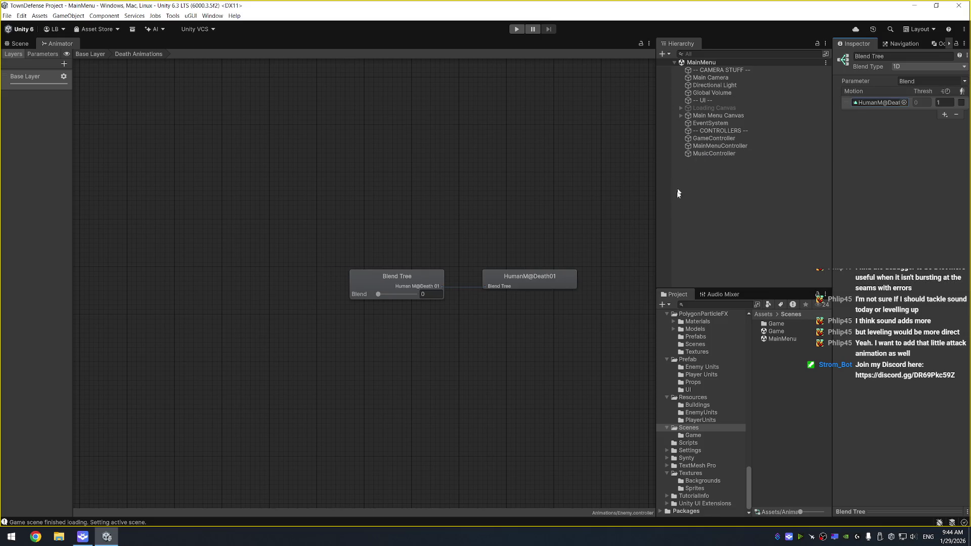
Add a second motion with HumanM@Death02 and turn off Automate Thresholds
{"action": "left_click", "coordinate": [944, 115]}
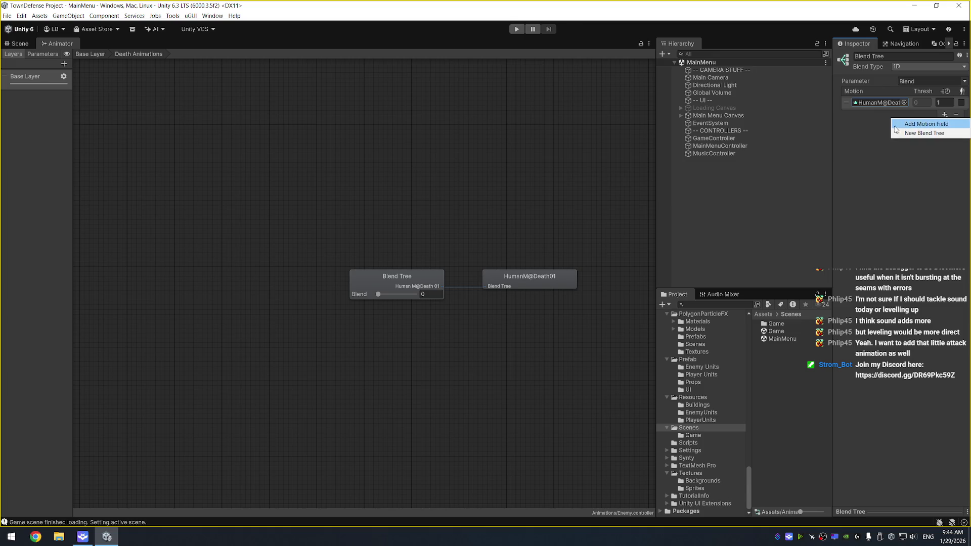
{"action": "left_click", "coordinate": [909, 126]}
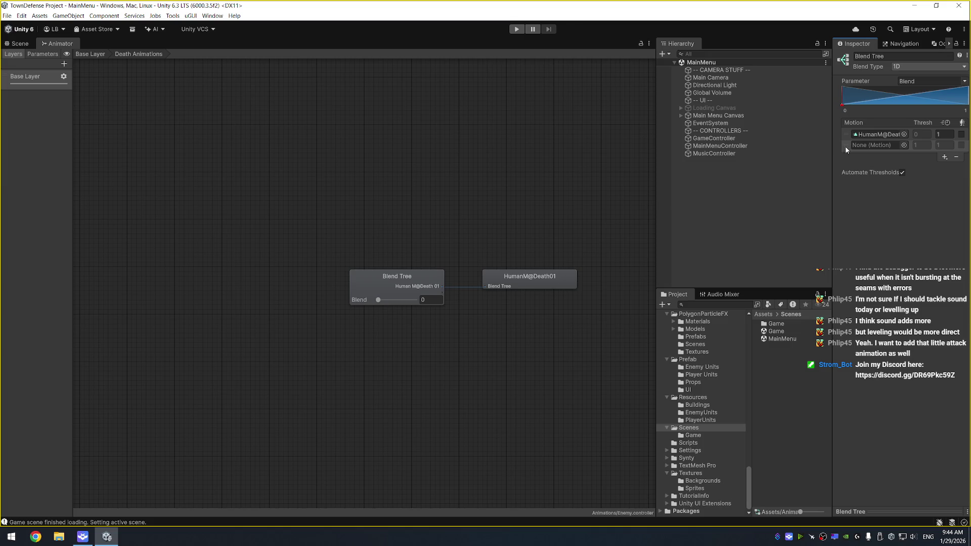
{"action": "left_click", "coordinate": [904, 145]}
{"action": "type", "text": "drea"}
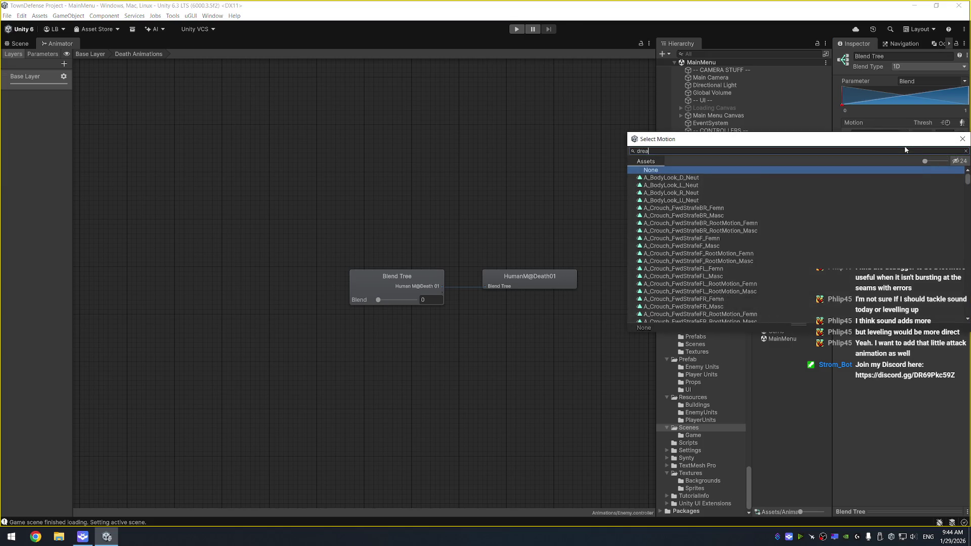
{"action": "key", "text": "BackSpace"}
{"action": "type", "text": "eath"}
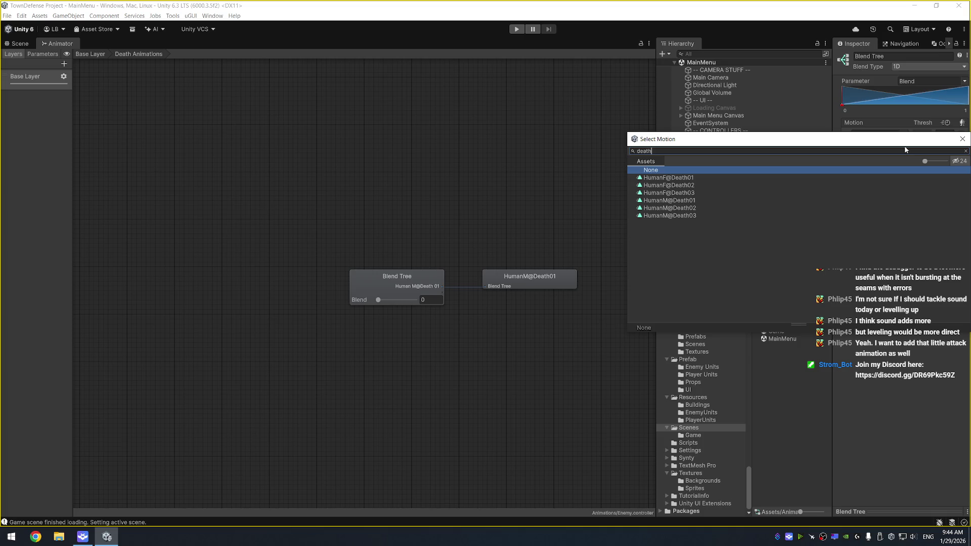
{"action": "double_click", "coordinate": [709, 208]}
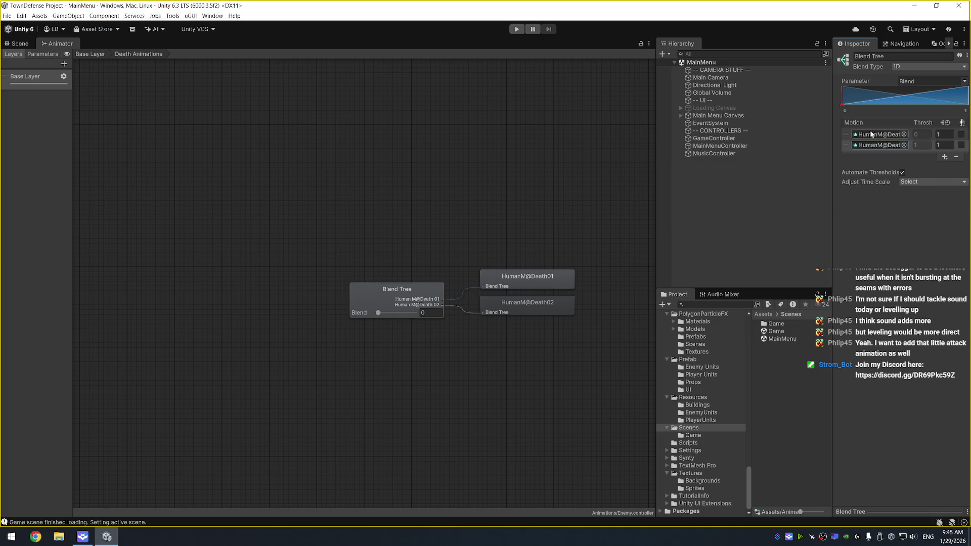
{"action": "left_click", "coordinate": [903, 172]}
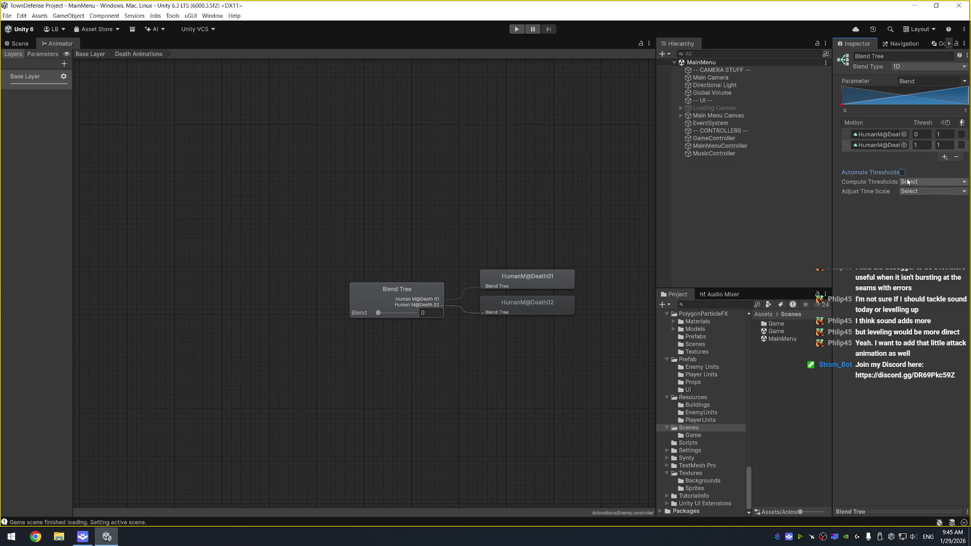
Add a third motion with HumanM@Death03 and preview blending across the three clips
{"action": "left_click", "coordinate": [944, 157]}
{"action": "left_click", "coordinate": [920, 167]}
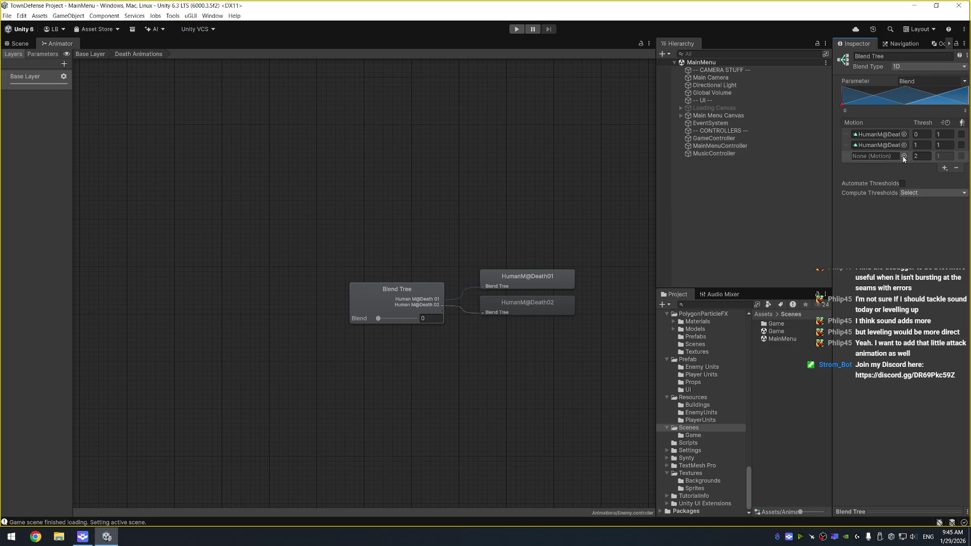
{"action": "left_click", "coordinate": [903, 156]}
{"action": "type", "text": "death"}
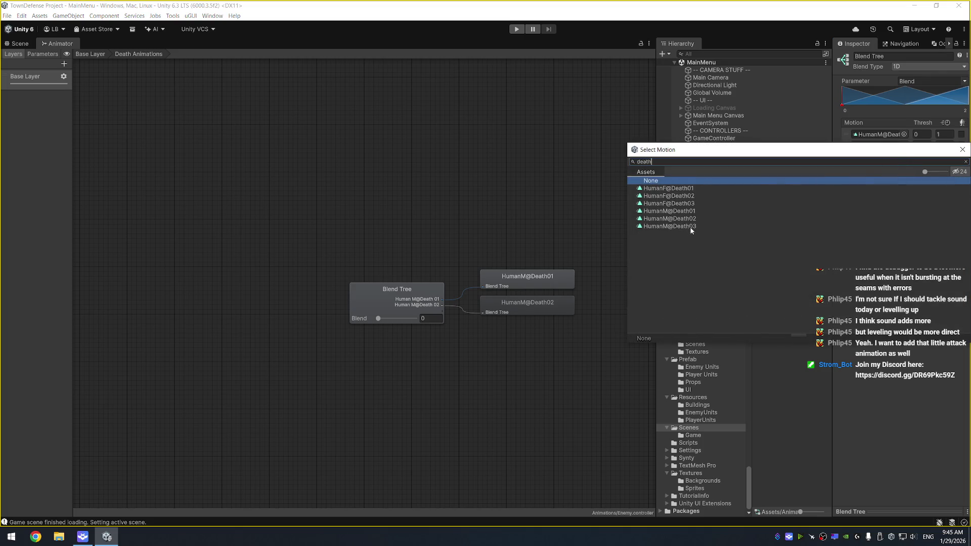
{"action": "double_click", "coordinate": [675, 225]}
{"action": "mouse_move", "coordinate": [395, 333]}
{"action": "left_mouse_down"}
{"action": "mouse_move", "coordinate": [419, 332]}
{"action": "mouse_move", "coordinate": [369, 329]}
{"action": "left_mouse_up"}
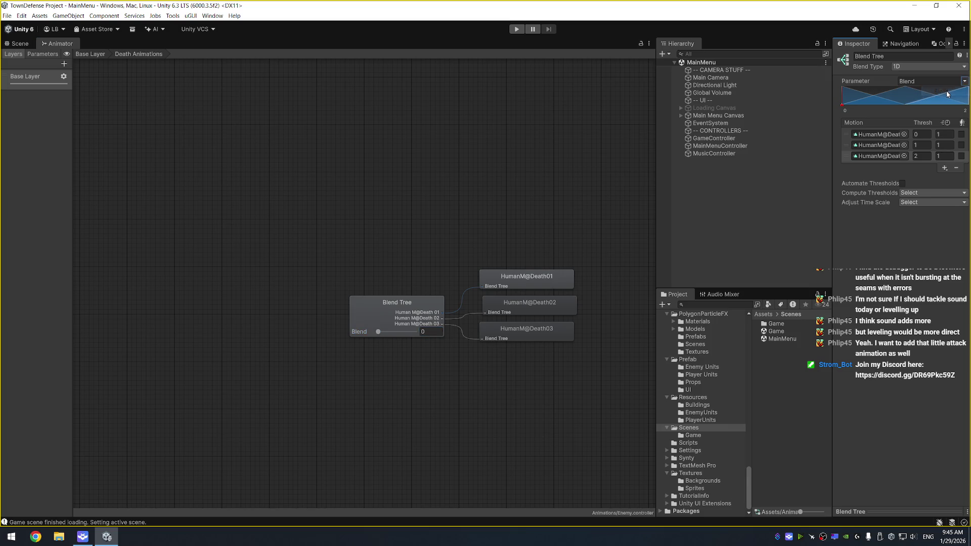
{"action": "left_click", "coordinate": [935, 67]}
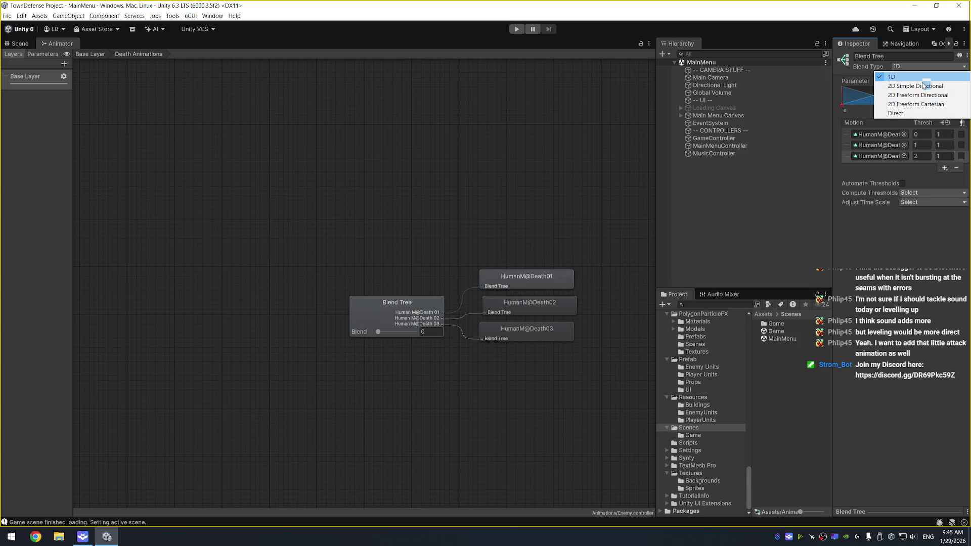
Switch the blend type to Direct and set the first death motion's value to 1
{"action": "left_click", "coordinate": [912, 115]}
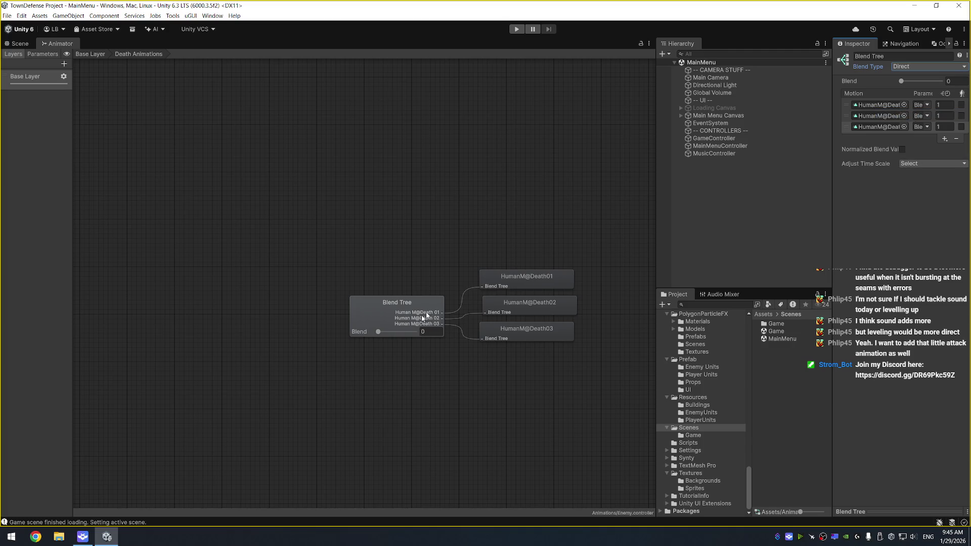
{"action": "mouse_move", "coordinate": [378, 331]}
{"action": "left_mouse_down"}
{"action": "mouse_move", "coordinate": [449, 336]}
{"action": "mouse_move", "coordinate": [356, 333]}
{"action": "left_mouse_up"}
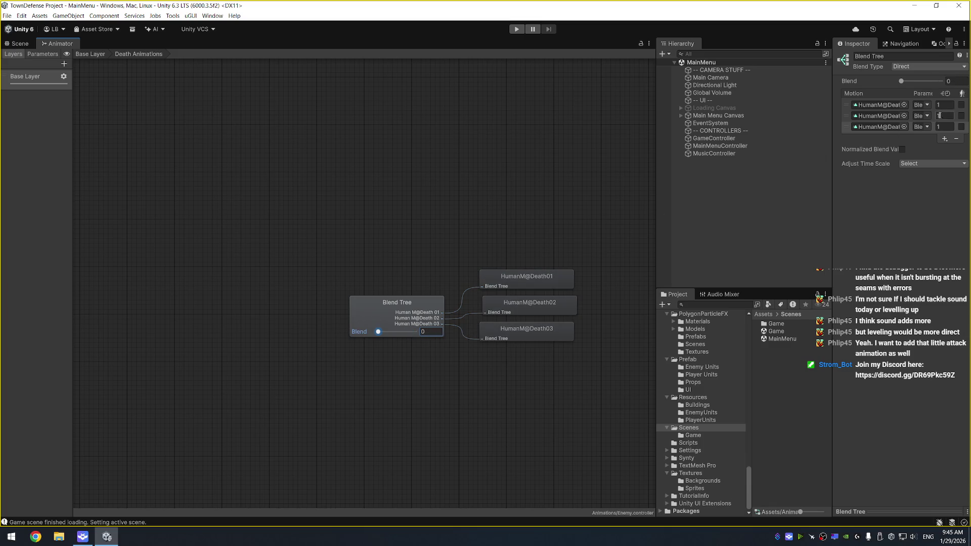
{"action": "left_click", "coordinate": [947, 106]}
{"action": "type", "text": ".01"}
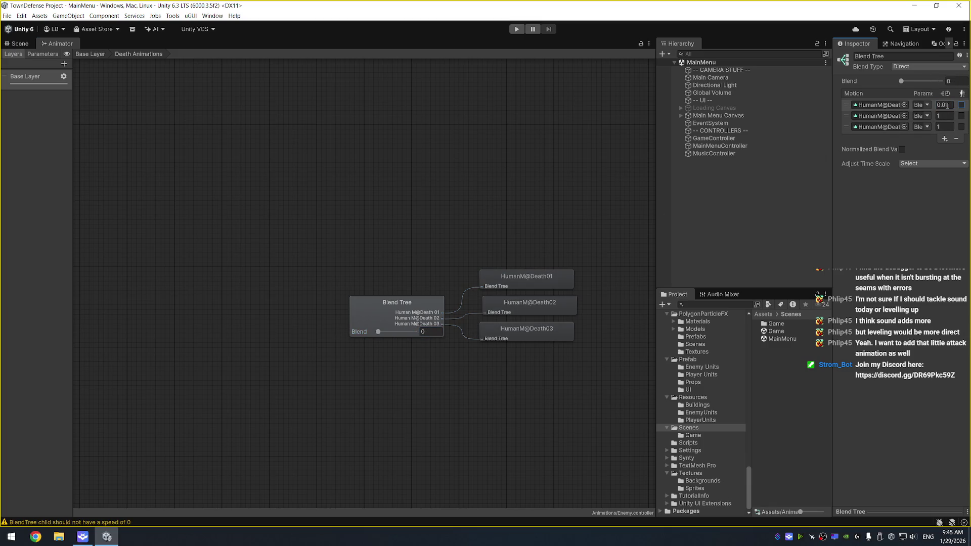
{"action": "left_click", "coordinate": [943, 105]}
{"action": "type", "text": "1"}
Set the second and third motion values to 2 and 3, test the blend, then undo
{"action": "left_click", "coordinate": [943, 116]}
{"action": "type", "text": "2"}
{"action": "left_click", "coordinate": [945, 127]}
{"action": "type", "text": "3"}
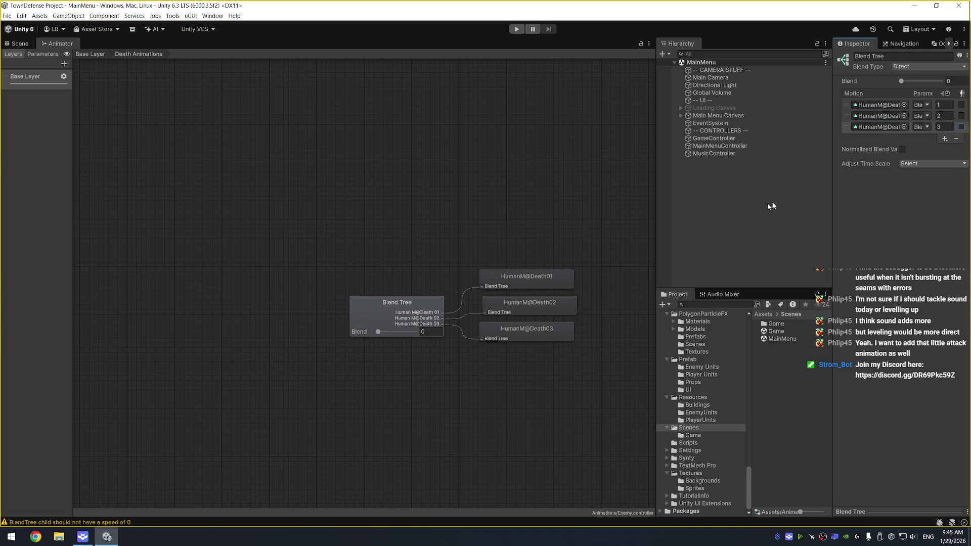
{"action": "mouse_move", "coordinate": [378, 332]}
{"action": "left_mouse_down"}
{"action": "mouse_move", "coordinate": [392, 334]}
{"action": "mouse_move", "coordinate": [358, 336]}
{"action": "left_mouse_up"}
{"action": "key", "text": "ctrl+z"}
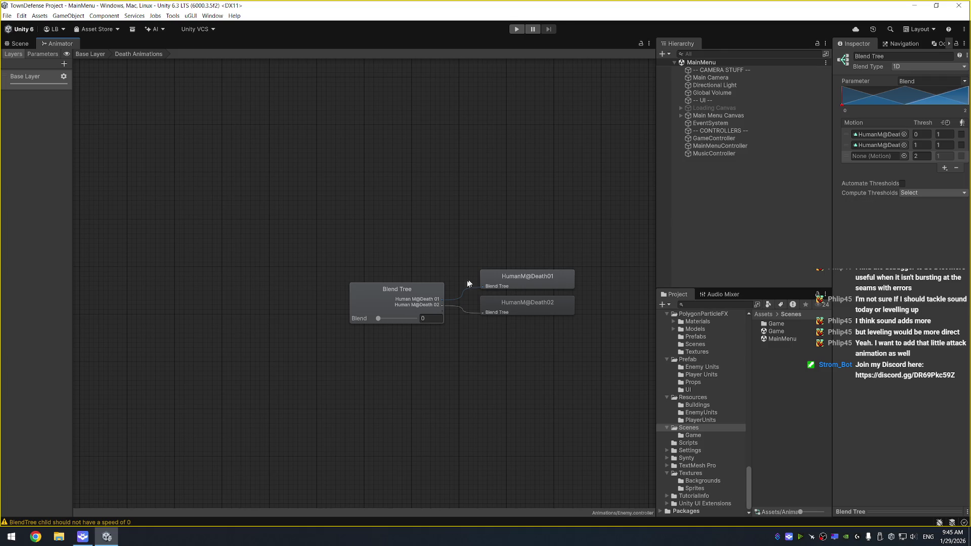
Redo to restore the third death clip, preview the blend, then return to Base Layer and Scene view
{"action": "key", "text": "ctrl+y"}
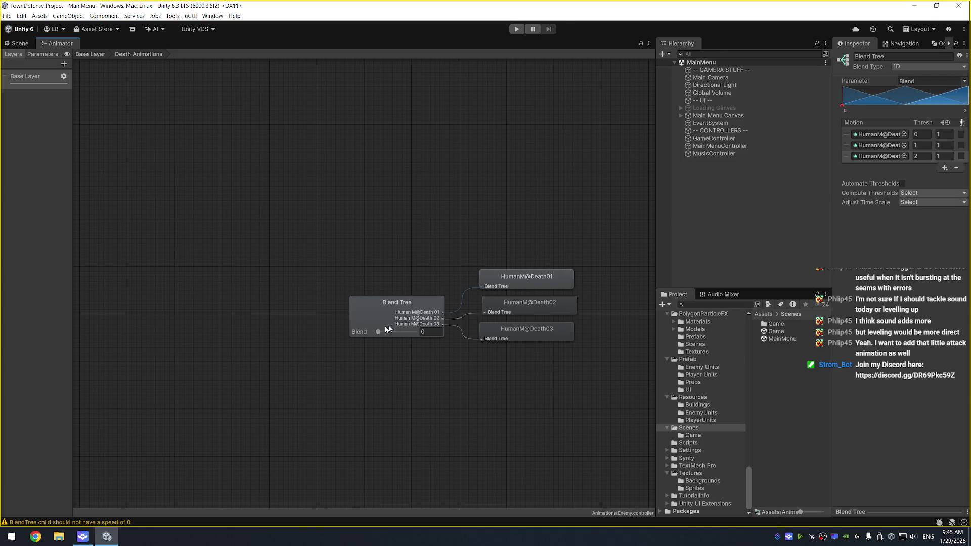
{"action": "mouse_move", "coordinate": [378, 332]}
{"action": "left_mouse_down"}
{"action": "mouse_move", "coordinate": [424, 334]}
{"action": "mouse_move", "coordinate": [341, 345]}
{"action": "mouse_move", "coordinate": [392, 332]}
{"action": "mouse_move", "coordinate": [336, 337]}
{"action": "mouse_move", "coordinate": [446, 343]}
{"action": "left_mouse_up"}
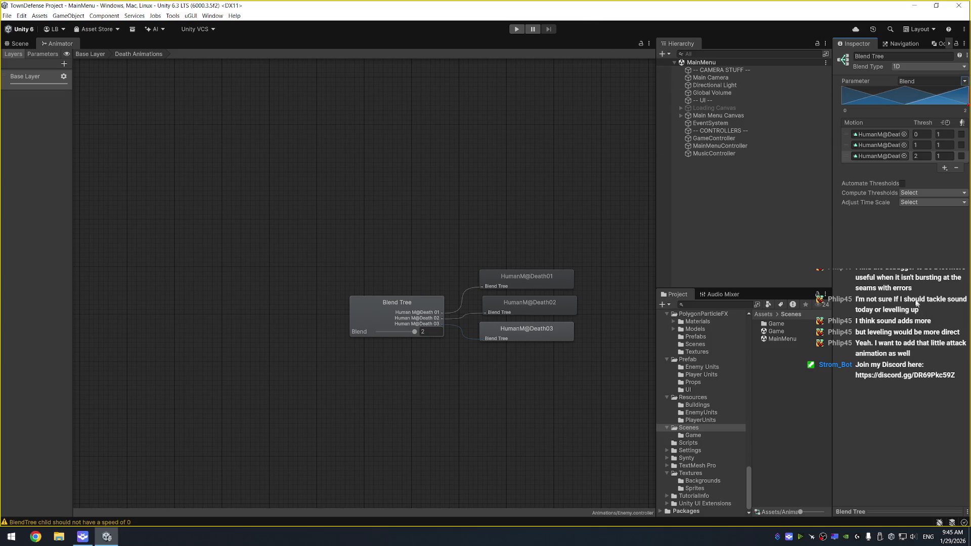
{"action": "left_click", "coordinate": [99, 54]}
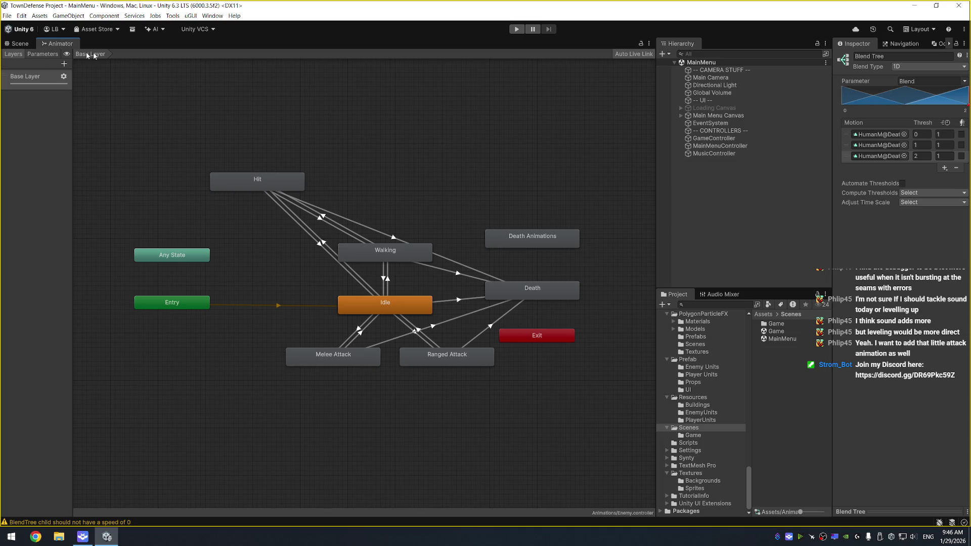
{"action": "left_click", "coordinate": [21, 45]}
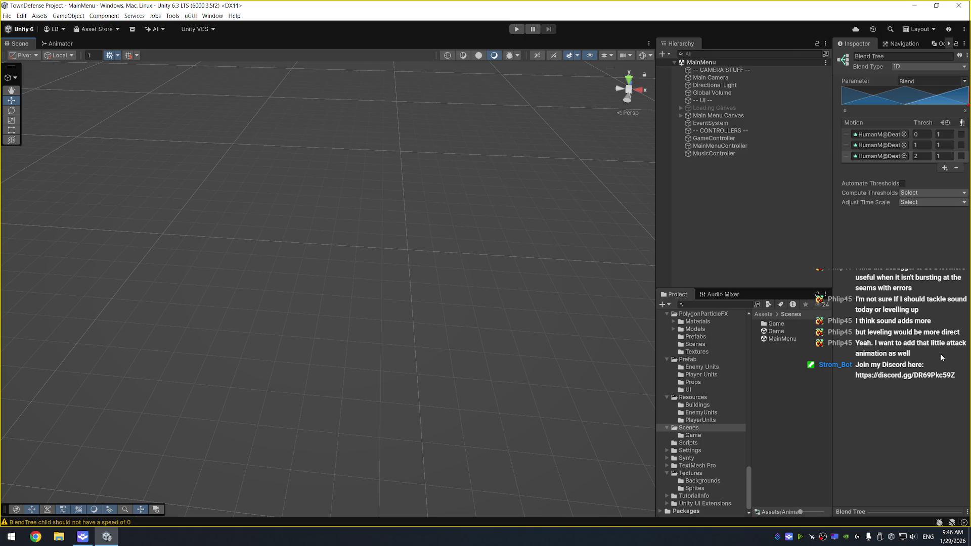
Launch Remote Desktop Connection from the system search
{"action": "key", "text": "super"}
{"action": "type", "text": "remote"}
{"action": "key", "text": "Return"}
{"action": "key", "text": "Return"}
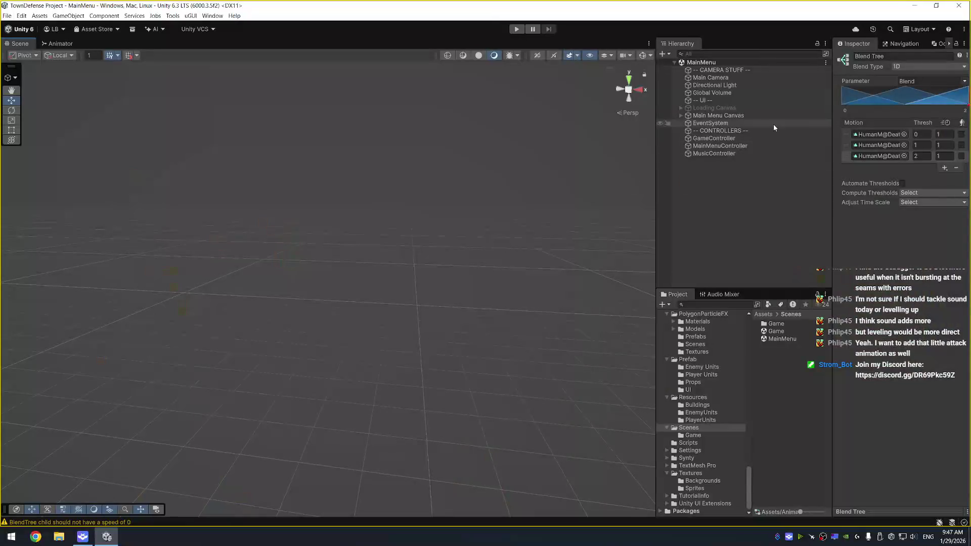
Browse the Project folders to Scenes and open the Game scene
{"action": "left_click", "coordinate": [773, 125]}
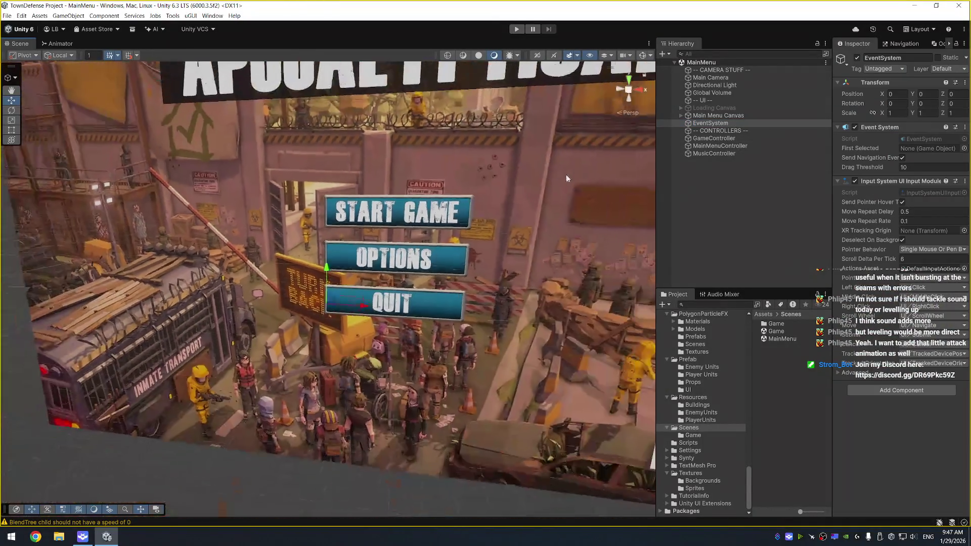
{"action": "scroll", "coordinate": [503, 228], "scroll_direction": "down", "scroll_amount": 5}
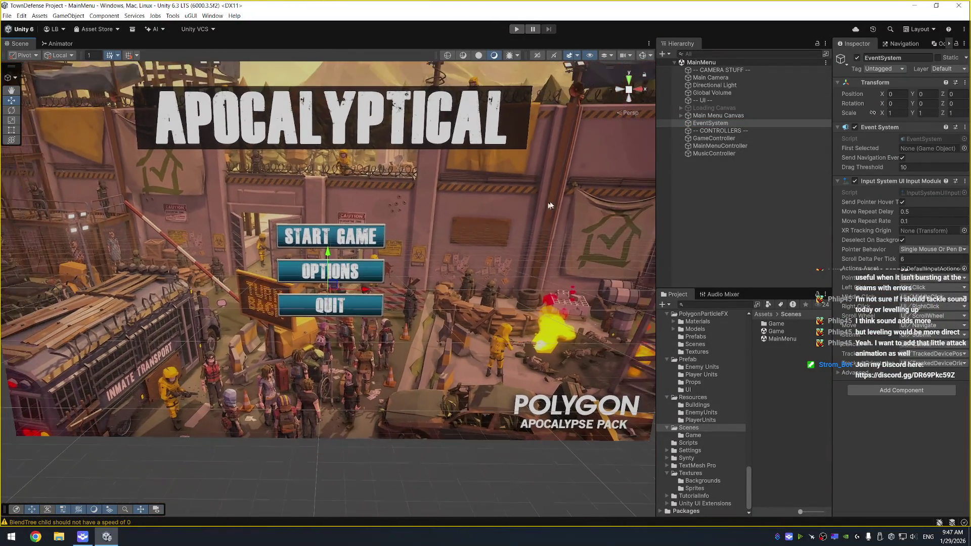
{"action": "left_click", "coordinate": [758, 214]}
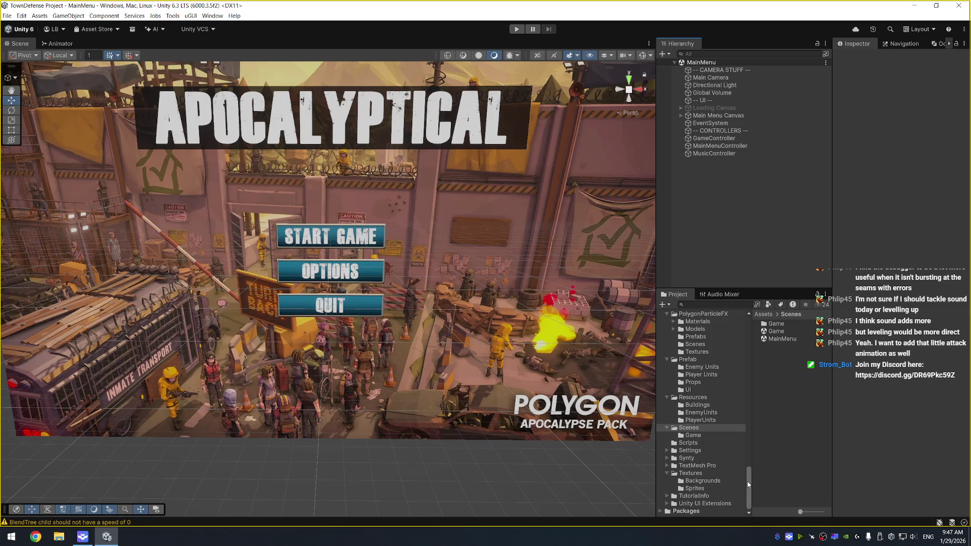
{"action": "scroll", "coordinate": [707, 417], "scroll_direction": "up", "scroll_amount": 2}
{"action": "left_click", "coordinate": [707, 411]}
{"action": "left_click", "coordinate": [717, 389]}
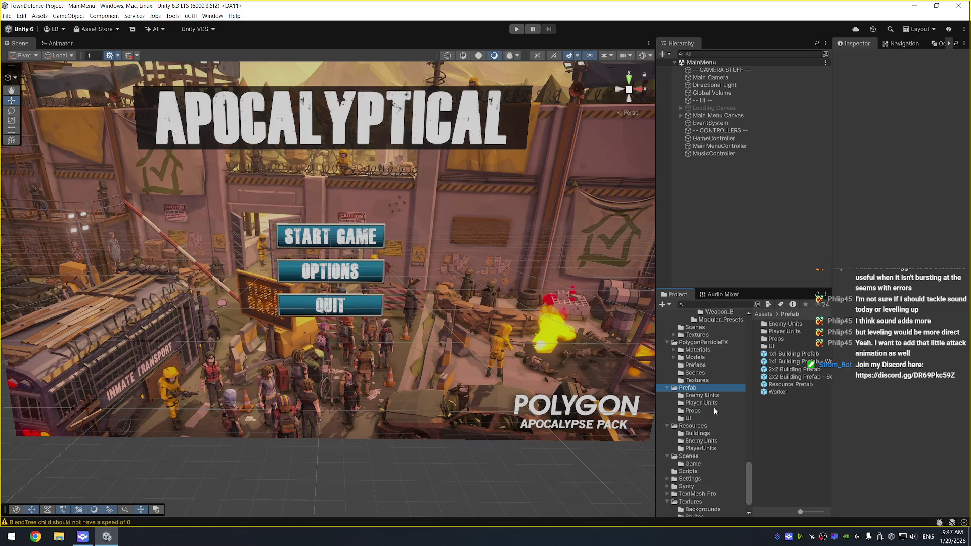
{"action": "left_click", "coordinate": [716, 401]}
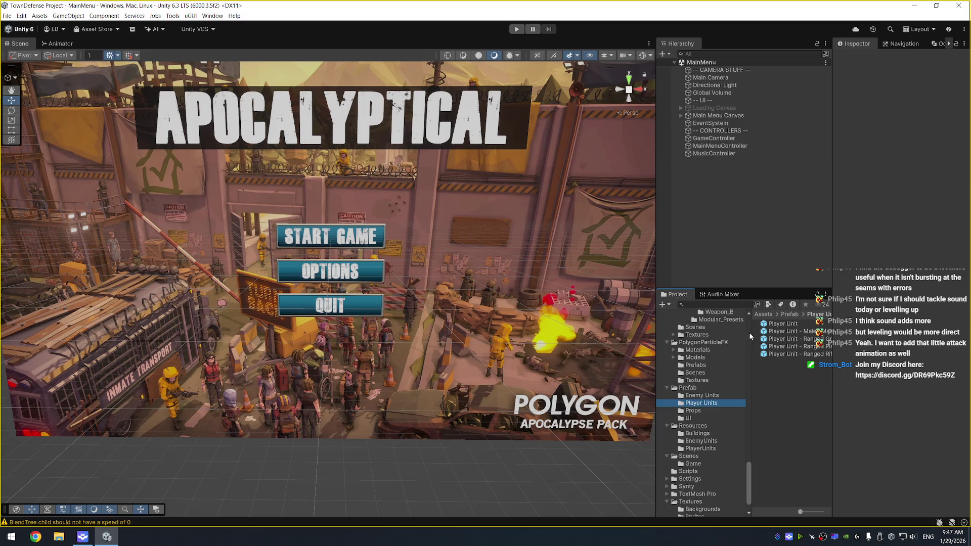
{"action": "left_click", "coordinate": [705, 456]}
{"action": "double_click", "coordinate": [795, 332]}
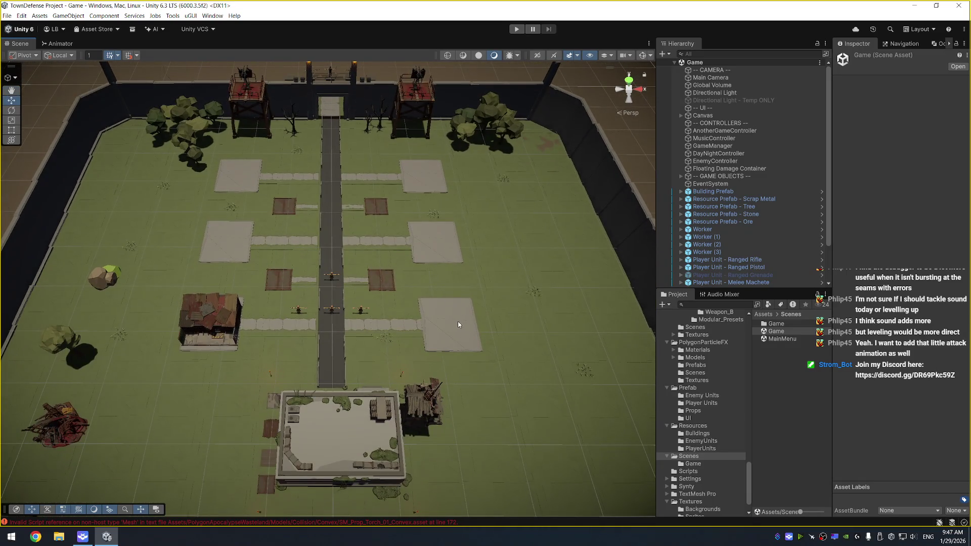
{"action": "left_click", "coordinate": [516, 28]}
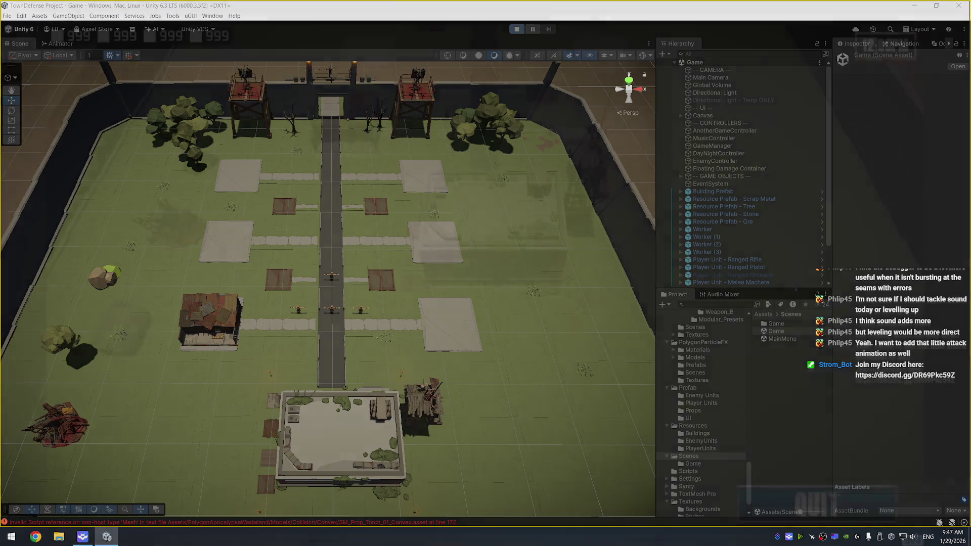
{"action": "key", "text": "w"}
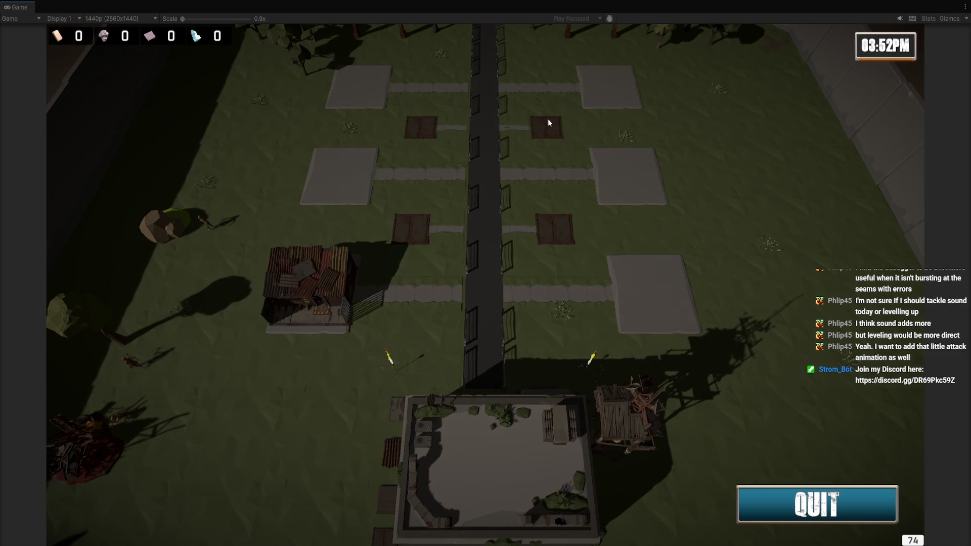
{"action": "key", "text": "ctrl+p"}
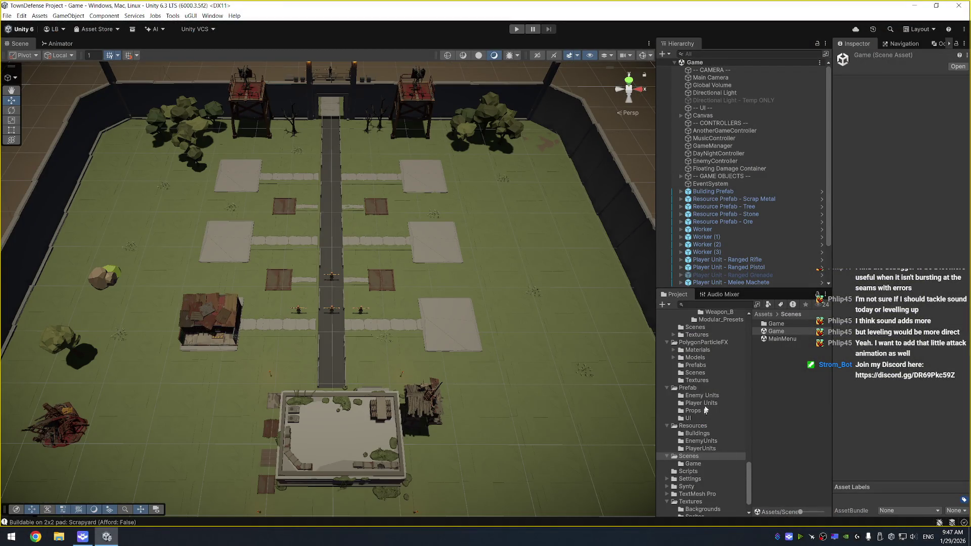
Duplicate the Scrapyard building asset in Resources/Buildings and rename the copy Refinery
{"action": "scroll", "coordinate": [698, 359], "scroll_direction": "up", "scroll_amount": 8}
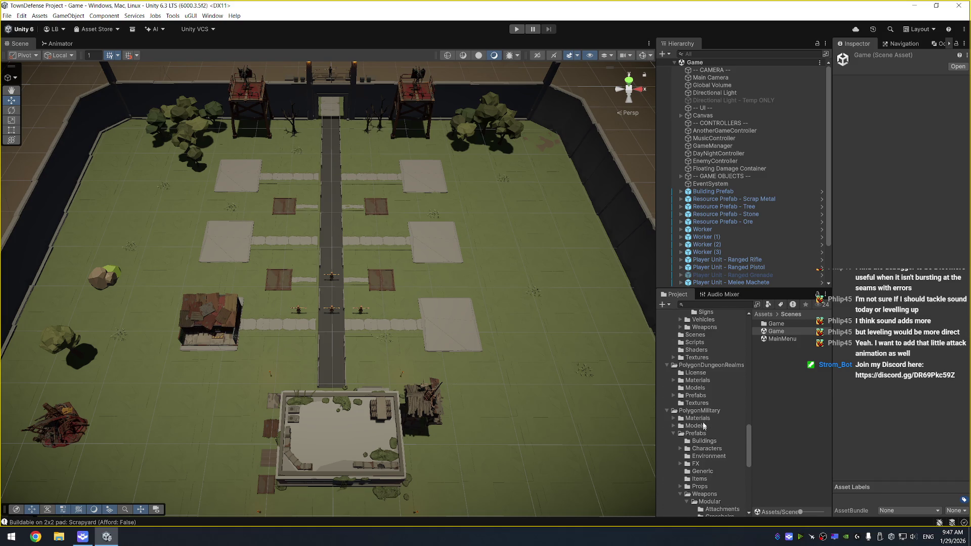
{"action": "scroll", "coordinate": [710, 380], "scroll_direction": "down", "scroll_amount": 10}
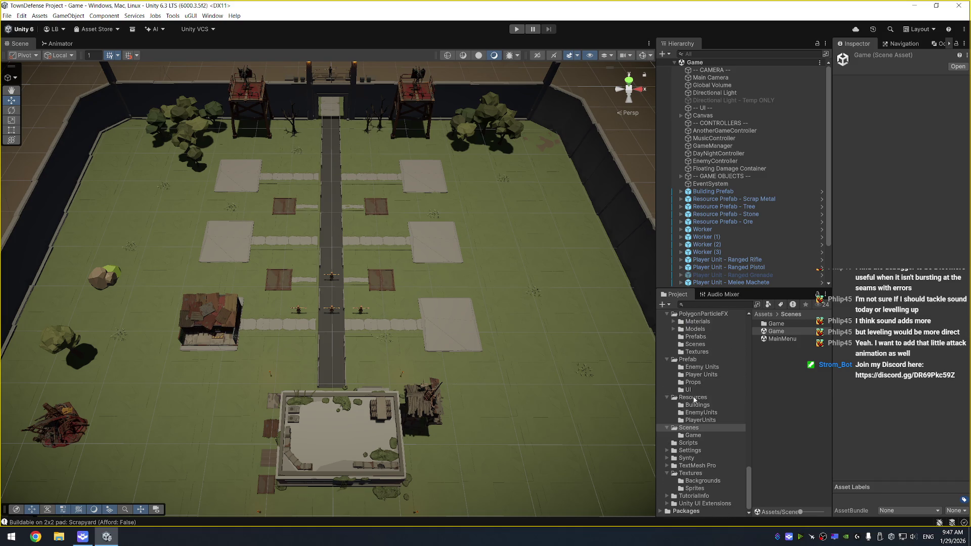
{"action": "left_click", "coordinate": [697, 398]}
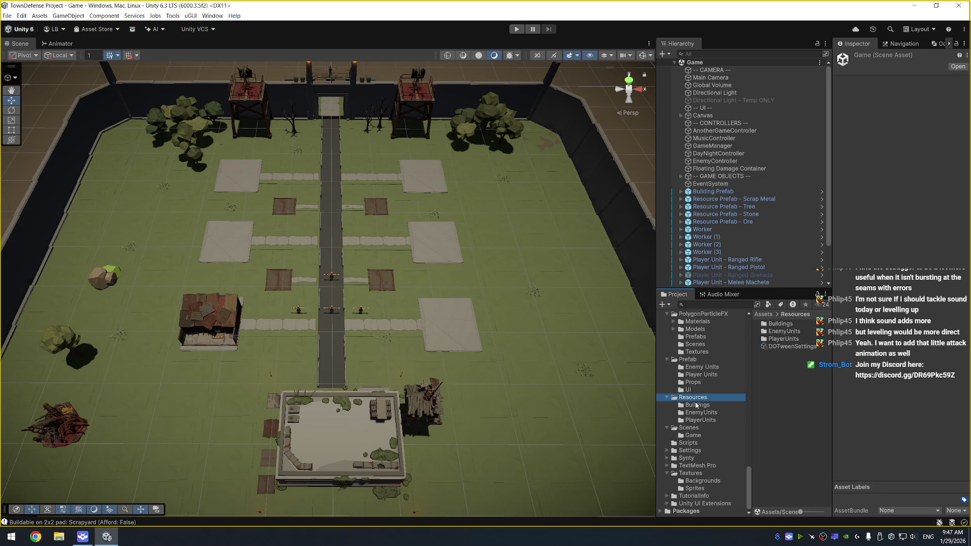
{"action": "left_click", "coordinate": [696, 405]}
{"action": "left_click_drag", "start_coordinate": [832, 336], "coordinate": [849, 336]}
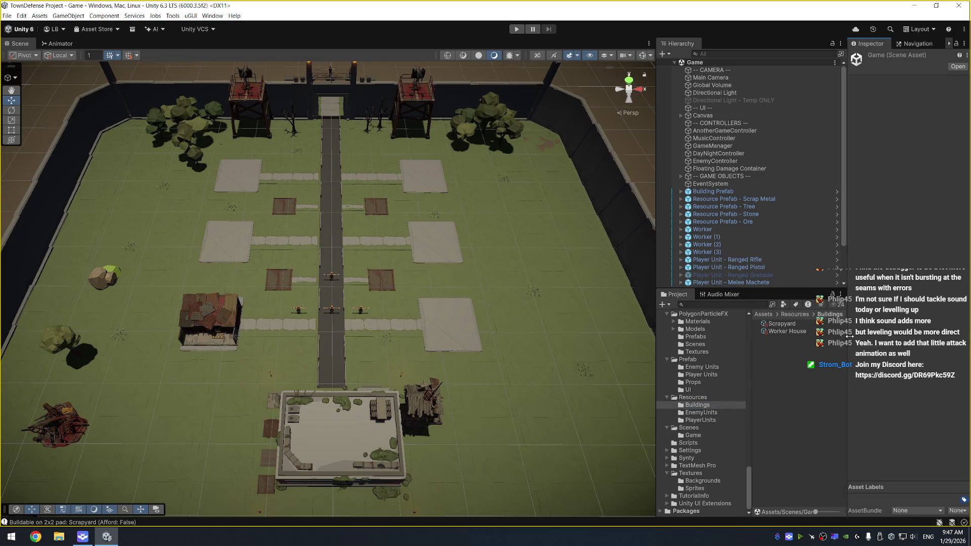
{"action": "left_click", "coordinate": [803, 324]}
{"action": "key", "text": "ctrl+d"}
{"action": "left_click", "coordinate": [790, 332]}
{"action": "type", "text": "Refinery"}
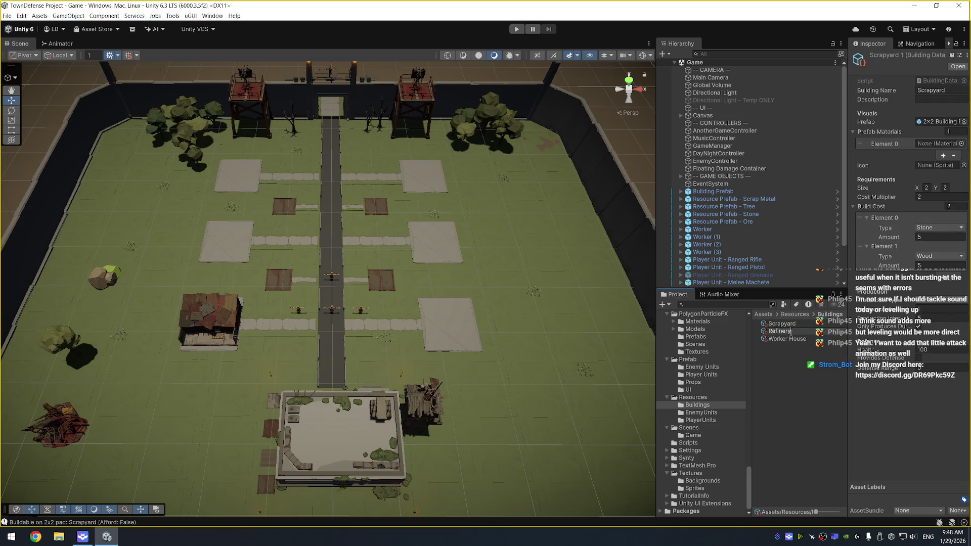
{"action": "key", "text": "Return"}
Name the building Refinery, set its first cost to 10 Scrap Metal, remove the Wood cost, then open BuildingData
{"action": "left_click_drag", "start_coordinate": [848, 170], "coordinate": [823, 170]}
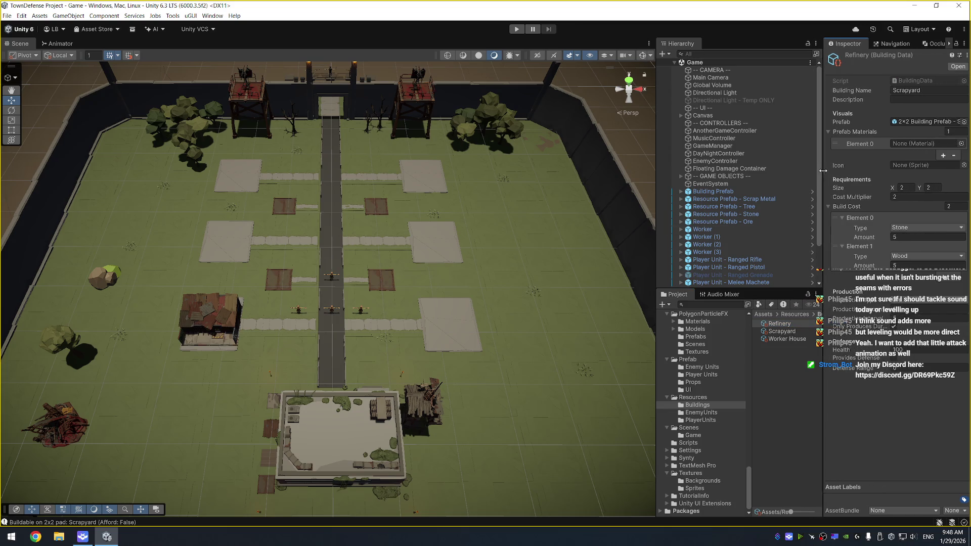
{"action": "left_click", "coordinate": [935, 90]}
{"action": "type", "text": "Refinery"}
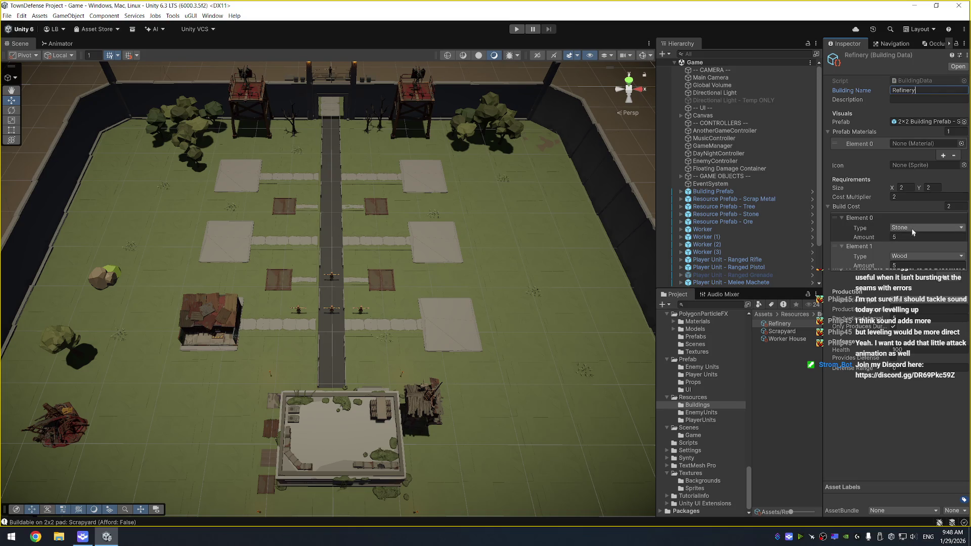
{"action": "left_click", "coordinate": [920, 228]}
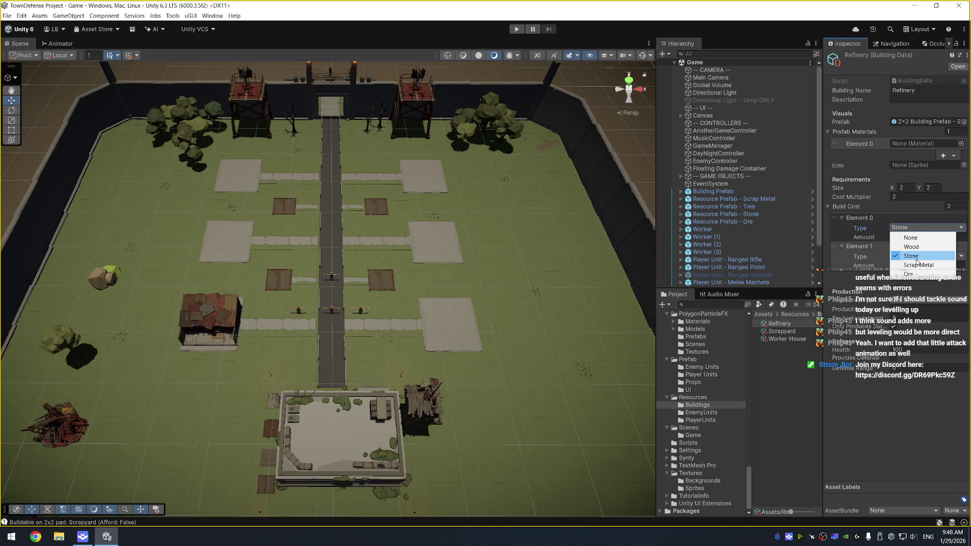
{"action": "left_click", "coordinate": [919, 265]}
{"action": "left_click", "coordinate": [921, 236]}
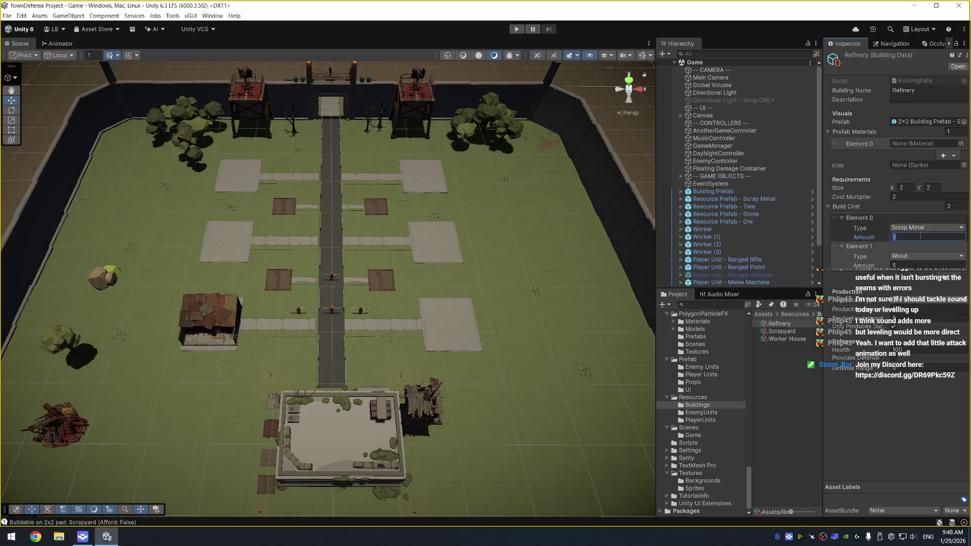
{"action": "key", "text": "Tab"}
{"action": "left_click", "coordinate": [954, 279]}
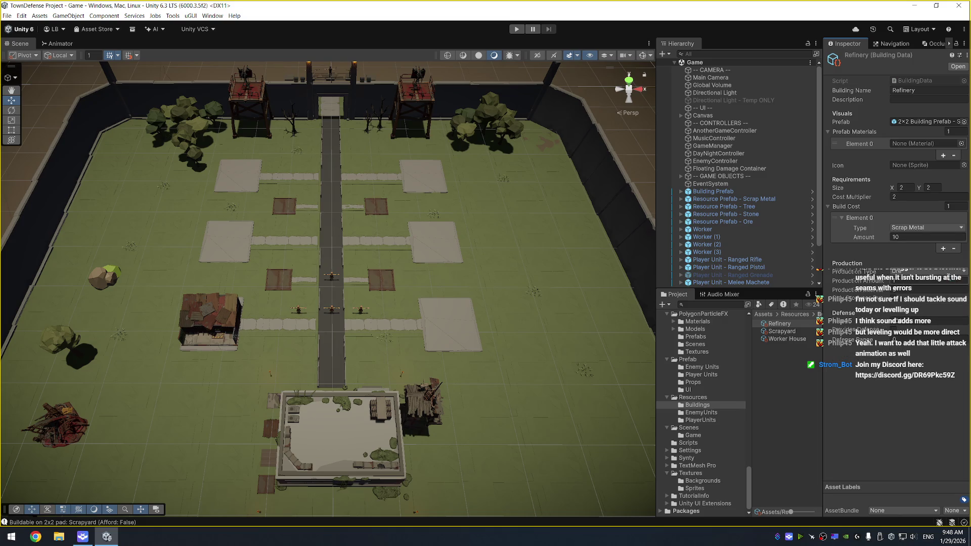
{"action": "left_click", "coordinate": [904, 271]}
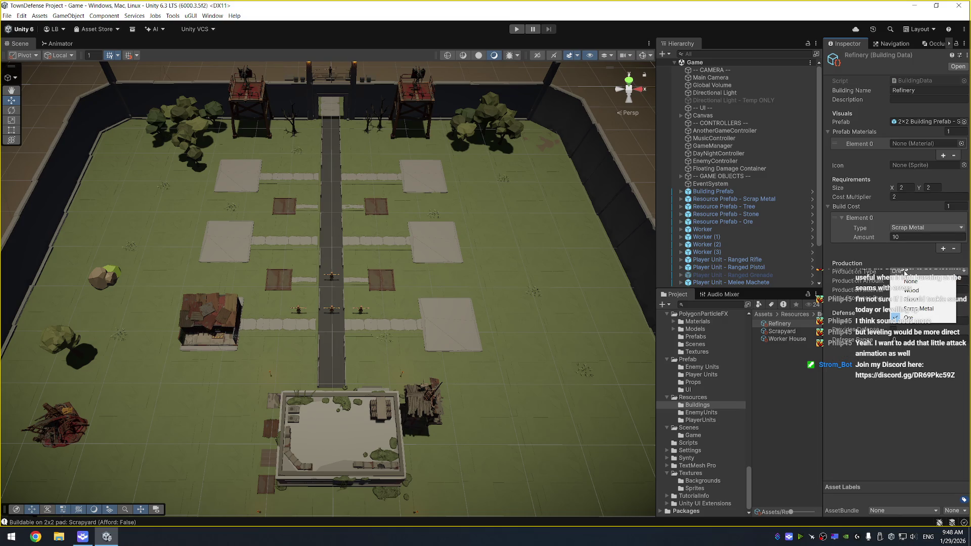
{"action": "left_click", "coordinate": [905, 271]}
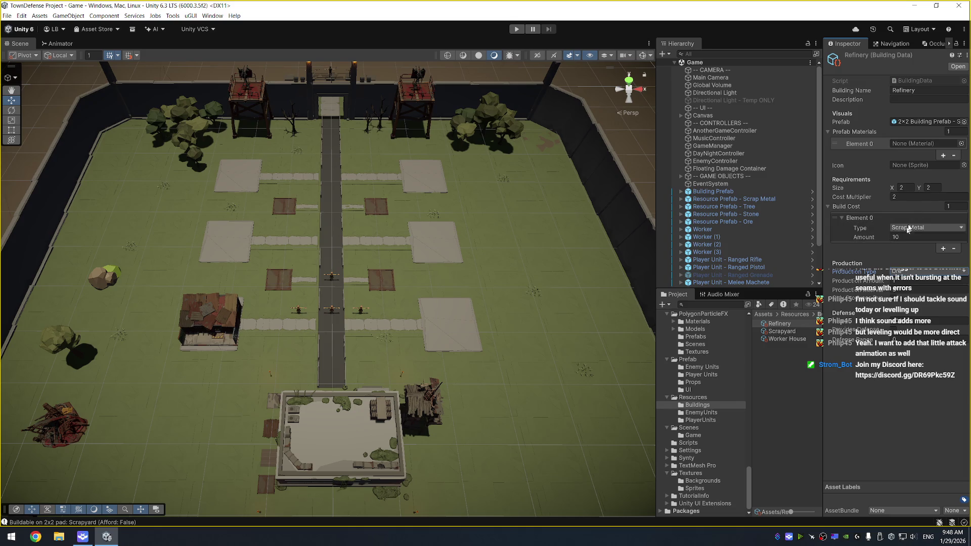
{"action": "left_click", "coordinate": [941, 81]}
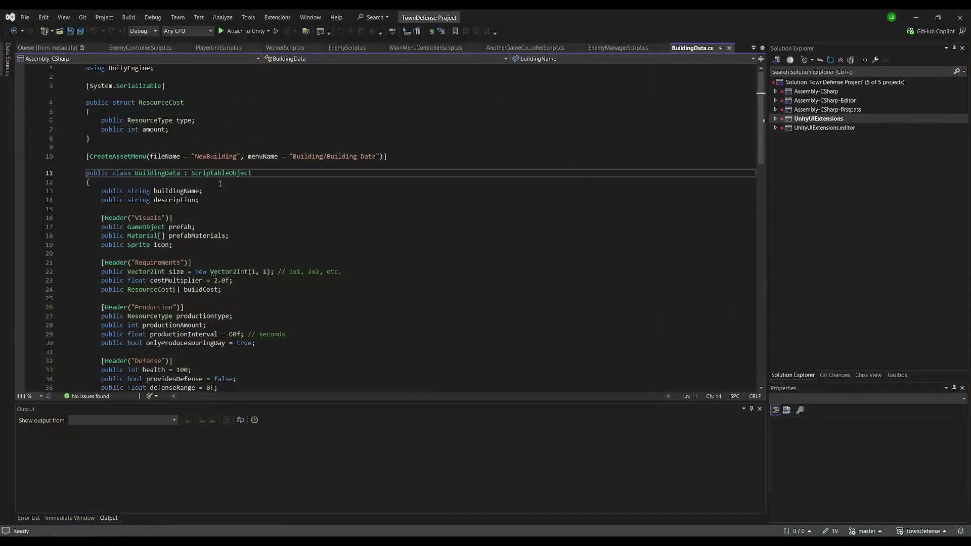
Peek at the ResourceType enum definition from BuildingData.cs, then return to Unity
{"action": "left_click", "coordinate": [245, 288]}
{"action": "scroll", "coordinate": [226, 292], "scroll_direction": "down", "scroll_amount": 3}
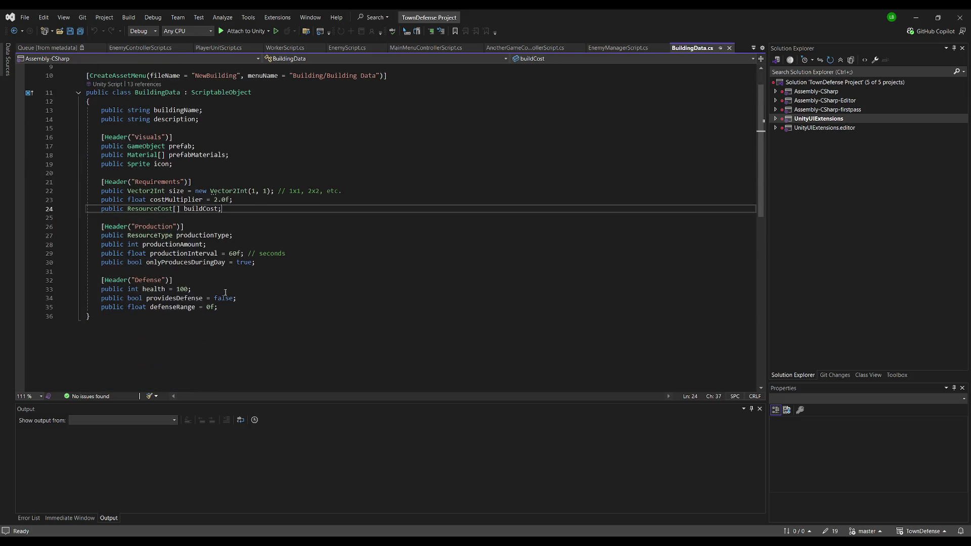
{"action": "left_click", "coordinate": [159, 236]}
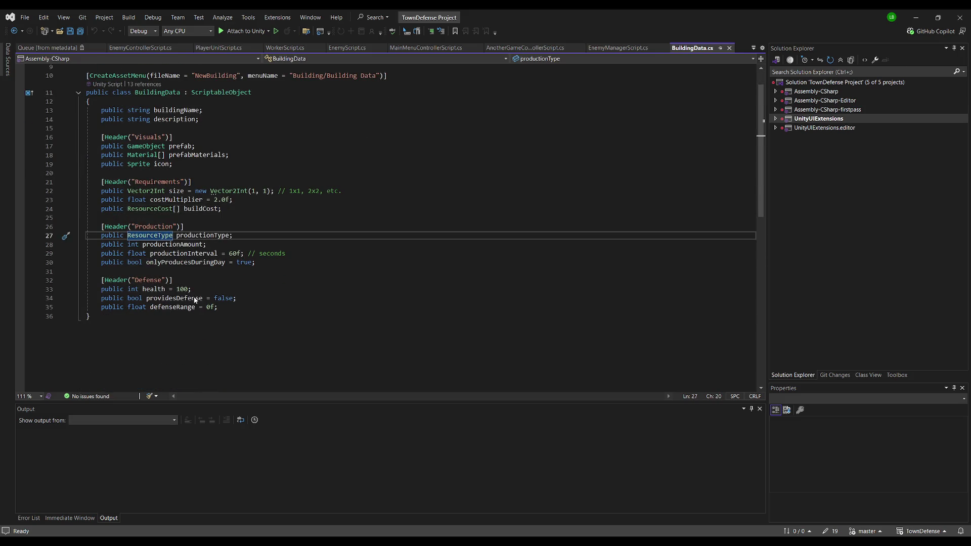
{"action": "key", "text": "alt+F12"}
{"action": "left_click", "coordinate": [215, 261]}
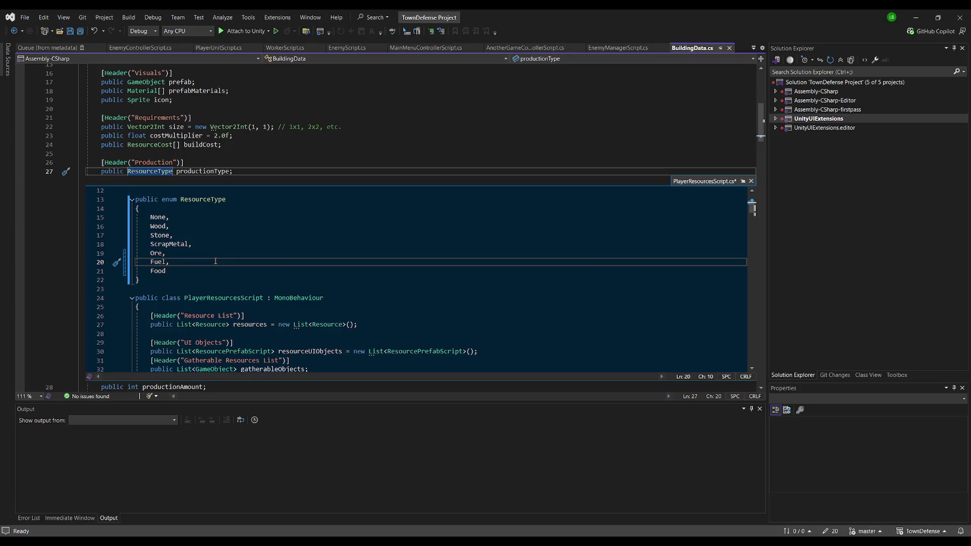
{"action": "left_click", "coordinate": [220, 228]}
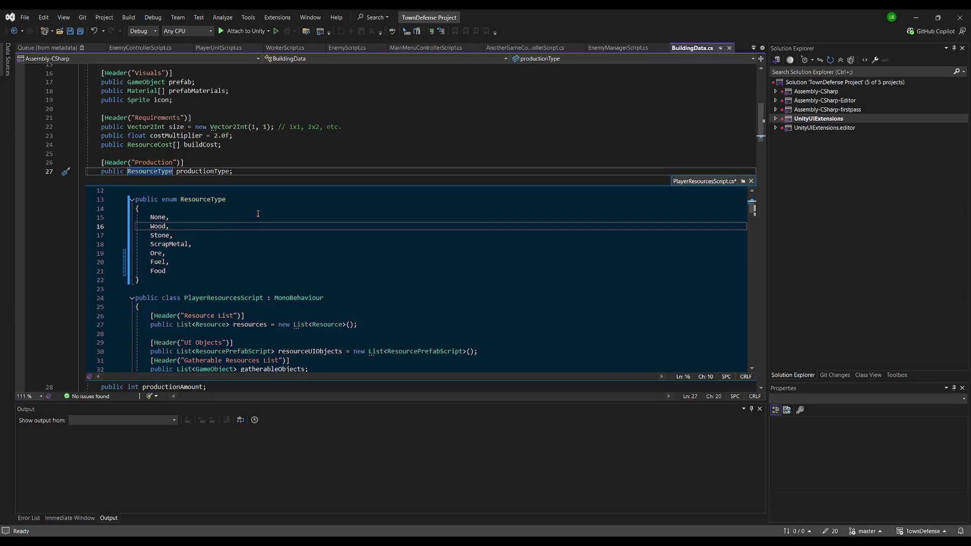
{"action": "key", "text": "Escape"}
{"action": "left_click", "coordinate": [293, 168]}
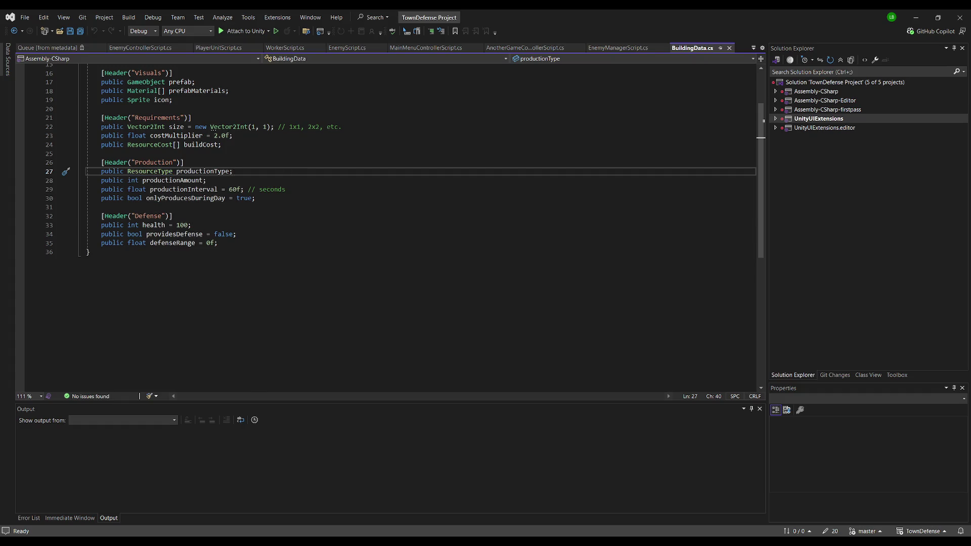
{"action": "key", "text": "alt+Tab"}
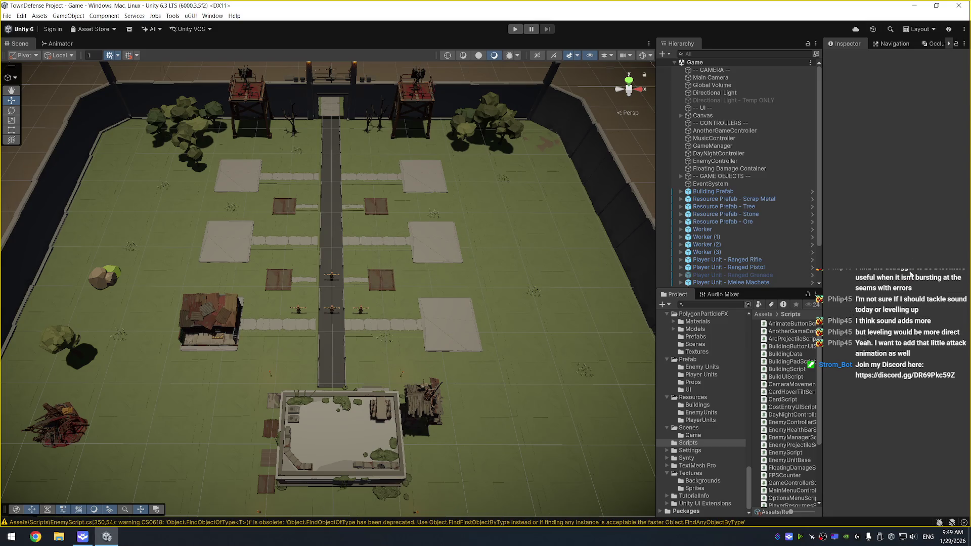
Set the Refinery's Production Type to Fuel
{"action": "left_click", "coordinate": [910, 273]}
{"action": "left_click", "coordinate": [908, 327]}
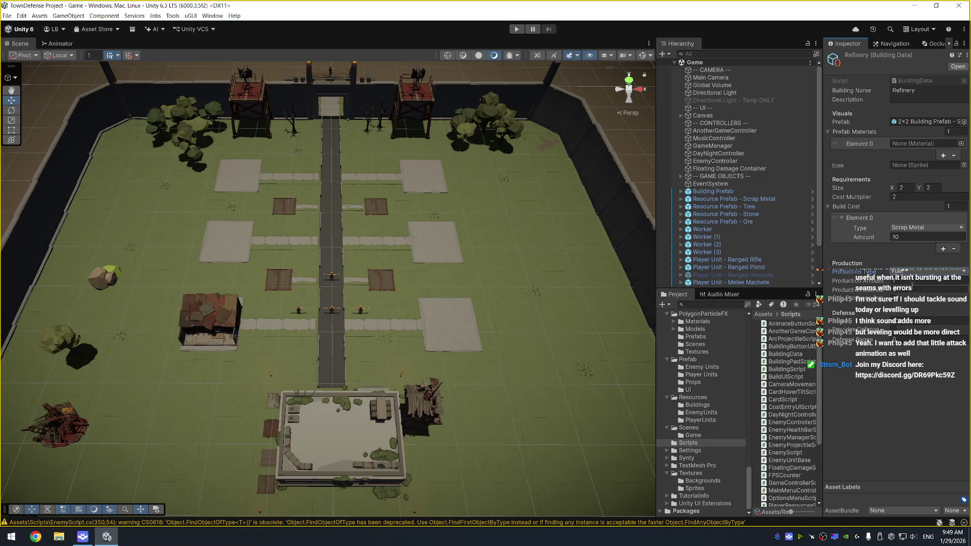
{"action": "left_click", "coordinate": [901, 282]}
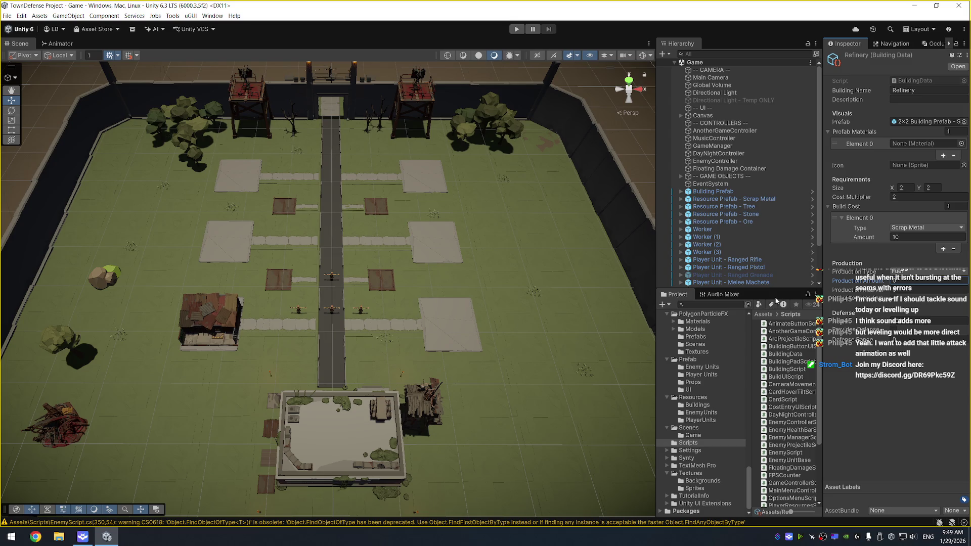
{"action": "left_click", "coordinate": [750, 475]}
Show the Resources/Buildings assets and select the Worker House building data
{"action": "left_click", "coordinate": [698, 405]}
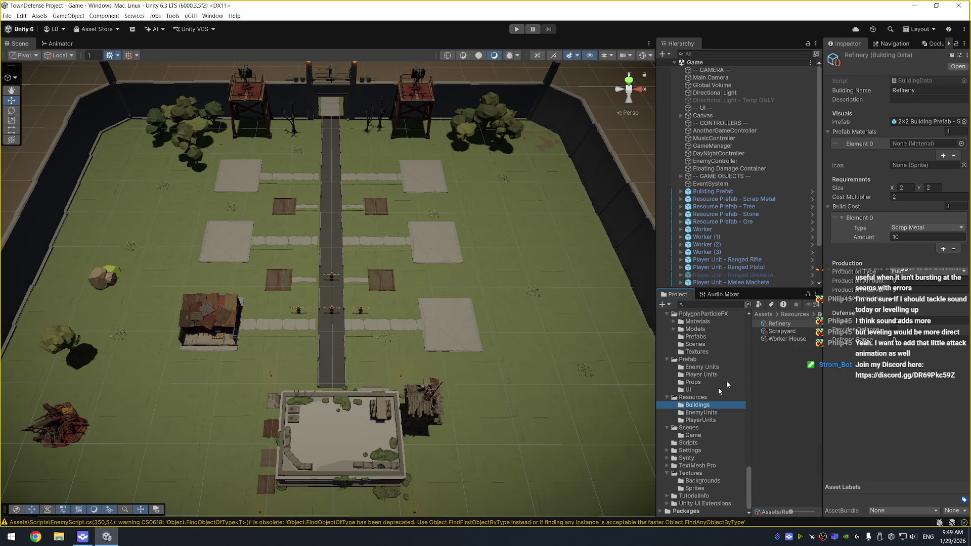
{"action": "left_click_drag", "start_coordinate": [823, 358], "coordinate": [849, 358]}
{"action": "left_click", "coordinate": [787, 338]}
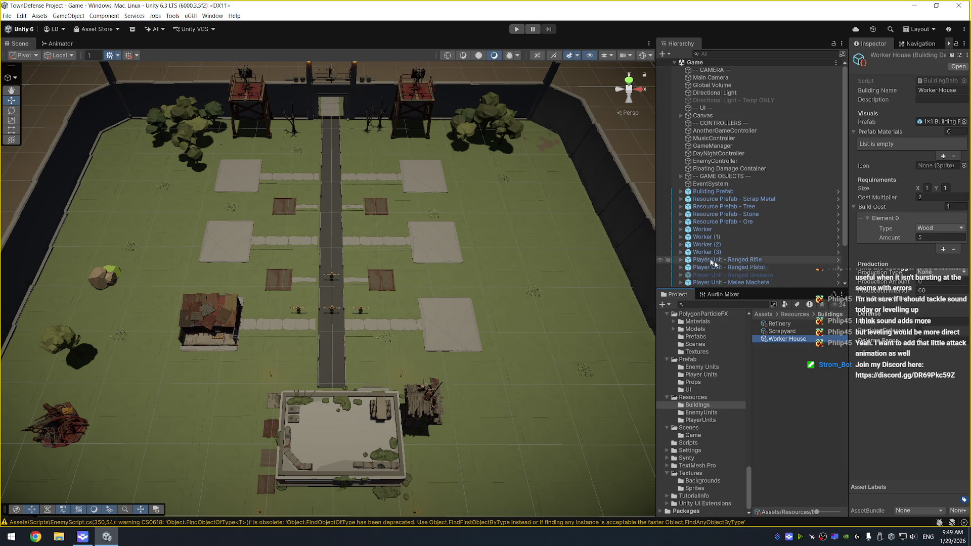
{"action": "left_click_drag", "start_coordinate": [655, 230], "coordinate": [623, 230]}
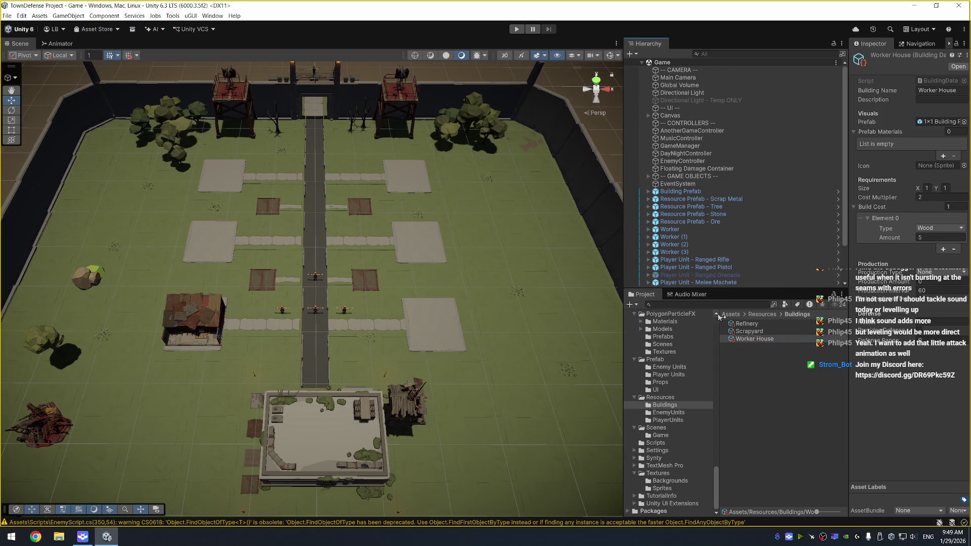
Rename the Buildings folder to Buildings 1x1
{"action": "right_click", "coordinate": [670, 407]}
{"action": "left_click", "coordinate": [666, 408]}
{"action": "left_click", "coordinate": [679, 404]}
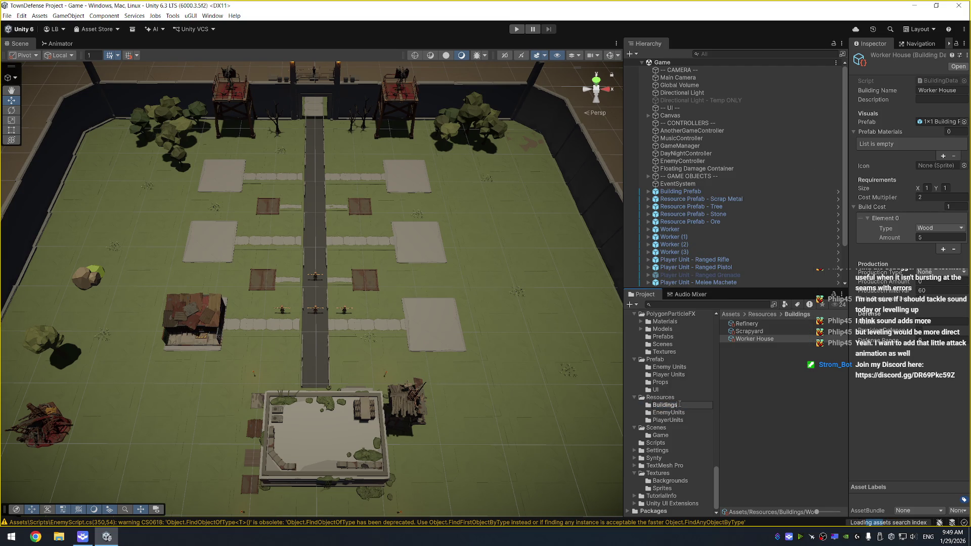
{"action": "type", "text": "b1x1"}
{"action": "key", "text": "Return"}
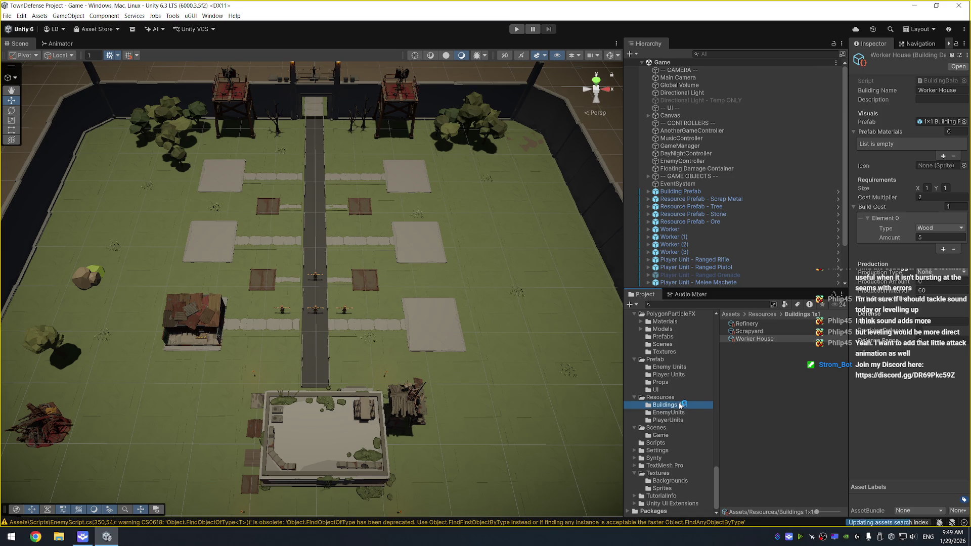
Create a new Buildings 2x2 folder inside Resources
{"action": "right_click", "coordinate": [672, 400]}
{"action": "mouse_move", "coordinate": [745, 171]}
{"action": "left_click", "coordinate": [818, 170]}
{"action": "type", "text": "Buildings 2x2"}
{"action": "key", "text": "Return"}
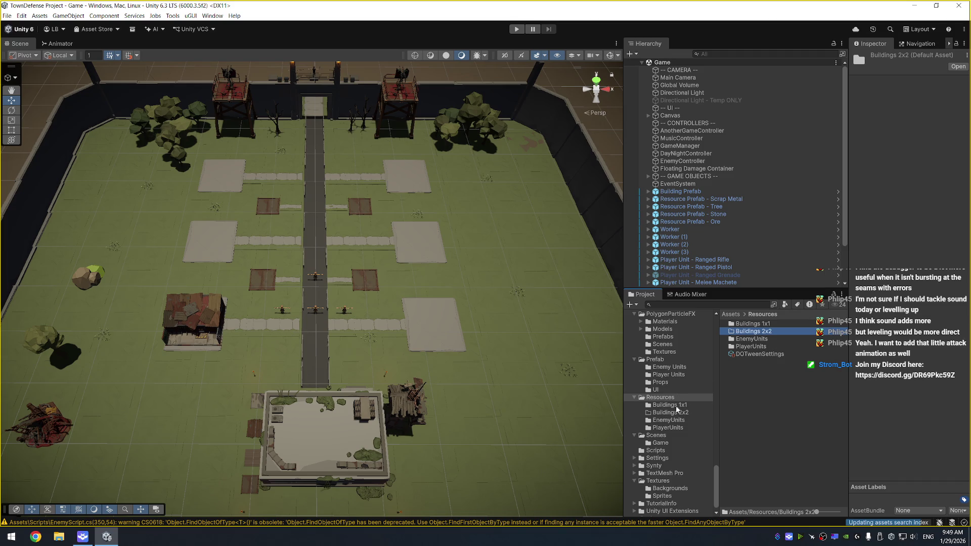
Move Refinery and Scrapyard into Buildings 2x2 and duplicate Scrapyard
{"action": "left_click", "coordinate": [677, 407]}
{"action": "left_click", "coordinate": [758, 332]}
{"action": "left_click", "coordinate": [753, 323], "text": "shift"}
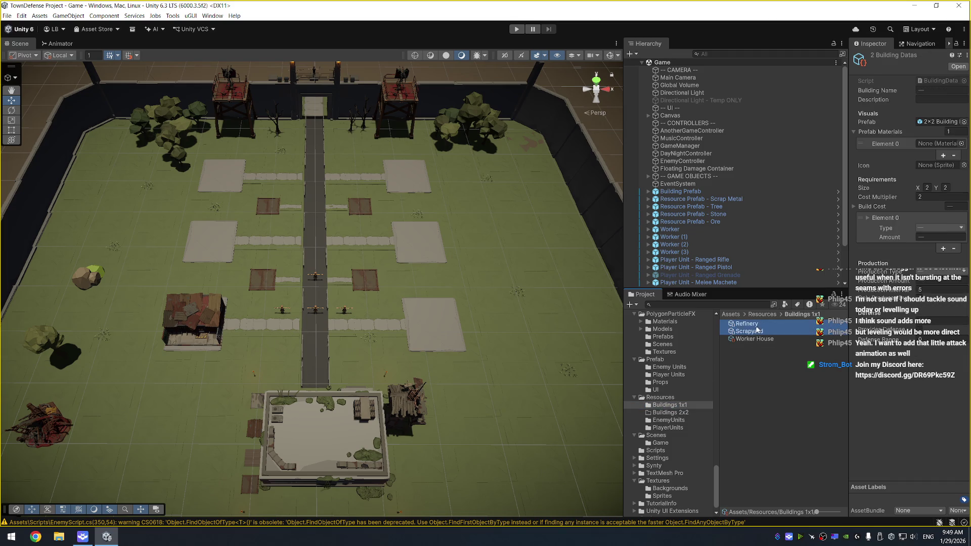
{"action": "left_click_drag", "start_coordinate": [682, 416], "coordinate": [681, 414]}
{"action": "left_click", "coordinate": [682, 414]}
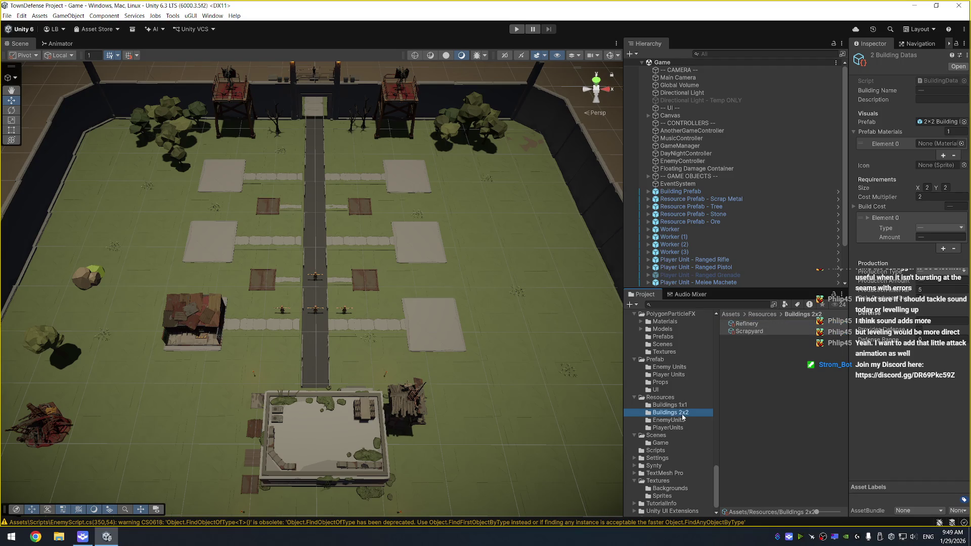
{"action": "left_click", "coordinate": [766, 332]}
{"action": "key", "text": "ctrl+d"}
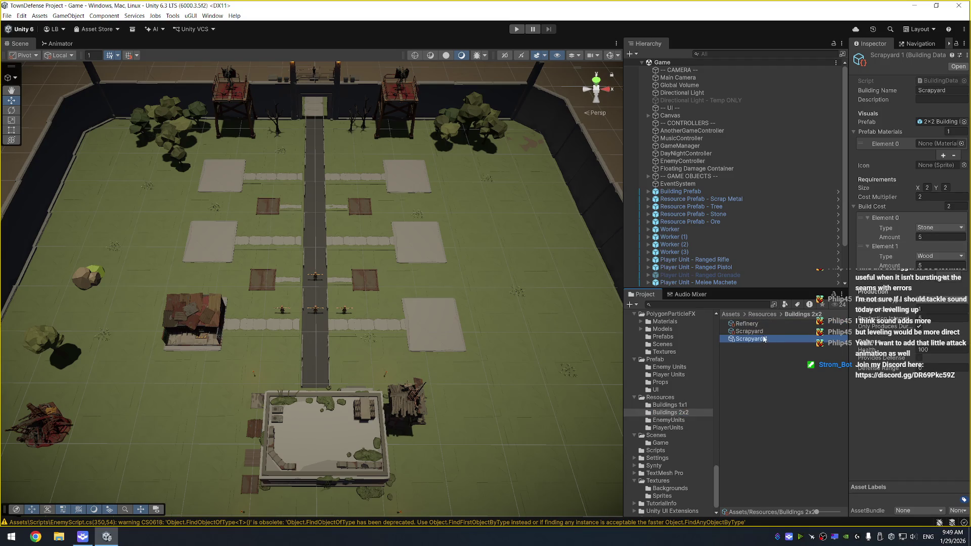
Rename the Scrapyard copy to Farm and set its Building Name to Farm
{"action": "left_click", "coordinate": [761, 340]}
{"action": "type", "text": "Food"}
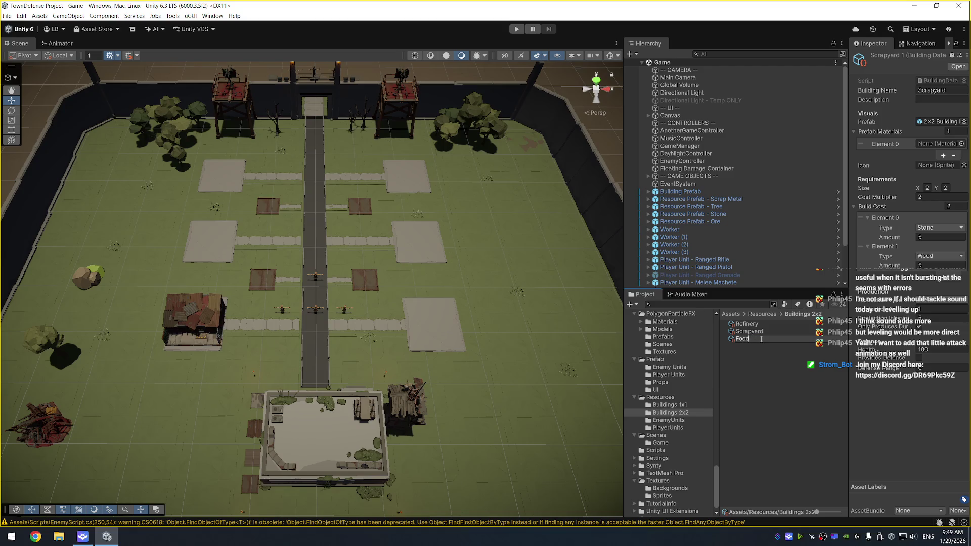
{"action": "type", "text": "Farm"}
{"action": "key", "text": "Return"}
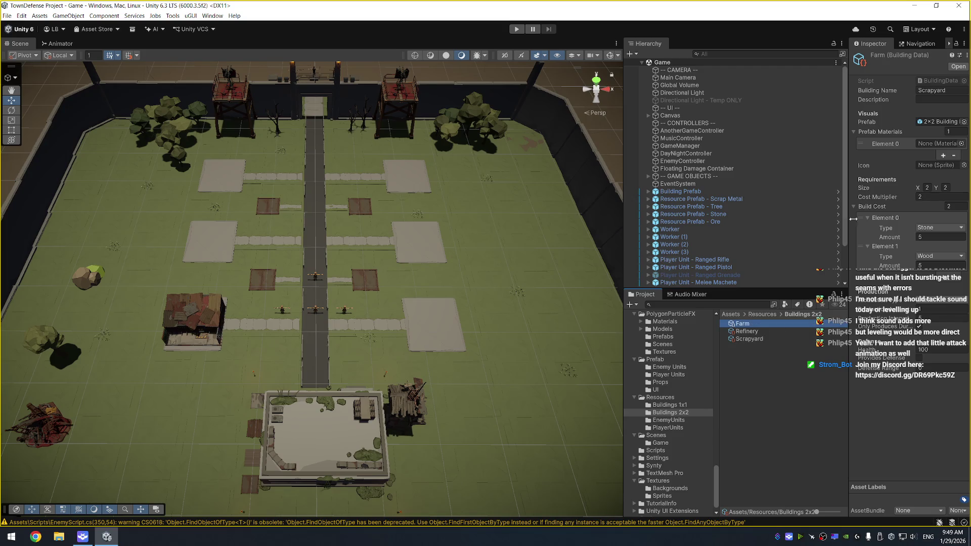
{"action": "double_click", "coordinate": [952, 91]}
{"action": "type", "text": "Farm"}
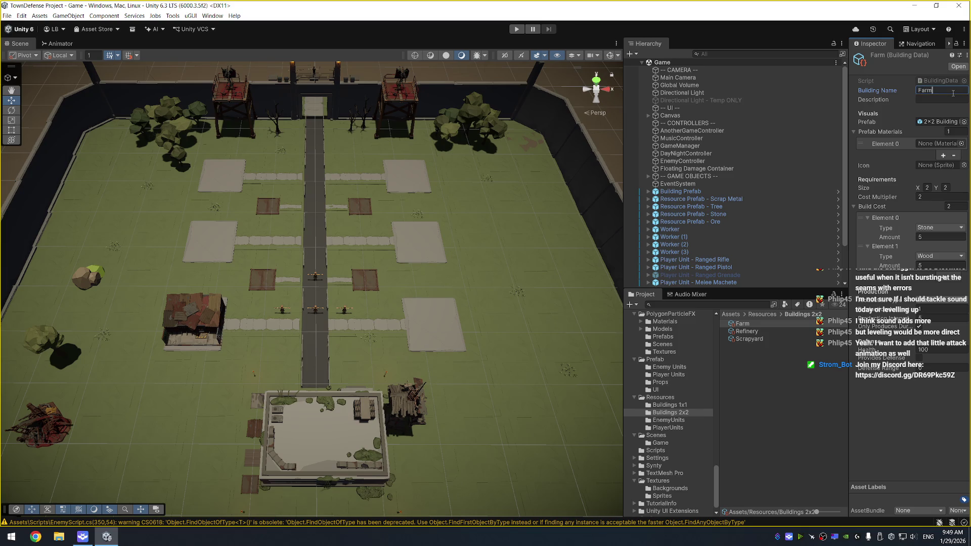
Remove the Stone cost so the Farm costs only 10 Wood, and make it produce Food
{"action": "left_click", "coordinate": [934, 257]}
{"action": "left_click", "coordinate": [892, 225]}
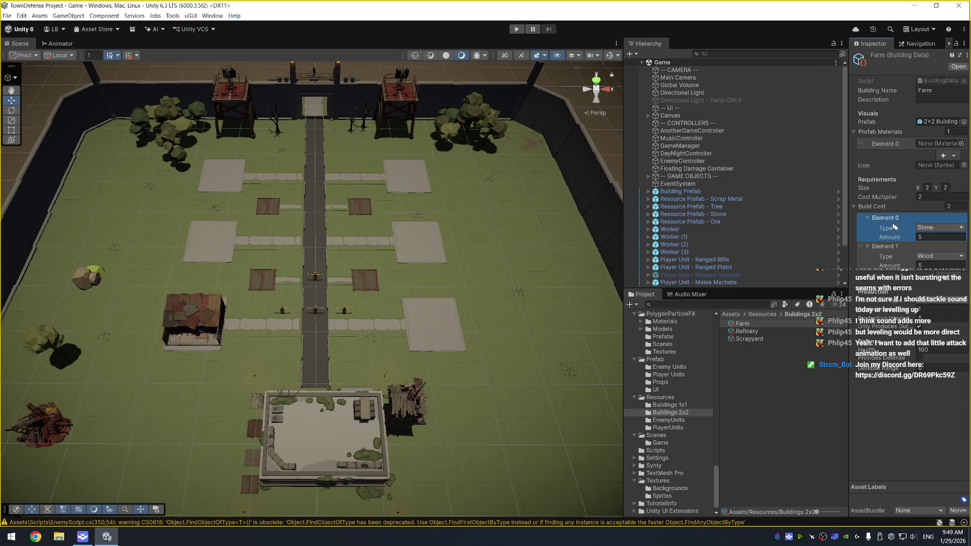
{"action": "left_click", "coordinate": [954, 284]}
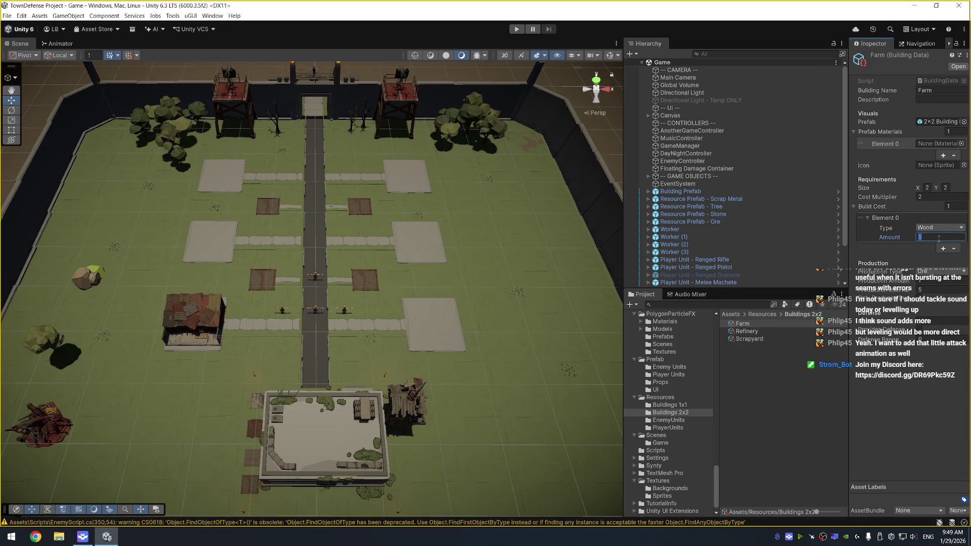
{"action": "type", "text": "10"}
{"action": "left_click", "coordinate": [939, 271]}
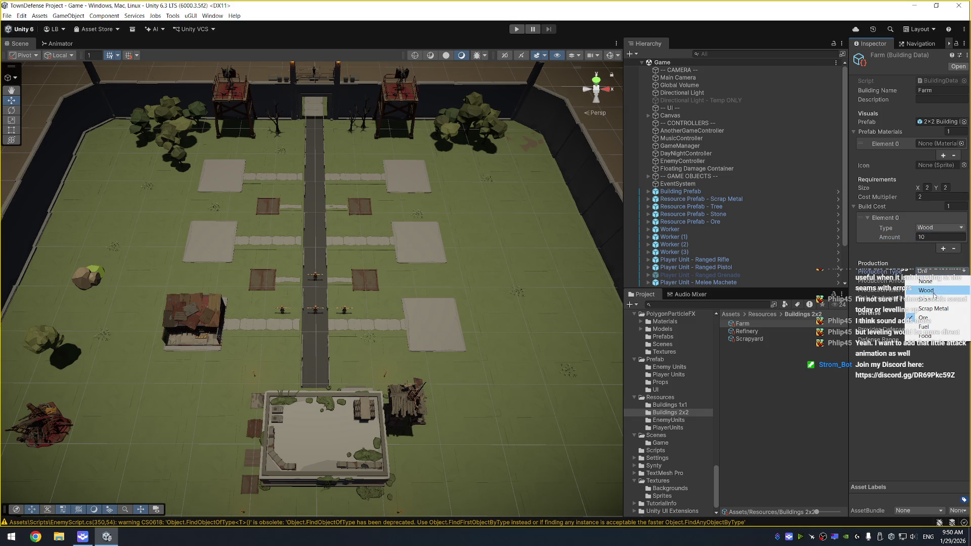
{"action": "left_click", "coordinate": [932, 312]}
{"action": "left_click", "coordinate": [934, 290]}
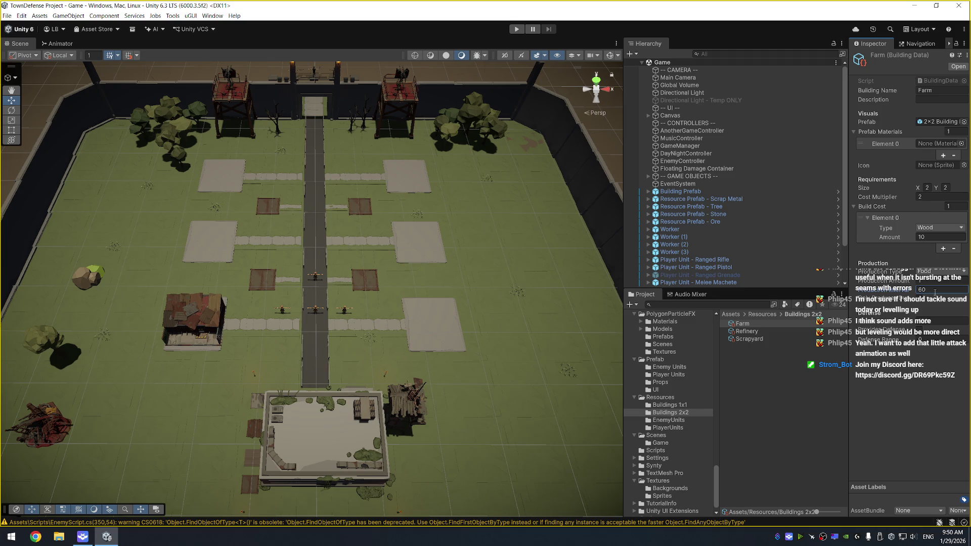
{"action": "left_click_drag", "start_coordinate": [849, 299], "coordinate": [837, 298]}
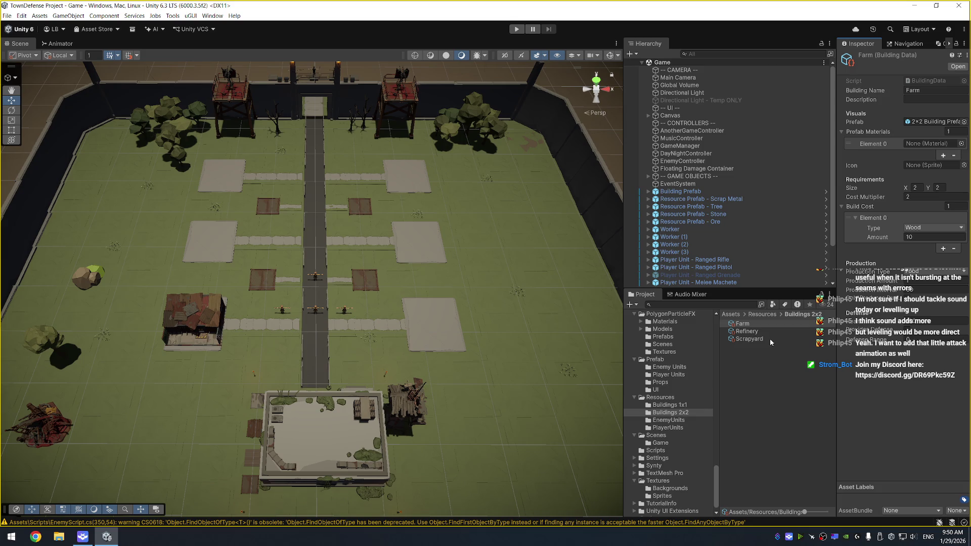
{"action": "left_click_drag", "start_coordinate": [141, 233], "coordinate": [198, 135]}
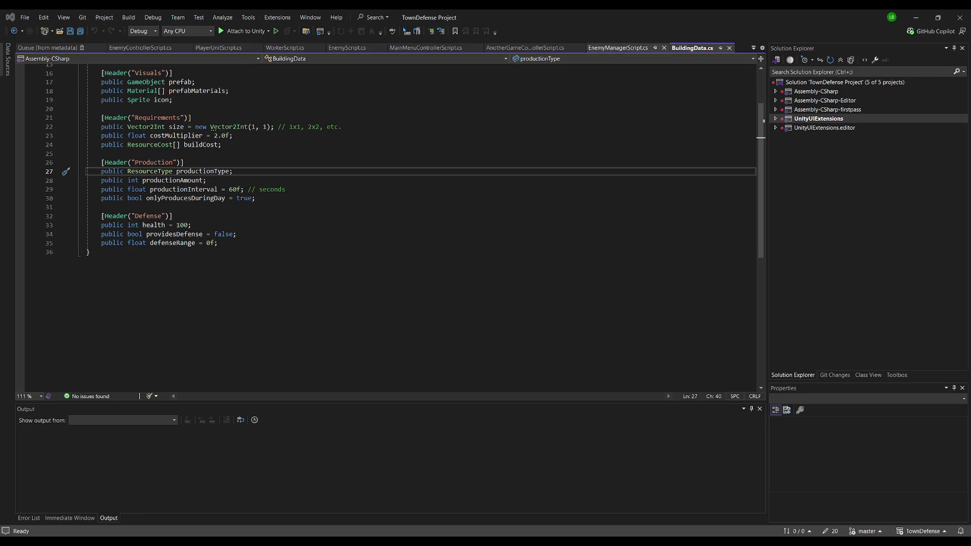
Add a Metal entry after Food in the ResourceType enum, save, and return to Unity
{"action": "scroll", "coordinate": [384, 228], "scroll_direction": "up", "scroll_amount": 5}
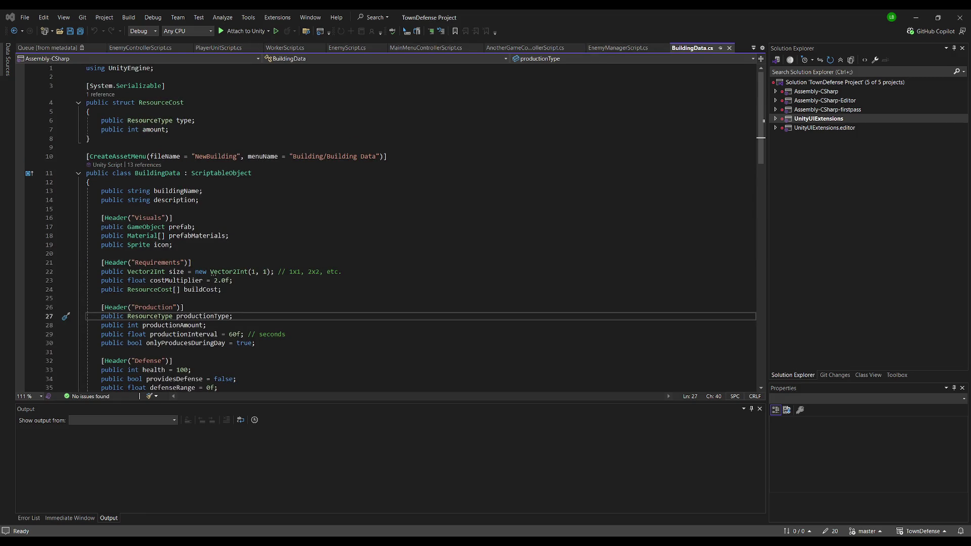
{"action": "left_click", "coordinate": [150, 316]}
{"action": "key", "text": "F12"}
{"action": "left_click", "coordinate": [144, 253]}
{"action": "type", "text": ","}
{"action": "key", "text": "Return"}
{"action": "type", "text": "Metal"}
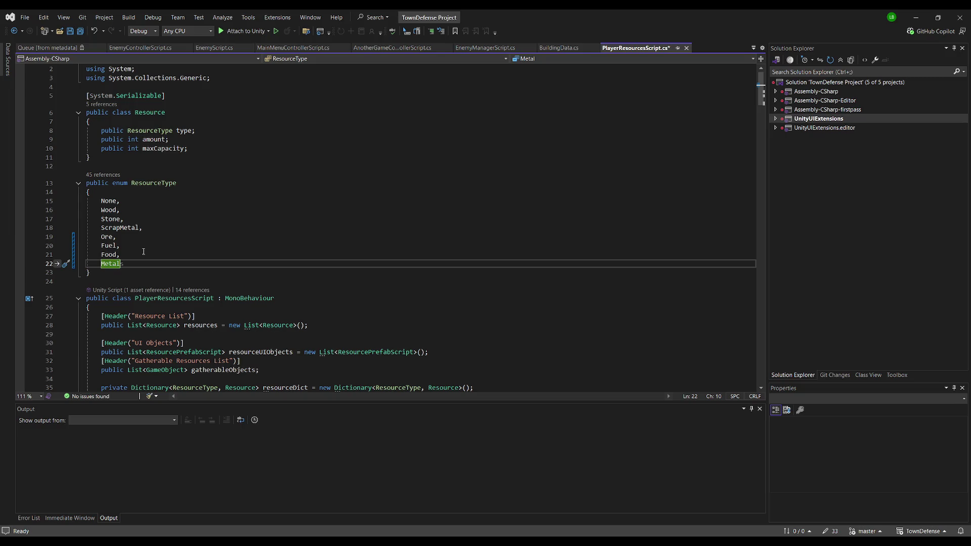
{"action": "key", "text": "ctrl+s"}
{"action": "key", "text": "alt+Tab"}
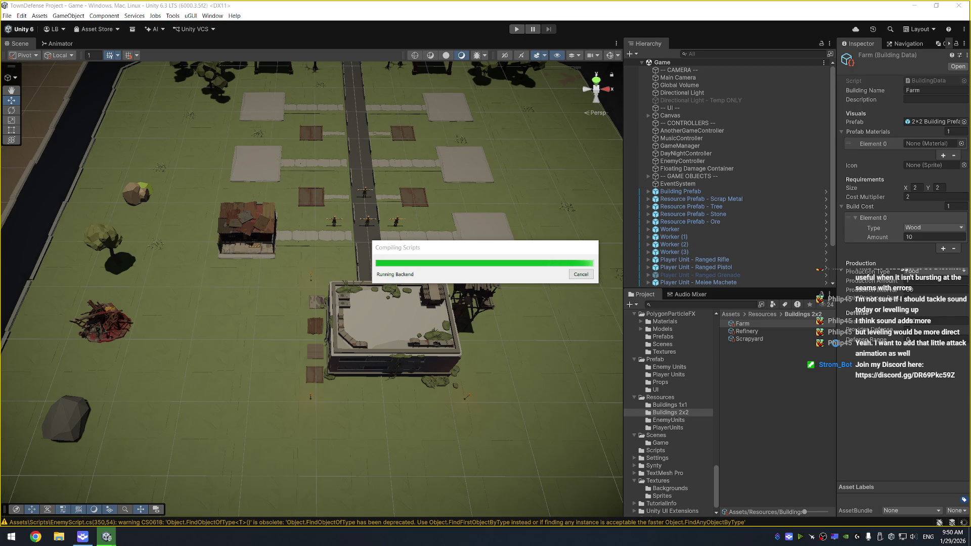
Duplicate Scrapyard, rename the copy Forge and set its Building Name to Forge
{"action": "left_click", "coordinate": [754, 338]}
{"action": "key", "text": "ctrl+d"}
{"action": "left_click", "coordinate": [757, 348]}
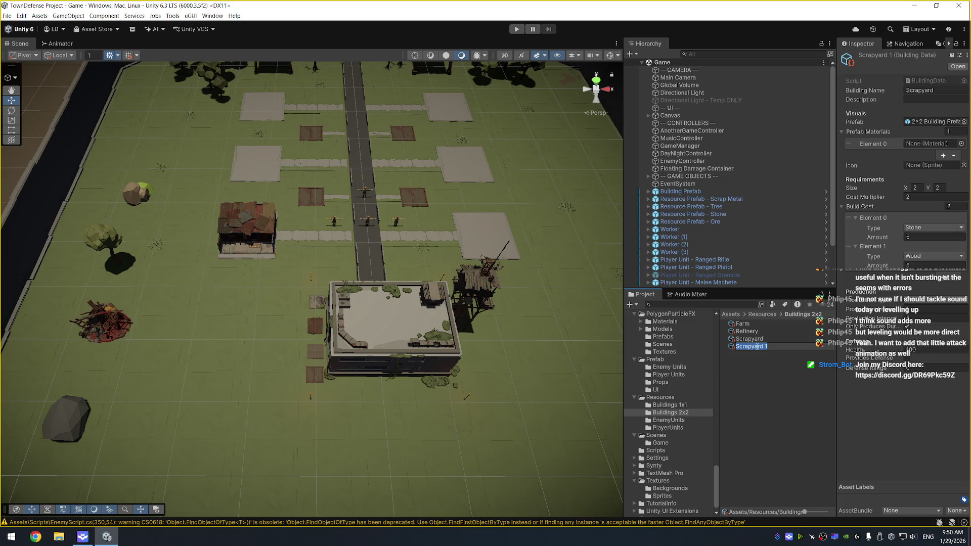
{"action": "type", "text": "Forge"}
{"action": "key", "text": "Return"}
{"action": "left_click", "coordinate": [943, 94]}
{"action": "type", "text": "For"}
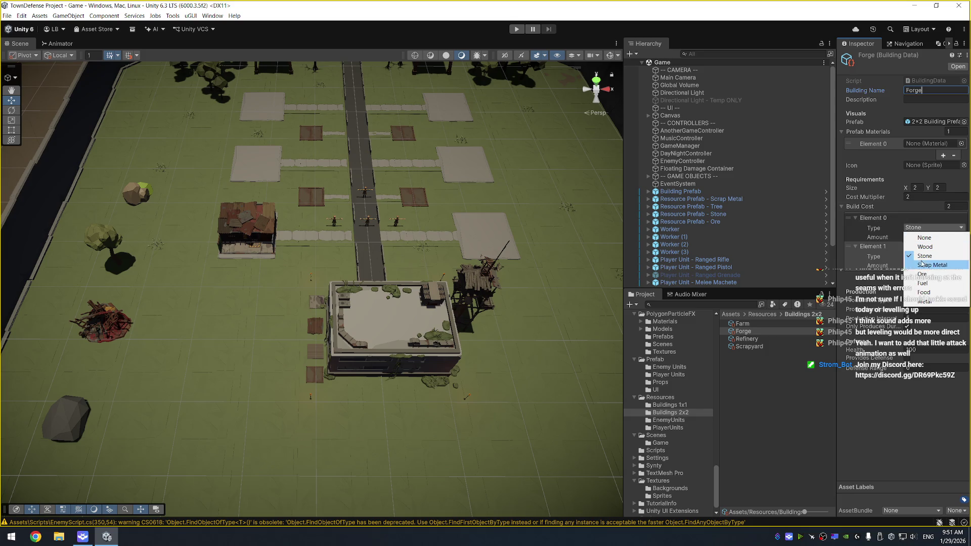
Set the Forge's costs to Ore and Scrap Metal and its Production Interval to 120
{"action": "left_click", "coordinate": [921, 274]}
{"action": "left_click", "coordinate": [933, 259]}
{"action": "left_click", "coordinate": [933, 261]}
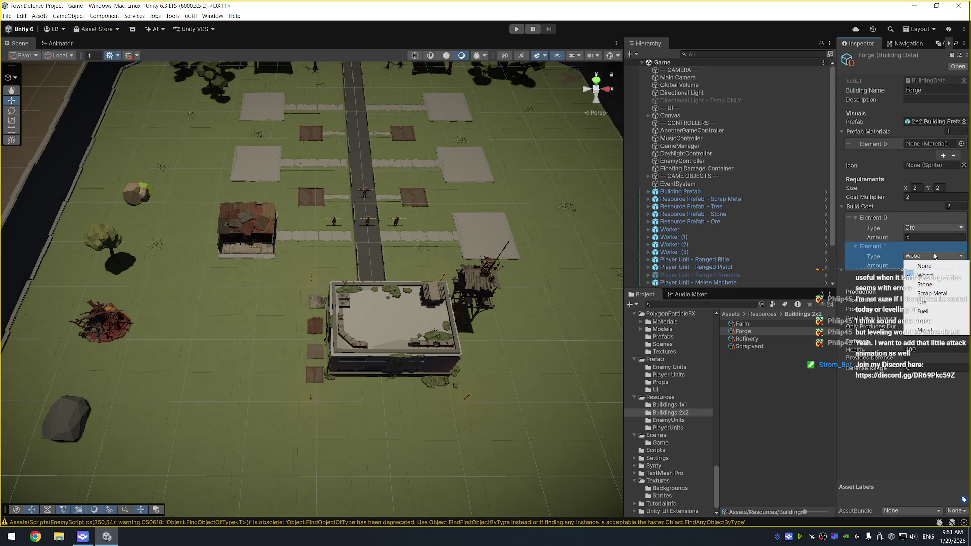
{"action": "left_click", "coordinate": [923, 294]}
{"action": "left_click", "coordinate": [924, 300]}
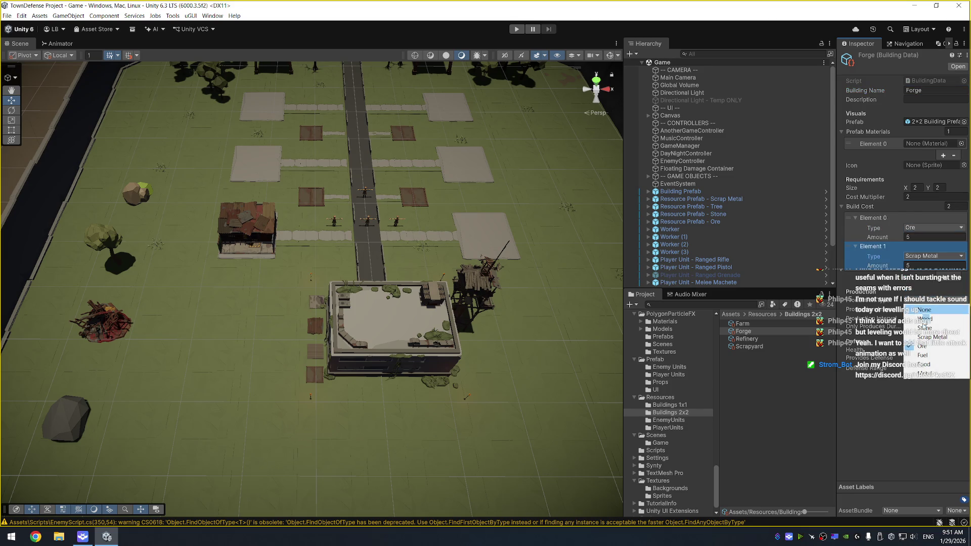
{"action": "left_click", "coordinate": [930, 317]}
{"action": "left_click", "coordinate": [929, 317]}
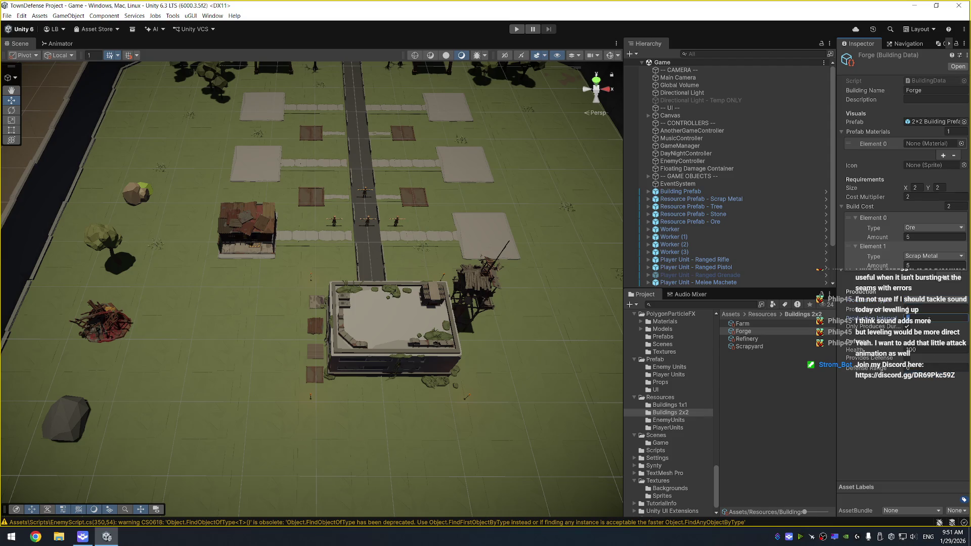
{"action": "type", "text": "120"}
Select Worker House in Buildings 1x1 and set its Description to 'Spawns another worker.'
{"action": "left_click", "coordinate": [690, 403]}
{"action": "left_click", "coordinate": [766, 325]}
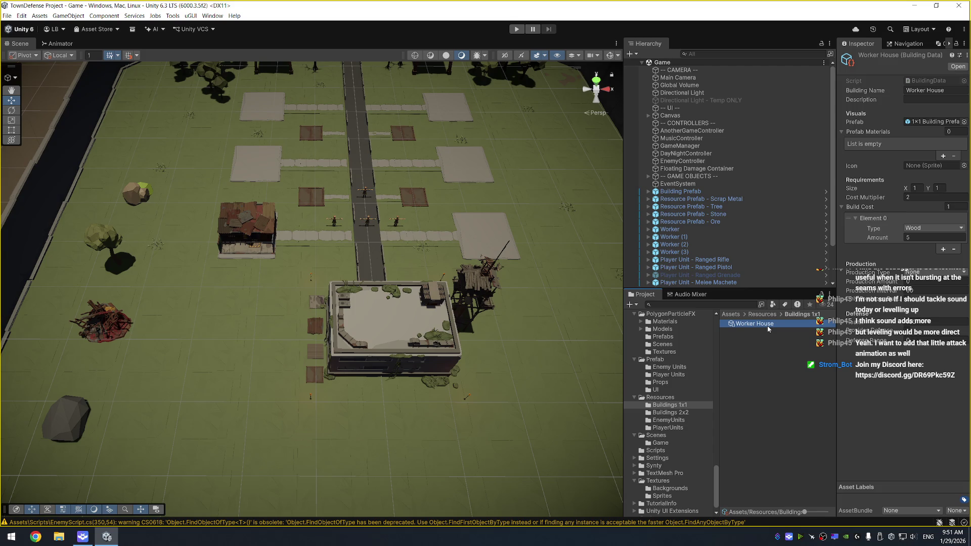
{"action": "left_click", "coordinate": [926, 100]}
{"action": "type", "text": "Spawns a"}
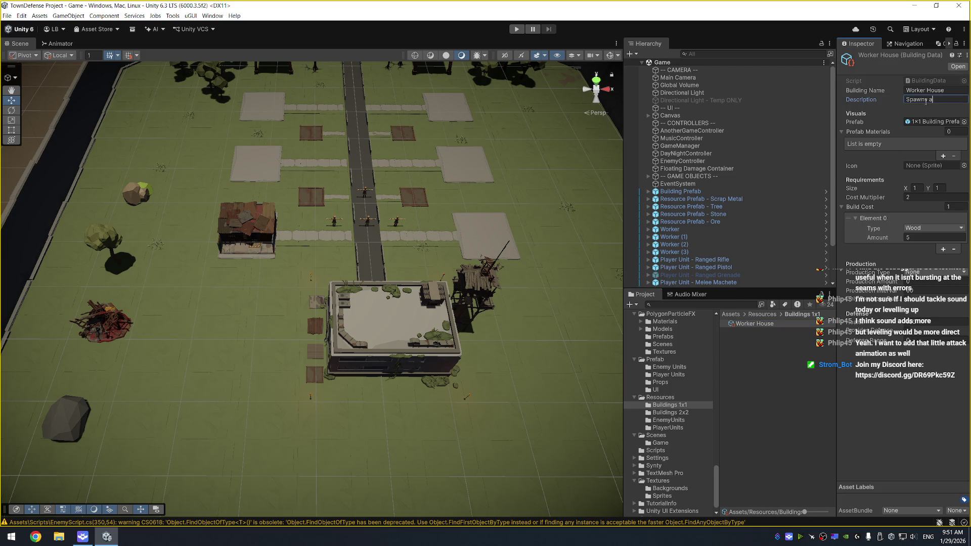
{"action": "type", "text": "nother worker."}
{"action": "key", "text": "Return"}
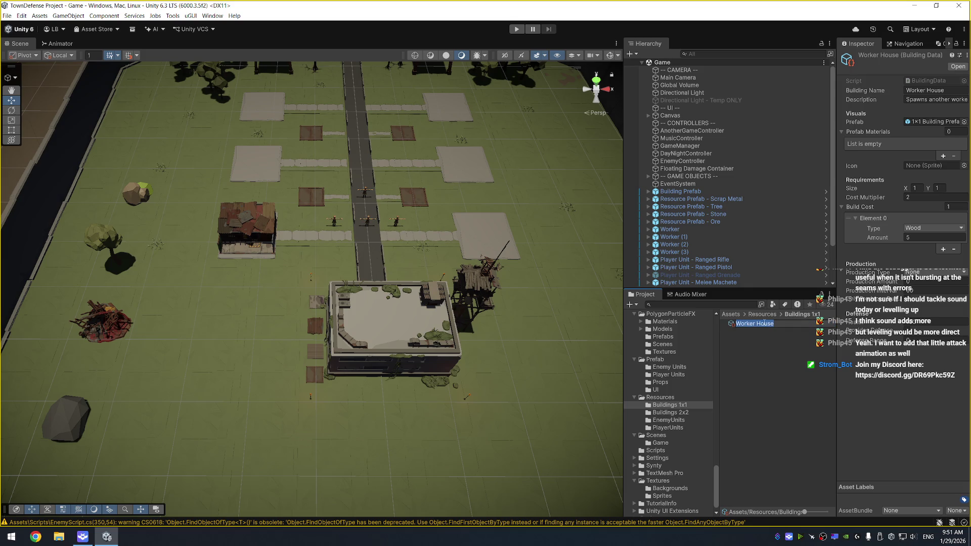
{"action": "left_click_drag", "start_coordinate": [463, 152], "coordinate": [404, 277]}
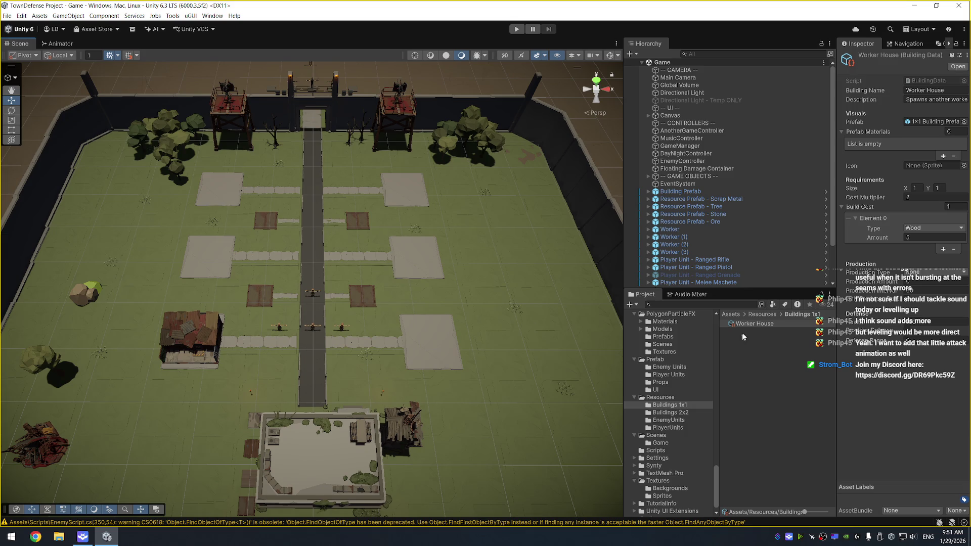
{"action": "left_click", "coordinate": [758, 324]}
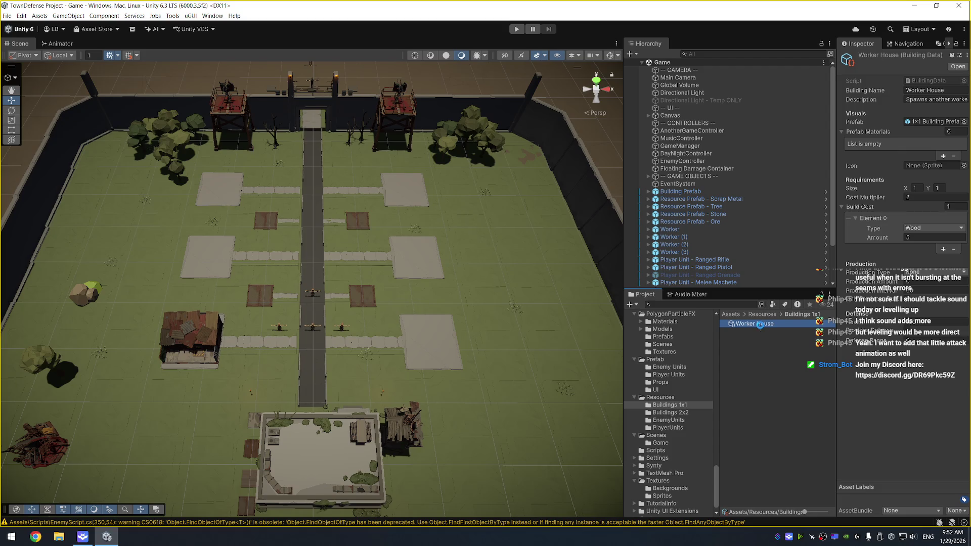
Duplicate the Worker House asset and rename the copy to Scout Hut
{"action": "key", "text": "ctrl+d"}
{"action": "left_click", "coordinate": [777, 331]}
{"action": "left_click_drag", "start_coordinate": [779, 332], "coordinate": [736, 333]}
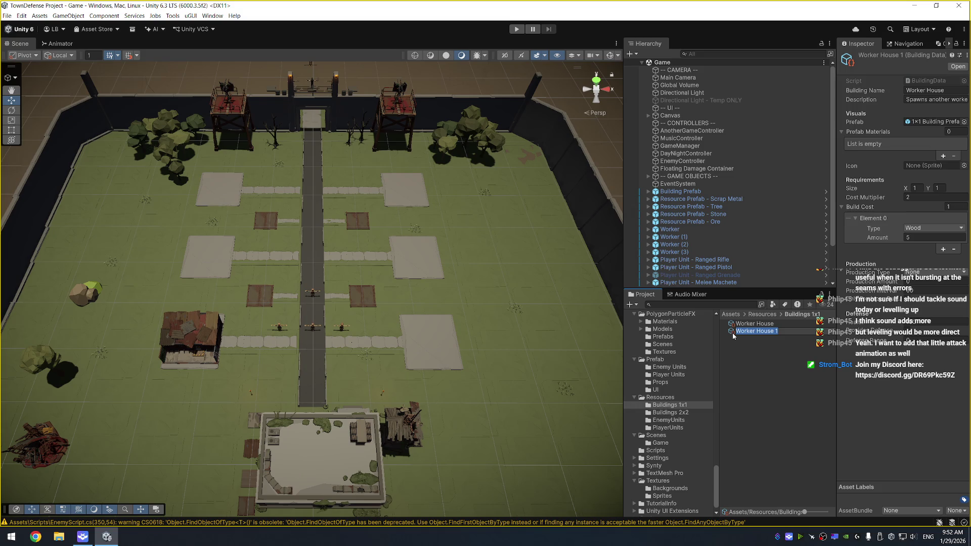
{"action": "type", "text": "Scou"}
{"action": "type", "text": "t Hu"}
{"action": "key", "text": "Return"}
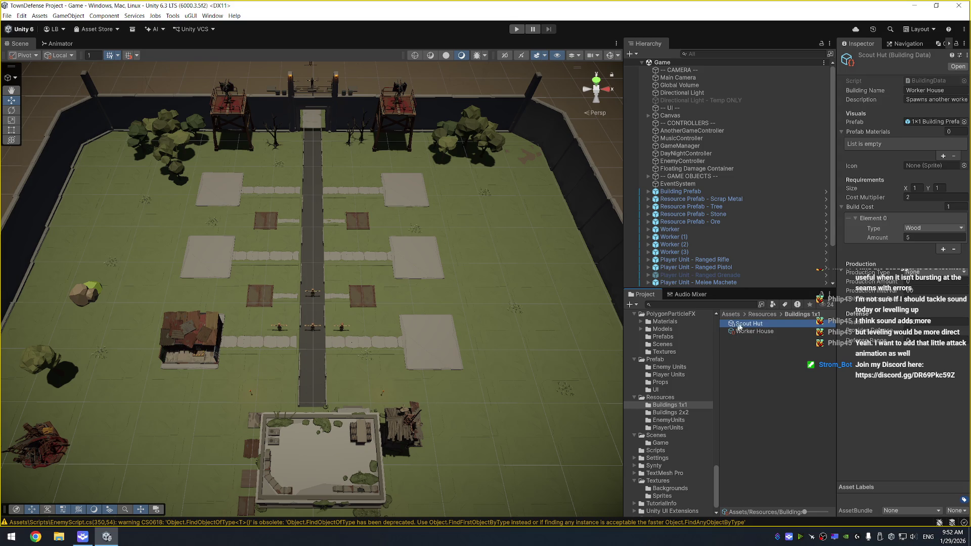
Set Building Name to 'Scout Hut' and make its 5-unit build cost Stone
{"action": "left_click", "coordinate": [957, 89]}
{"action": "type", "text": "Scout Hut"}
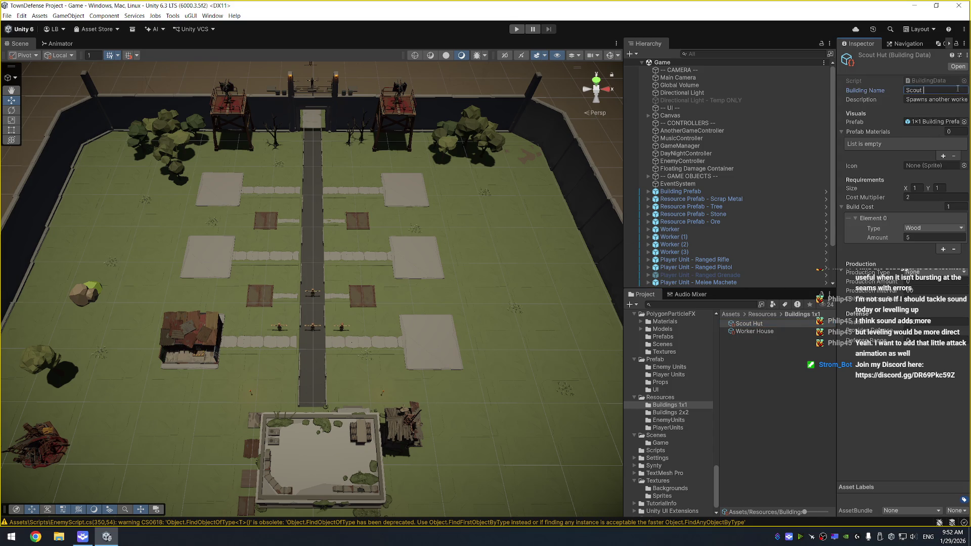
{"action": "key", "text": "Tab"}
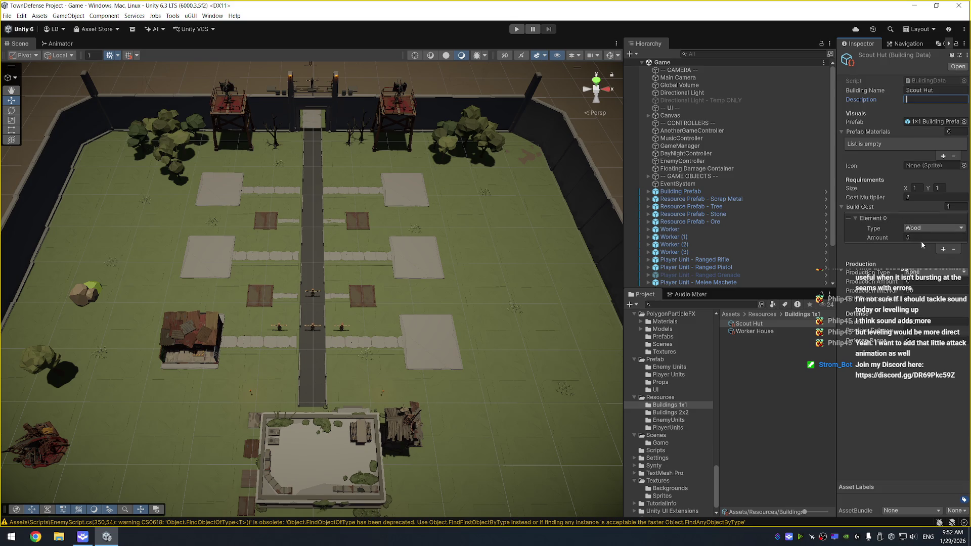
{"action": "left_click", "coordinate": [933, 237]}
{"action": "left_click", "coordinate": [934, 227]}
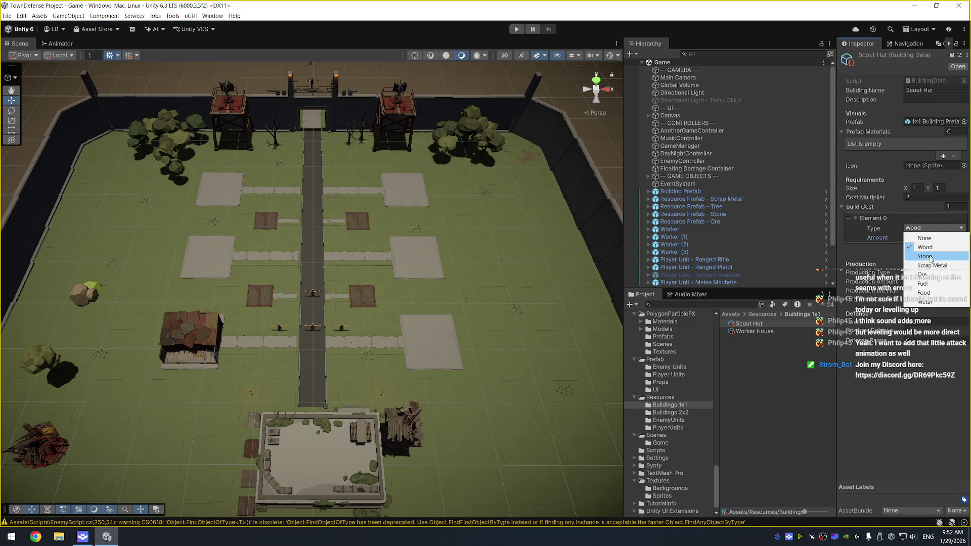
{"action": "left_click", "coordinate": [933, 274]}
{"action": "left_click", "coordinate": [943, 249]}
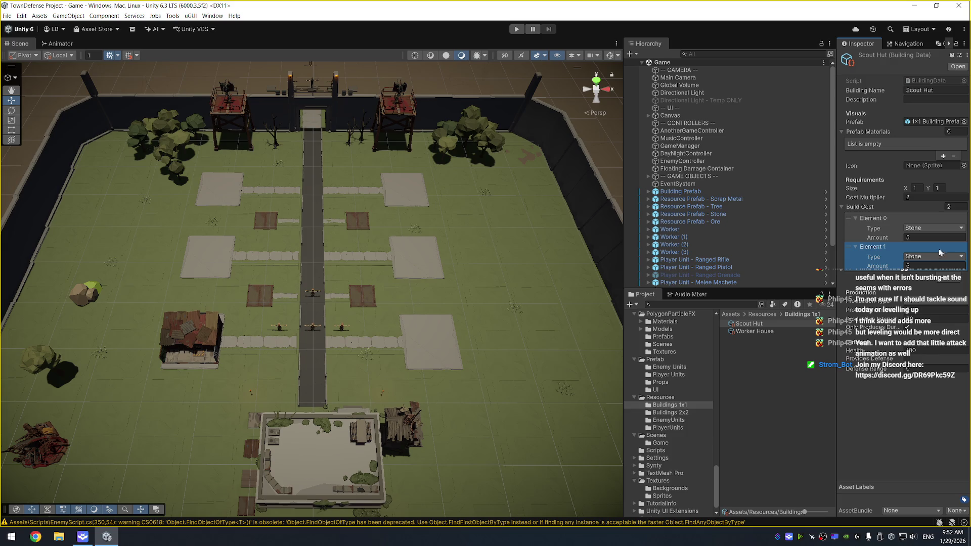
{"action": "left_click", "coordinate": [954, 277]}
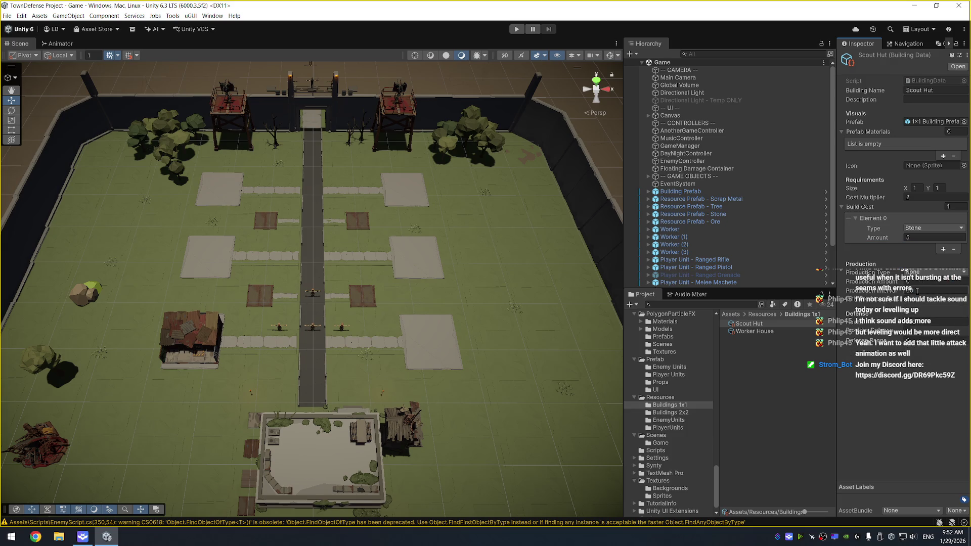
{"action": "left_click", "coordinate": [776, 331]}
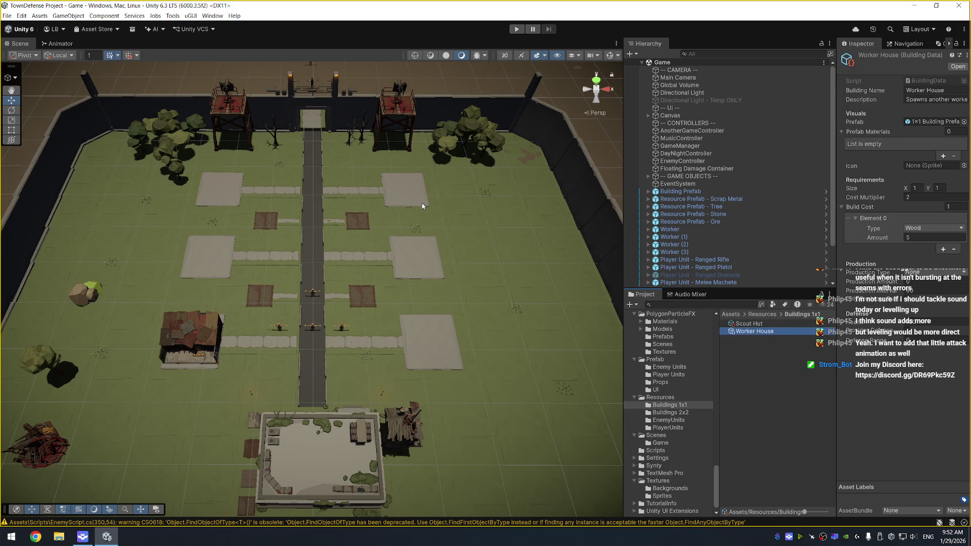
Zoom out over the walled town map and select the HQ parent object
{"action": "left_click_drag", "start_coordinate": [421, 202], "coordinate": [409, 292]}
{"action": "left_click_drag", "start_coordinate": [548, 184], "coordinate": [489, 272]}
{"action": "mouse_move", "coordinate": [428, 309]}
{"action": "left_mouse_down"}
{"action": "mouse_move", "coordinate": [480, 232]}
{"action": "mouse_move", "coordinate": [505, 275]}
{"action": "mouse_move", "coordinate": [513, 210]}
{"action": "mouse_move", "coordinate": [473, 210]}
{"action": "mouse_move", "coordinate": [431, 275]}
{"action": "left_mouse_up"}
{"action": "scroll", "coordinate": [514, 210], "scroll_direction": "up", "scroll_amount": 2}
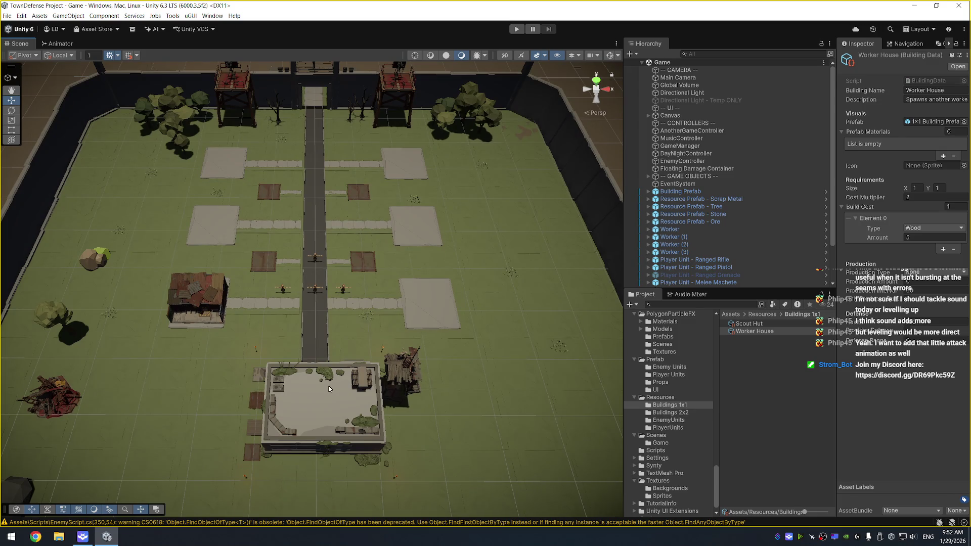
{"action": "left_click", "coordinate": [328, 388]}
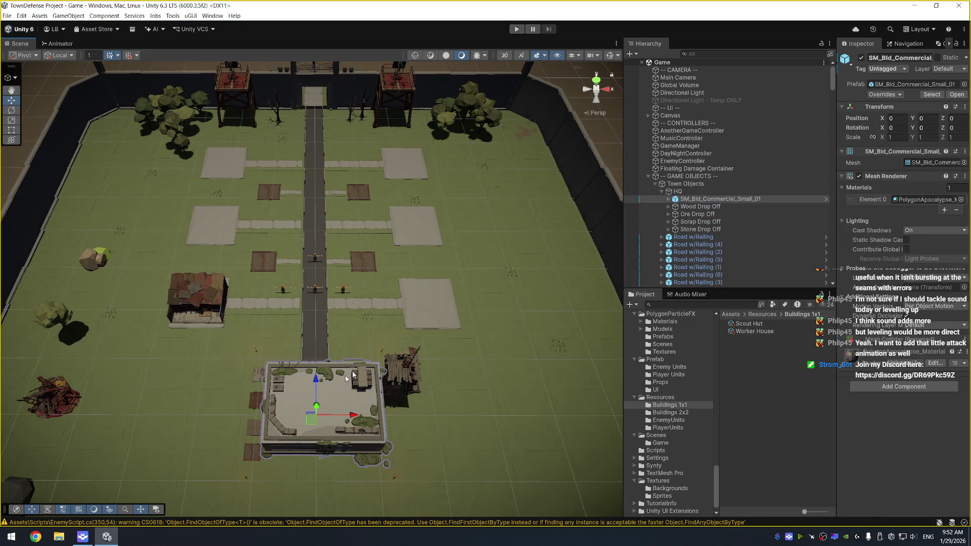
{"action": "left_click", "coordinate": [677, 191]}
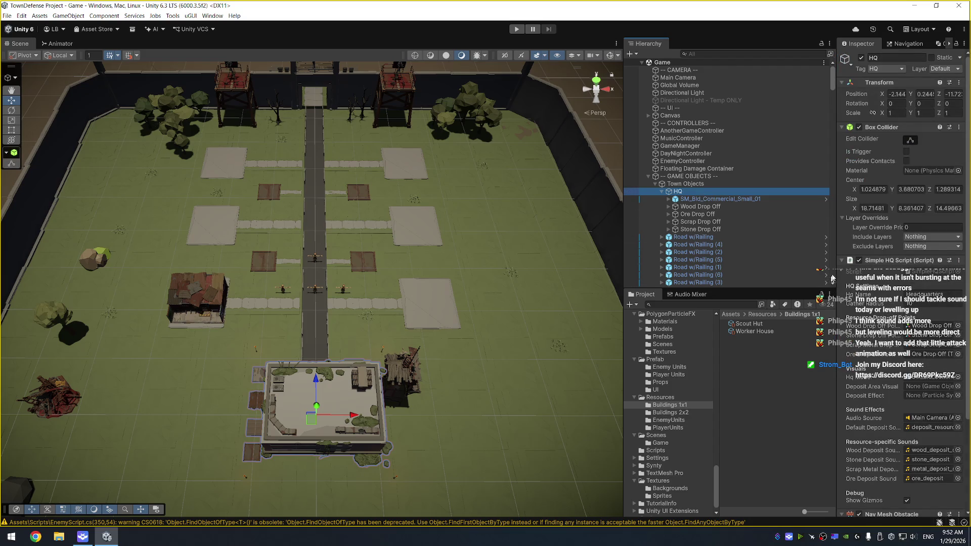
Uncheck Show Gizmos on the HQ's Simple HQ Script and collapse Nav Mesh Obstacle
{"action": "left_click_drag", "start_coordinate": [832, 277], "coordinate": [814, 277]}
{"action": "scroll", "coordinate": [865, 403], "scroll_direction": "down", "scroll_amount": 1}
{"action": "scroll", "coordinate": [864, 403], "scroll_direction": "down", "scroll_amount": 2}
{"action": "left_click", "coordinate": [888, 424]}
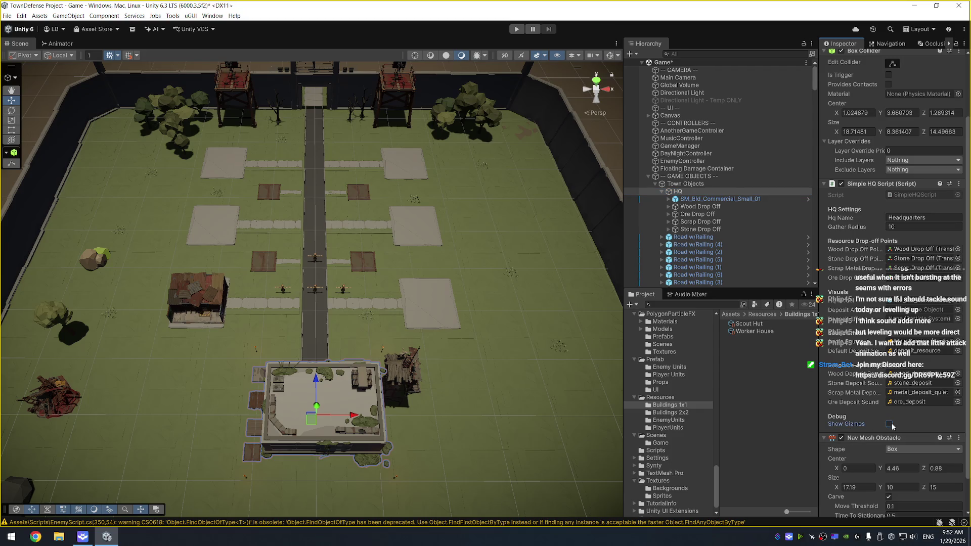
{"action": "left_click", "coordinate": [824, 438]}
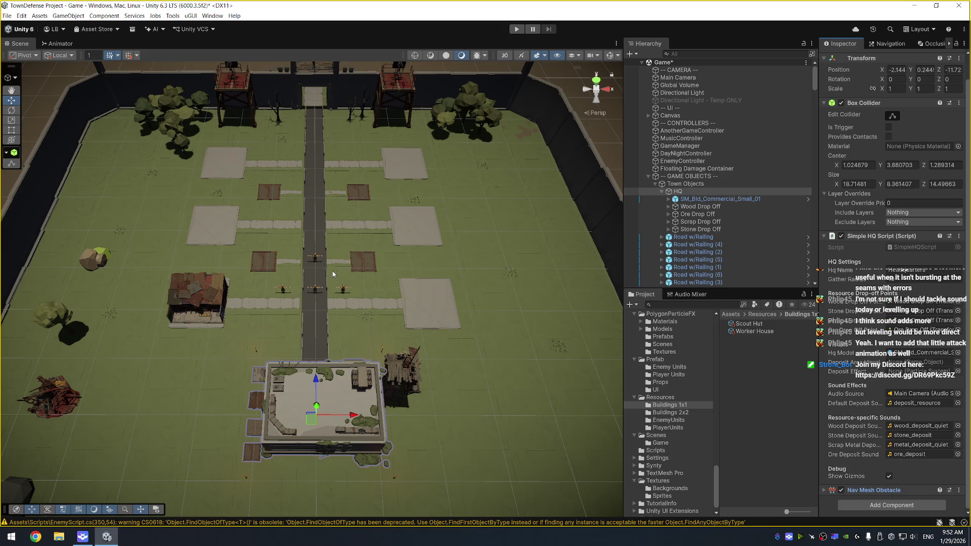
Save the Game scene and select the -- UI -- group object
{"action": "left_click_drag", "start_coordinate": [354, 261], "coordinate": [394, 245]}
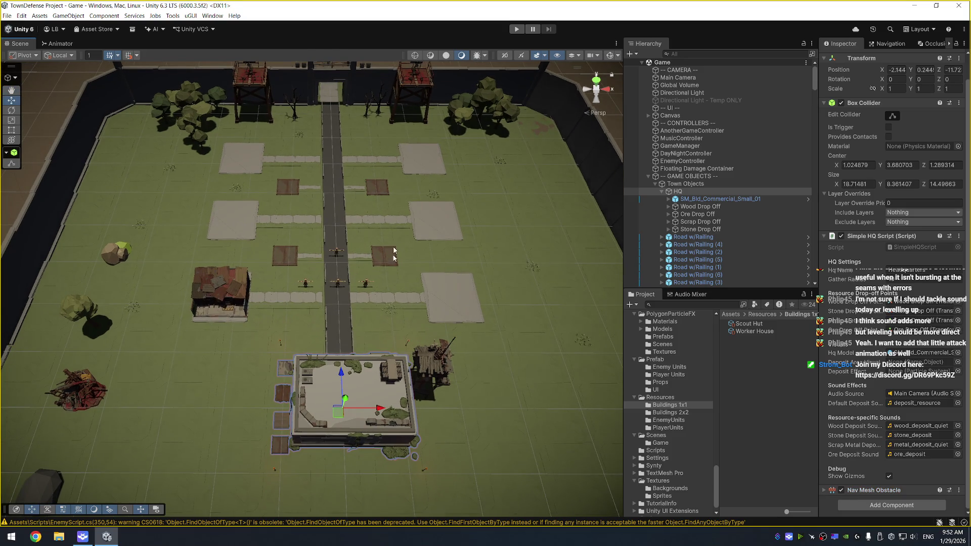
{"action": "key", "text": "ctrl+s"}
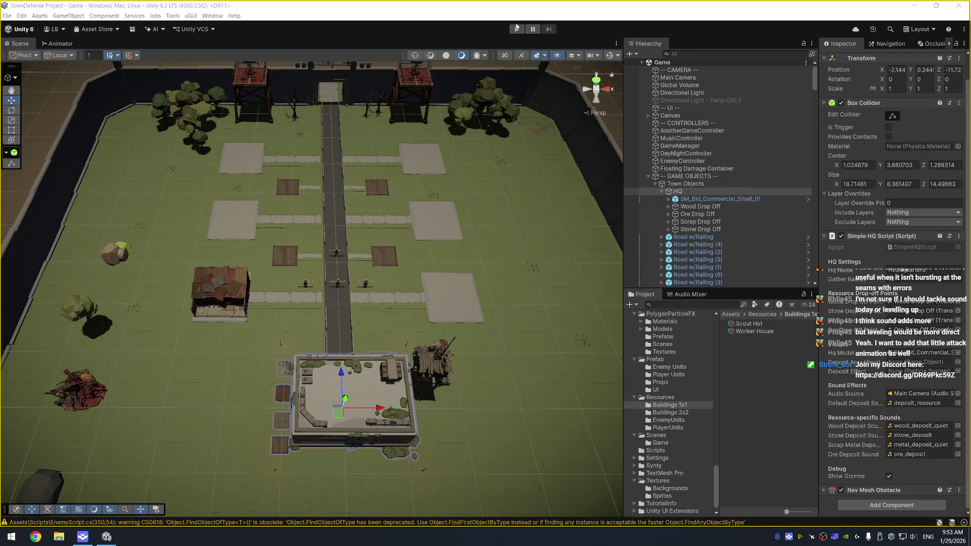
{"action": "left_click", "coordinate": [692, 109]}
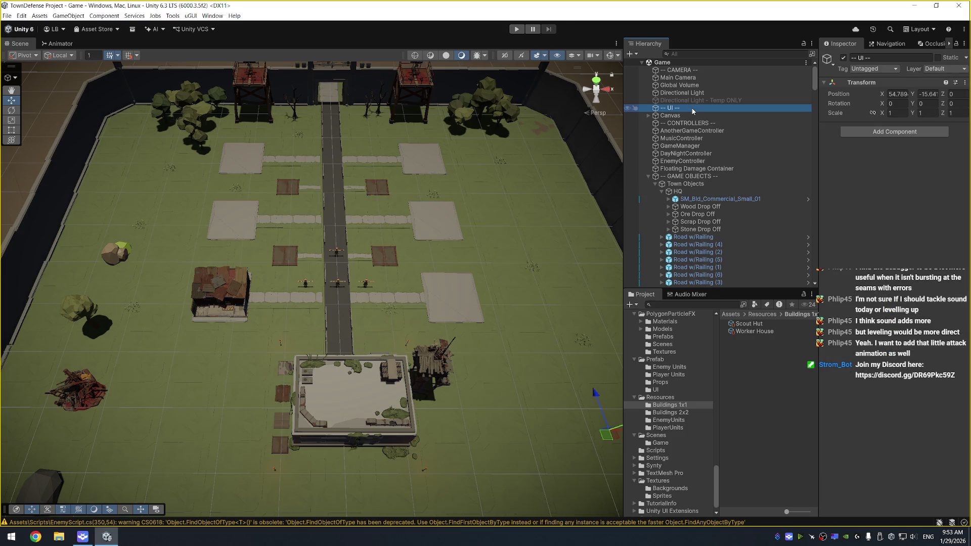
Add a new UI Panel as a child of the Canvas and frame it in view
{"action": "left_click", "coordinate": [694, 115]}
{"action": "key", "text": "Right"}
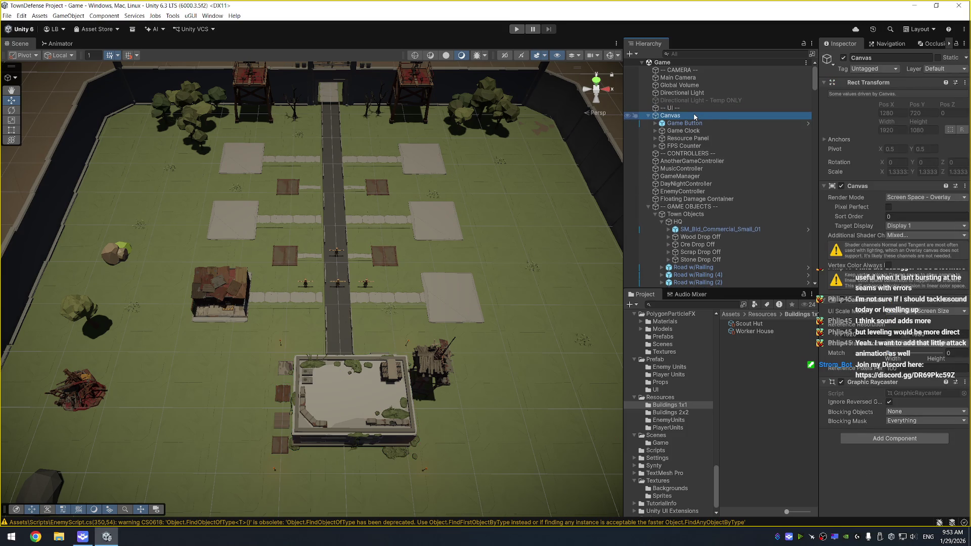
{"action": "right_click", "coordinate": [694, 116]}
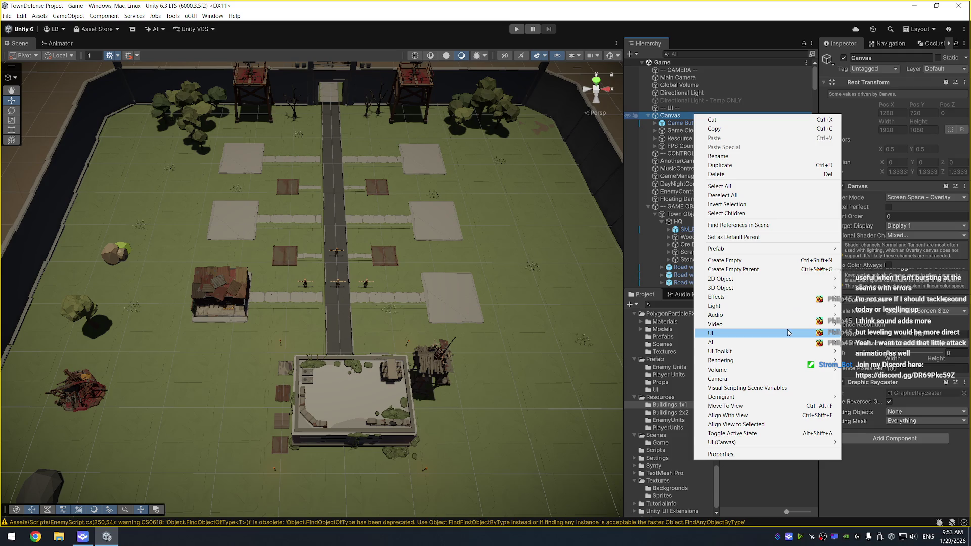
{"action": "mouse_move", "coordinate": [774, 442]}
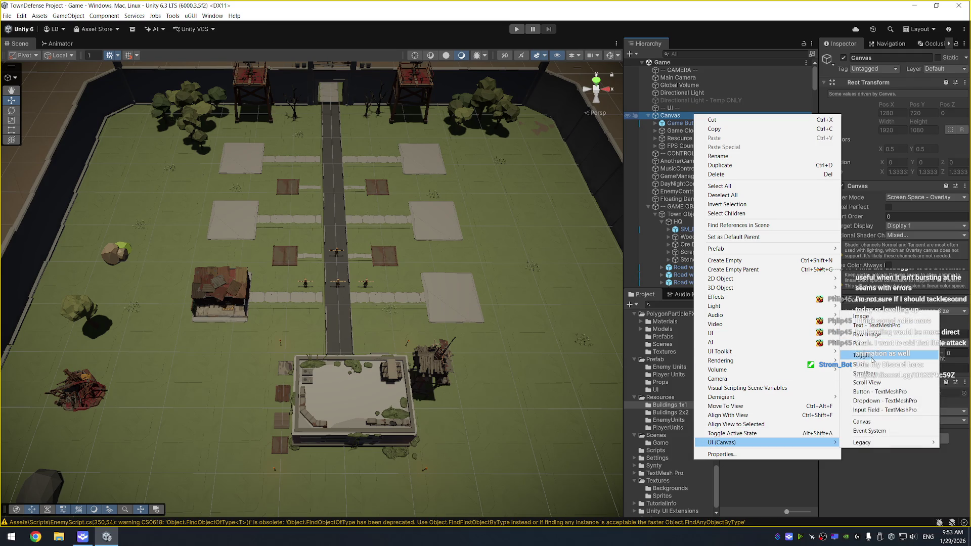
{"action": "left_click", "coordinate": [874, 345]}
{"action": "key", "text": "f"}
{"action": "mouse_move", "coordinate": [514, 224]}
{"action": "left_mouse_down"}
{"action": "mouse_move", "coordinate": [419, 187]}
{"action": "mouse_move", "coordinate": [449, 251]}
{"action": "mouse_move", "coordinate": [453, 200]}
{"action": "left_mouse_up"}
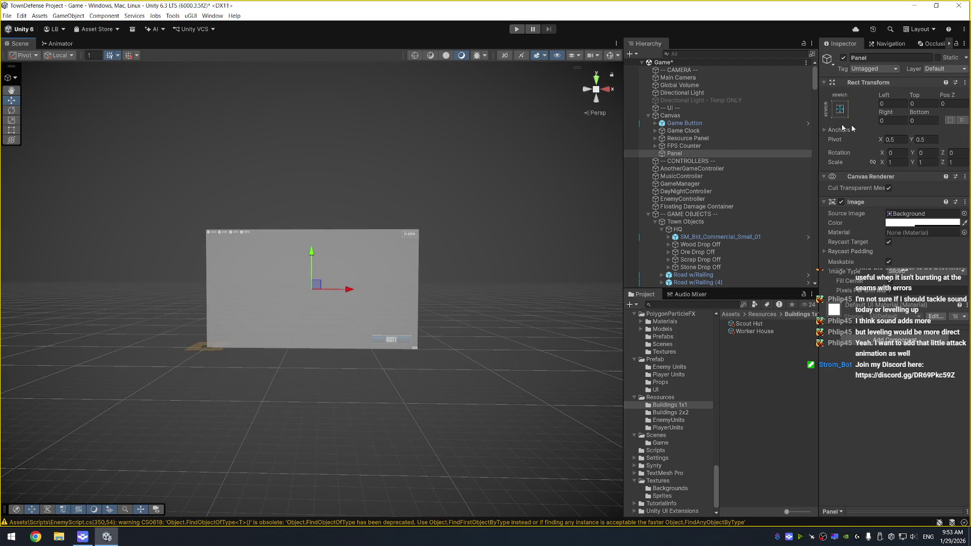
Anchor the Panel middle-center and size it 600 wide by 300 high
{"action": "left_click", "coordinate": [840, 109]}
{"action": "left_click", "coordinate": [896, 204]}
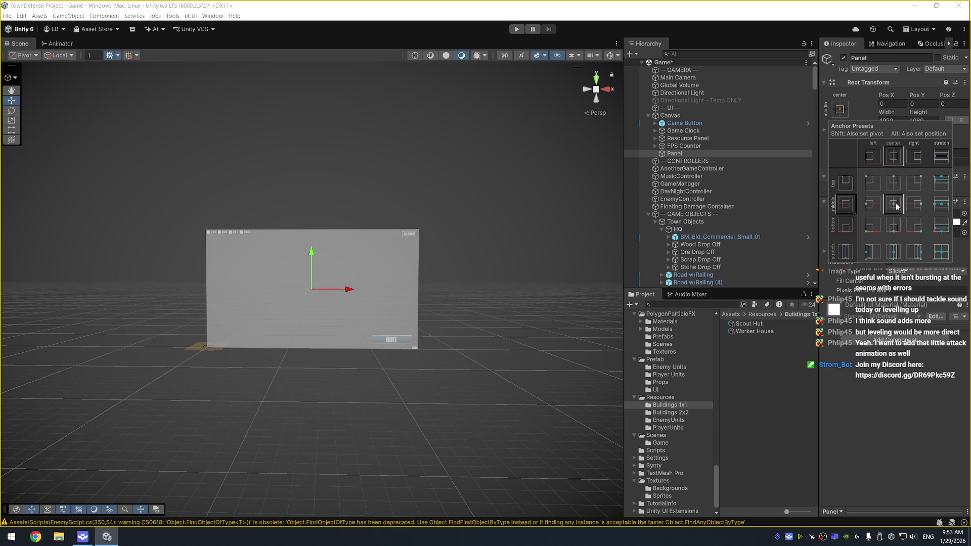
{"action": "left_click", "coordinate": [903, 120]}
{"action": "type", "text": "600"}
{"action": "key", "text": "Tab"}
{"action": "type", "text": "300"}
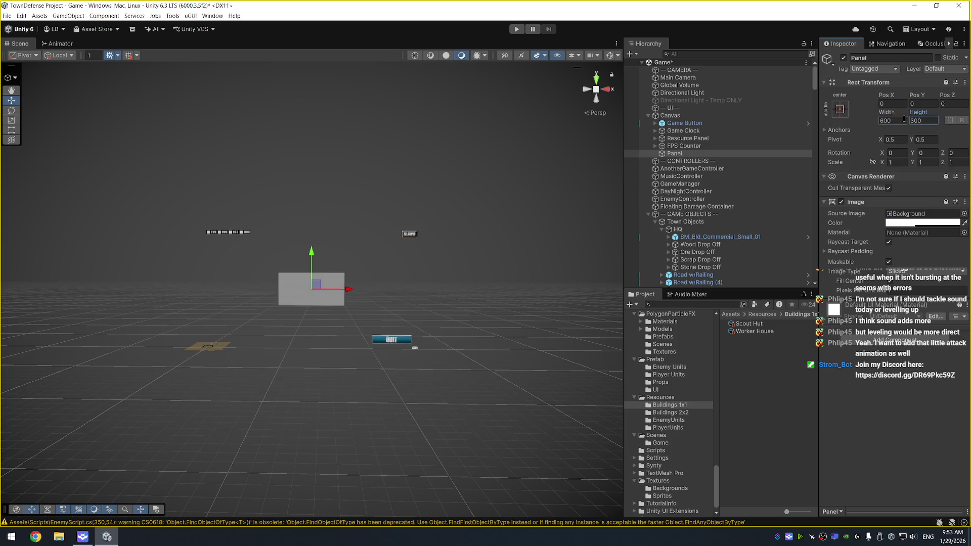
{"action": "type", "text": "f"}
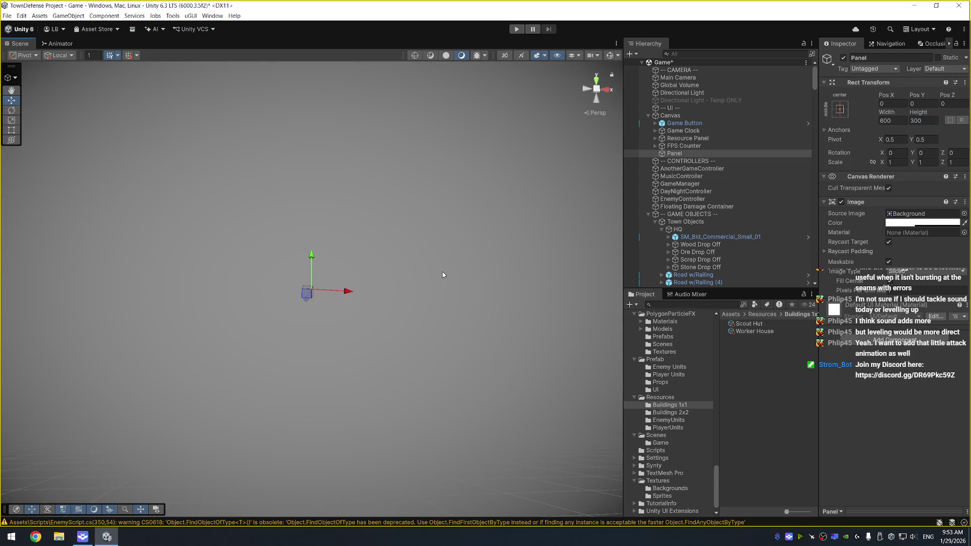
{"action": "scroll", "coordinate": [442, 275], "scroll_direction": "down", "scroll_amount": 5}
{"action": "left_click_drag", "start_coordinate": [439, 271], "coordinate": [422, 309]}
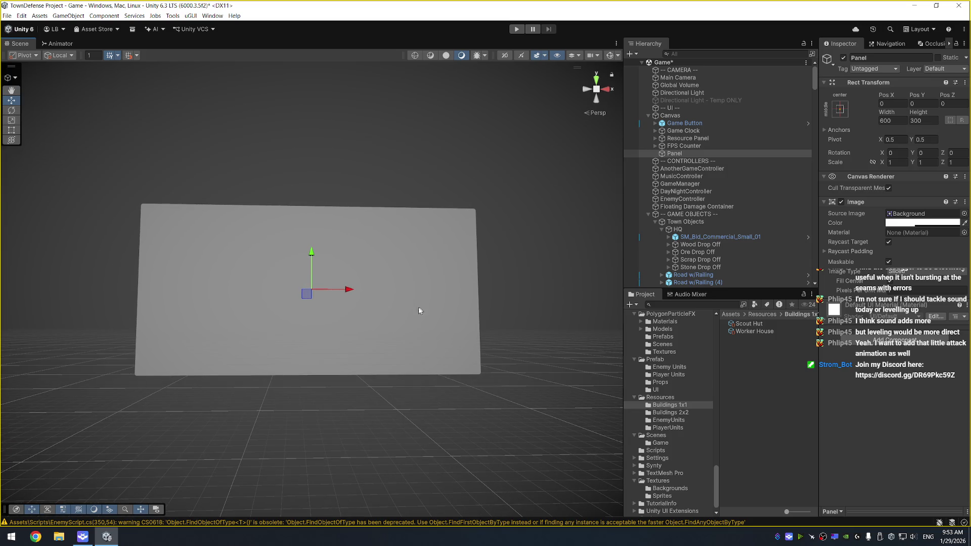
{"action": "left_click_drag", "start_coordinate": [470, 212], "coordinate": [456, 229]}
{"action": "scroll", "coordinate": [455, 230], "scroll_direction": "down", "scroll_amount": 3}
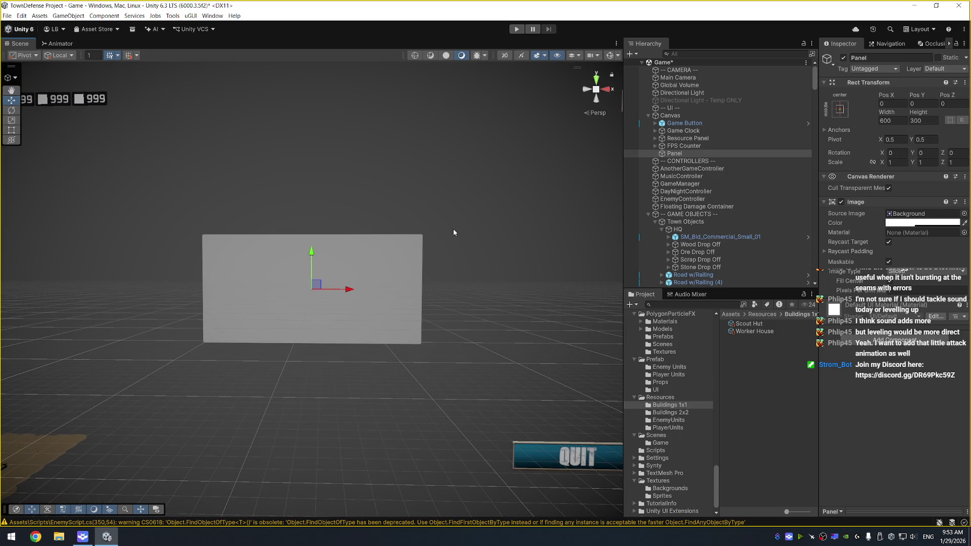
{"action": "scroll", "coordinate": [460, 162], "scroll_direction": "down", "scroll_amount": 2}
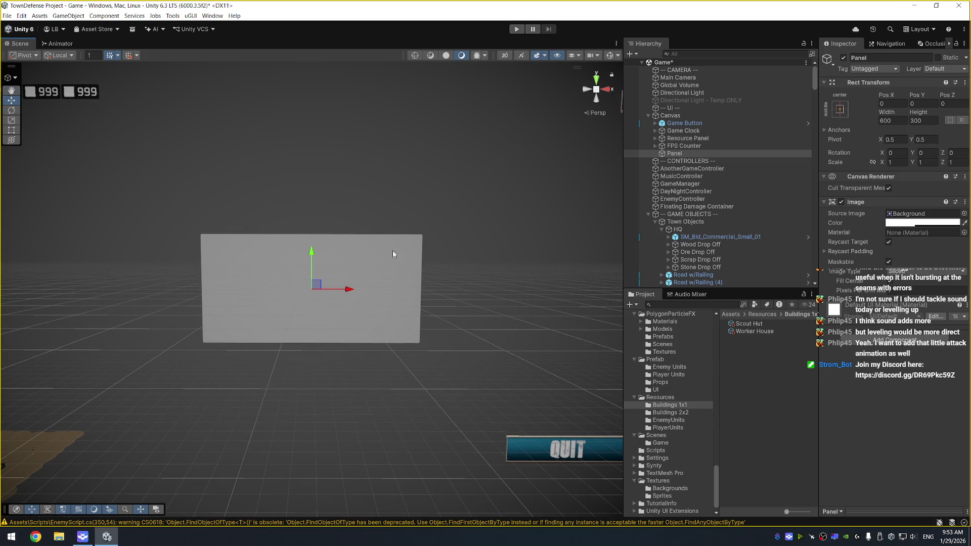
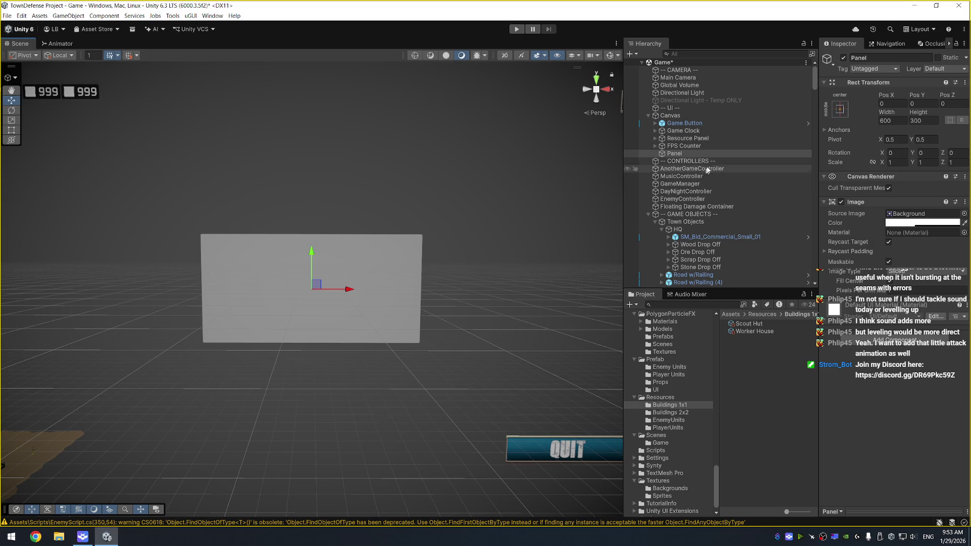
Add a child UI Image under Panel and name it Background
{"action": "left_click", "coordinate": [693, 157]}
{"action": "right_click", "coordinate": [692, 158]}
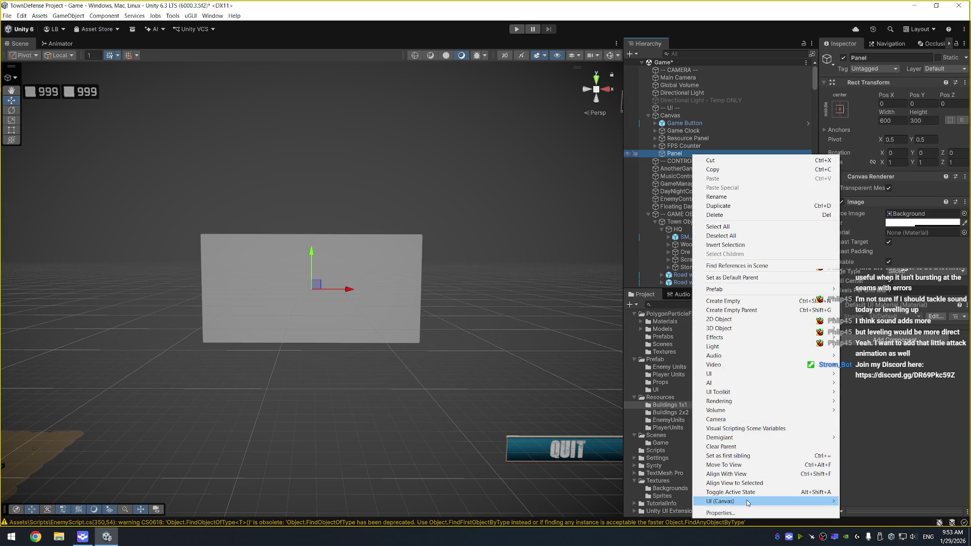
{"action": "mouse_move", "coordinate": [748, 503]}
{"action": "left_click", "coordinate": [859, 375]}
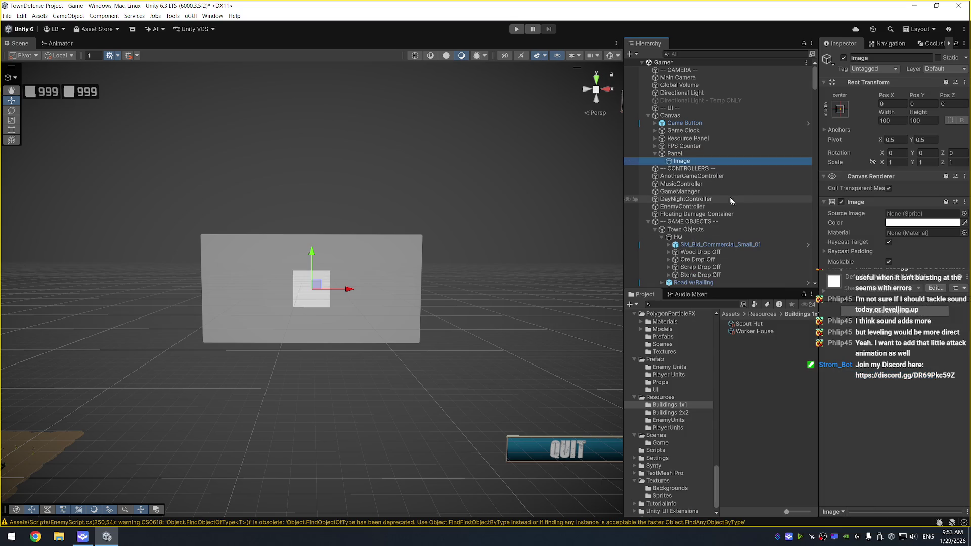
{"action": "left_click", "coordinate": [696, 154]}
{"action": "left_click", "coordinate": [686, 161]}
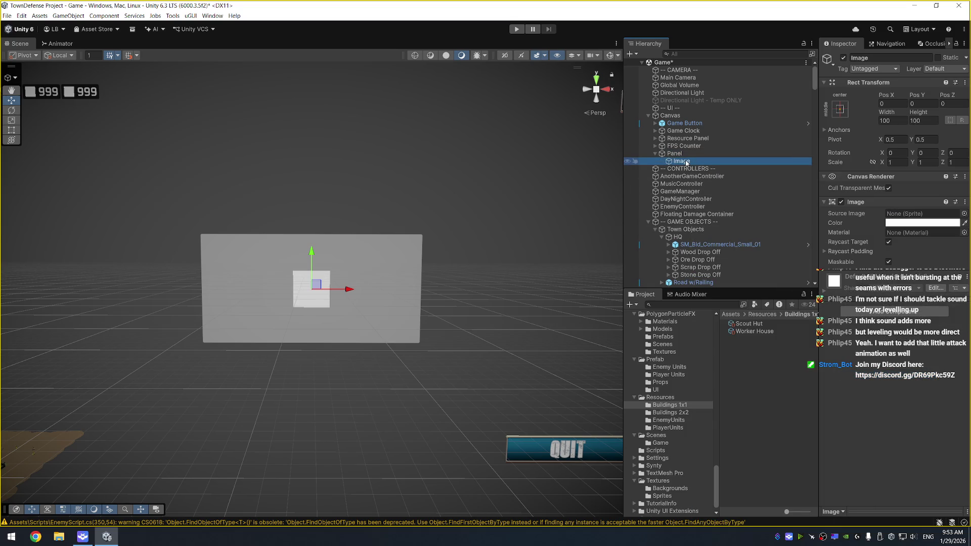
{"action": "key", "text": "F2"}
{"action": "type", "text": "Background"}
{"action": "key", "text": "Return"}
Duplicate Background as Frame and turn off the Panel's own Image
{"action": "key", "text": "ctrl+d"}
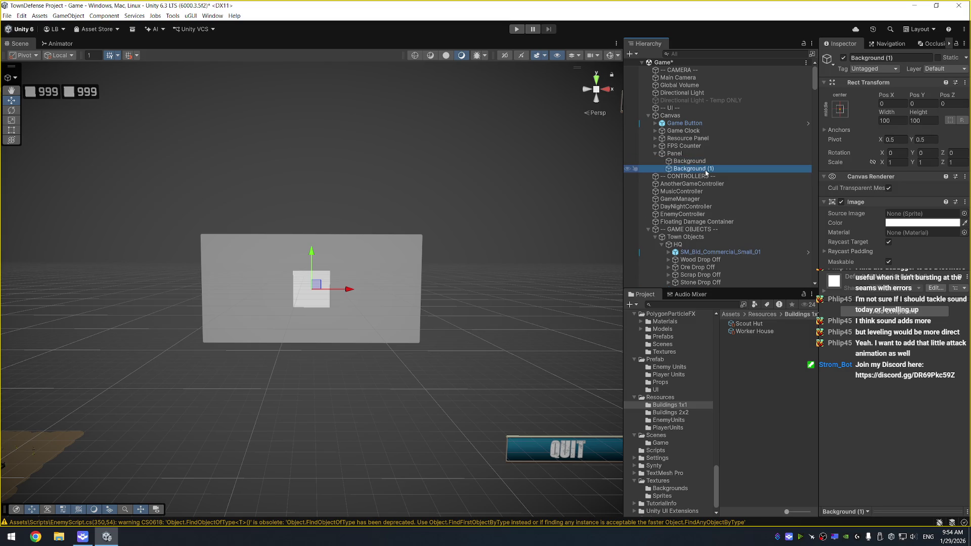
{"action": "key", "text": "F2"}
{"action": "type", "text": "Frame"}
{"action": "key", "text": "Return"}
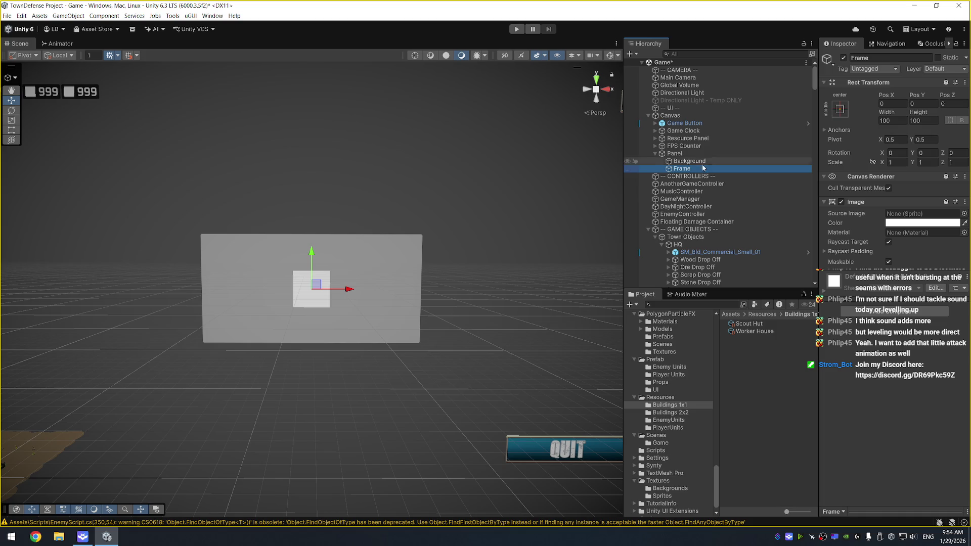
{"action": "left_click", "coordinate": [674, 153]}
{"action": "left_click", "coordinate": [841, 202]}
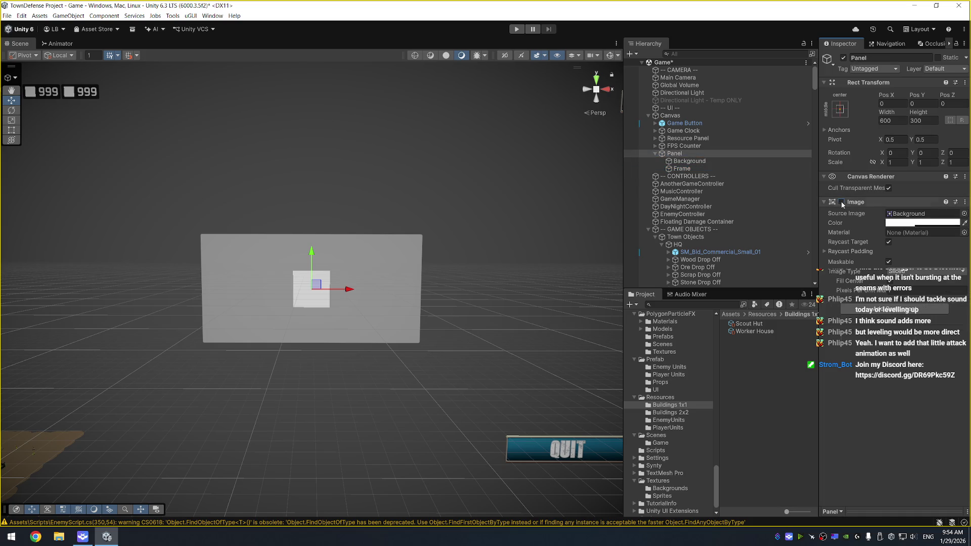
Stretch Background to fill the Panel and colour it translucent black
{"action": "left_click", "coordinate": [714, 161]}
{"action": "left_click", "coordinate": [840, 109]}
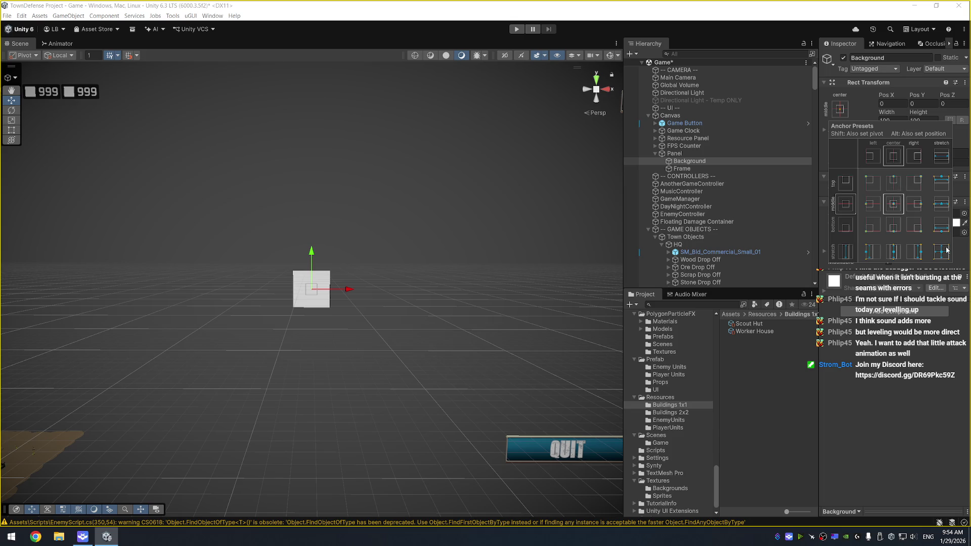
{"action": "left_click", "coordinate": [944, 250], "text": "alt"}
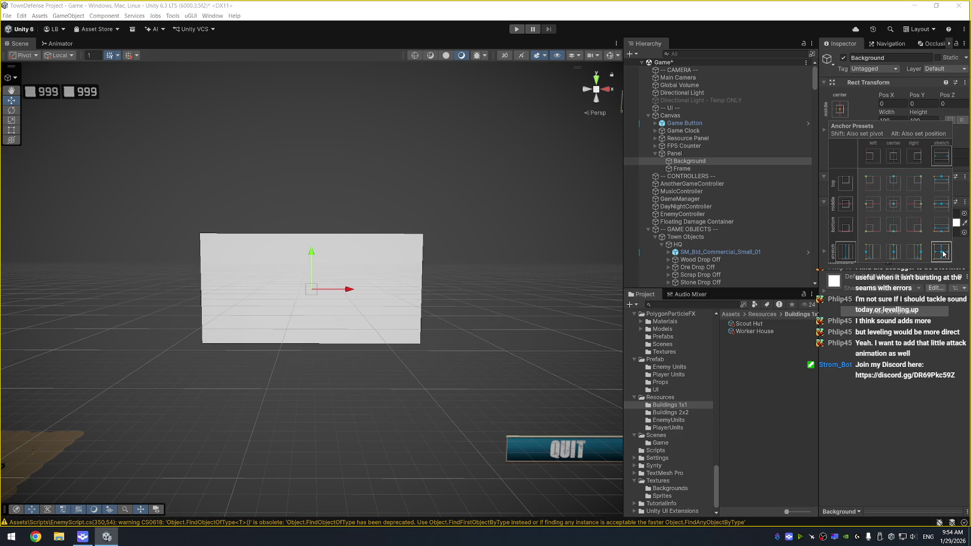
{"action": "left_click", "coordinate": [954, 223]}
{"action": "left_click", "coordinate": [890, 315]}
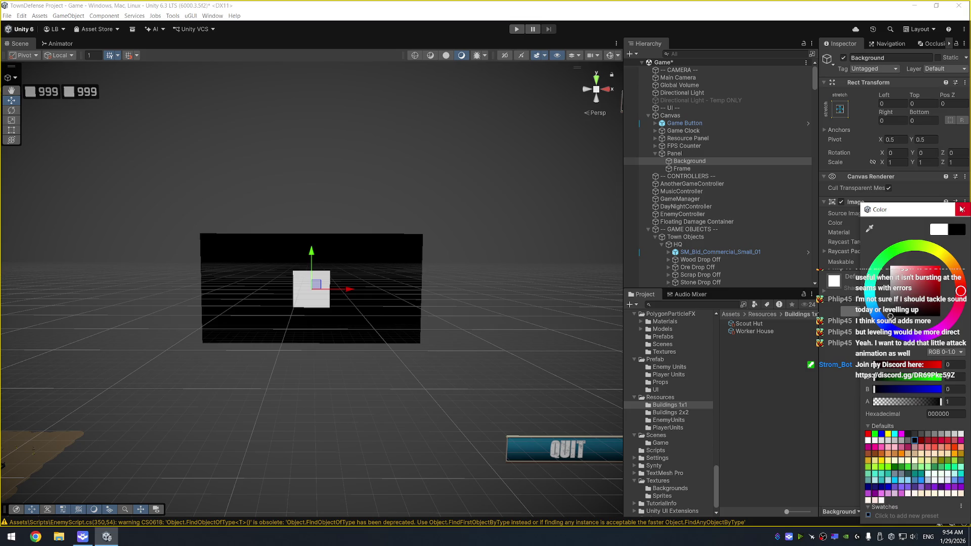
{"action": "left_click", "coordinate": [960, 208]}
{"action": "left_click", "coordinate": [910, 222]}
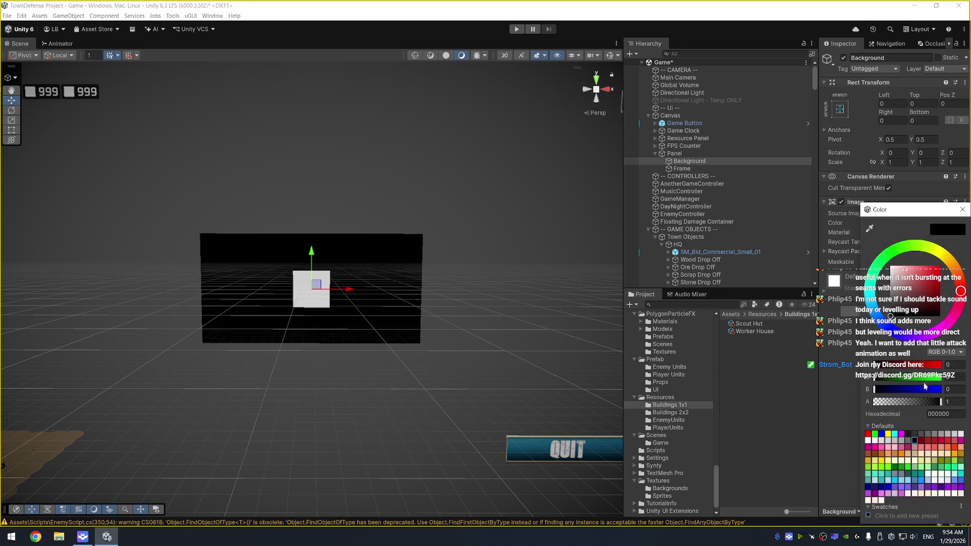
{"action": "left_click_drag", "start_coordinate": [930, 401], "coordinate": [939, 403]}
{"action": "left_click", "coordinate": [963, 215]}
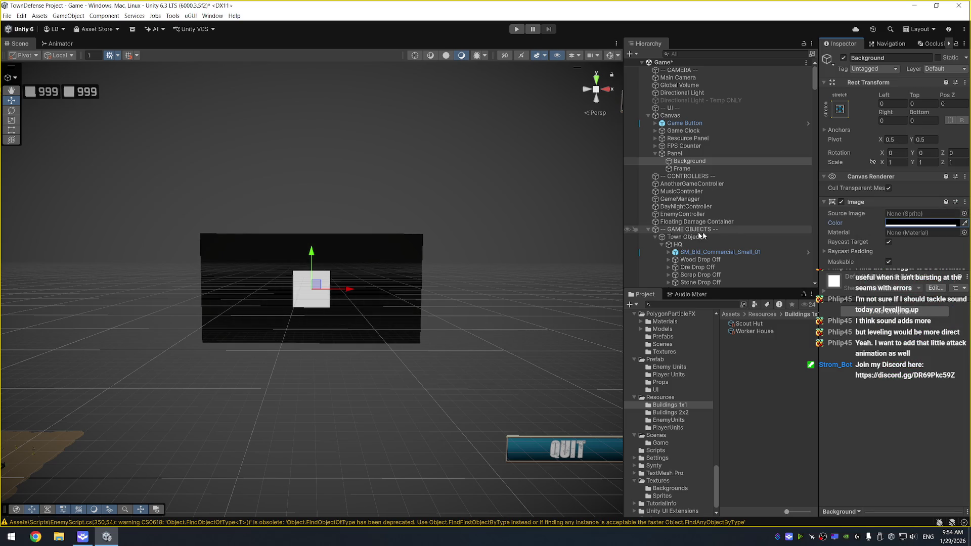
Stretch Frame to fill the Panel too and open its Source Image sprite picker
{"action": "left_click", "coordinate": [701, 170]}
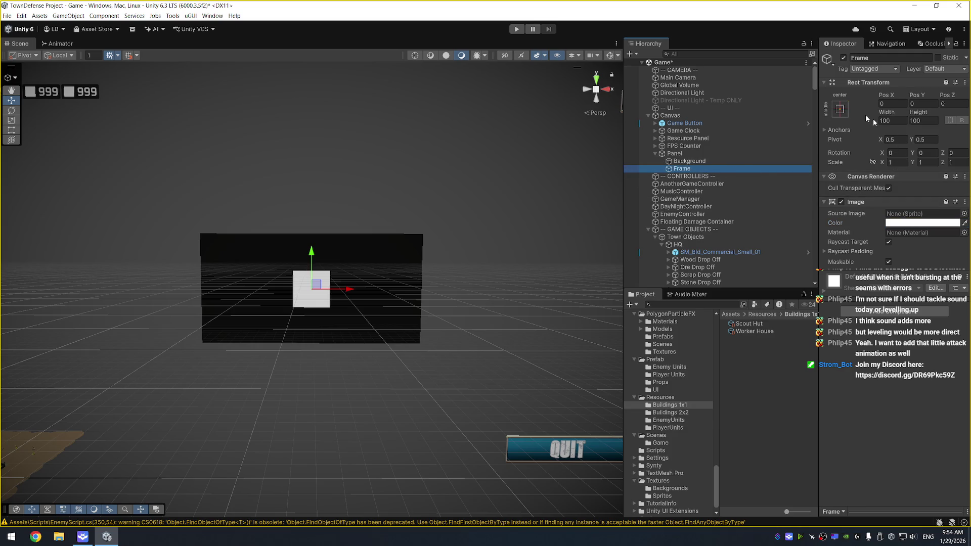
{"action": "left_click", "coordinate": [839, 109]}
{"action": "left_click", "coordinate": [941, 251]}
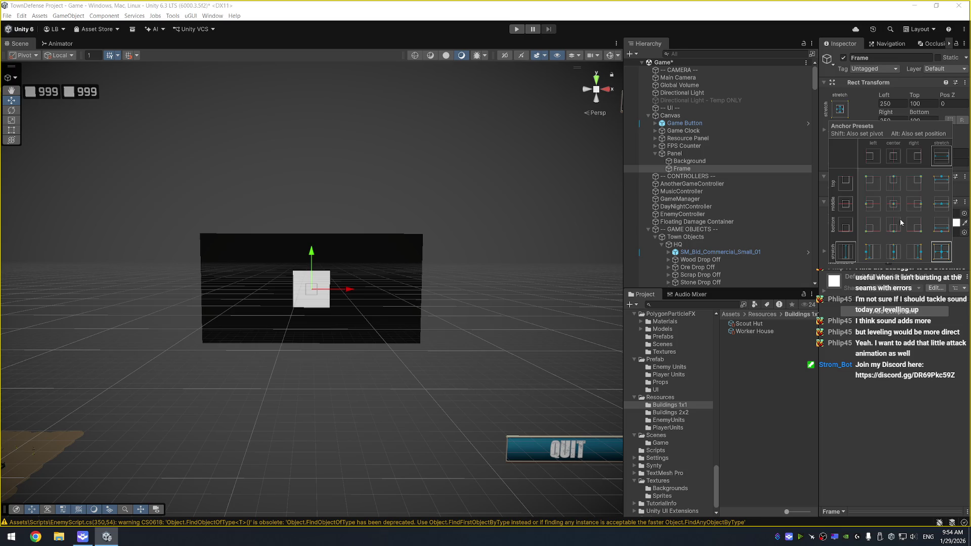
{"action": "left_click", "coordinate": [940, 251], "text": "alt"}
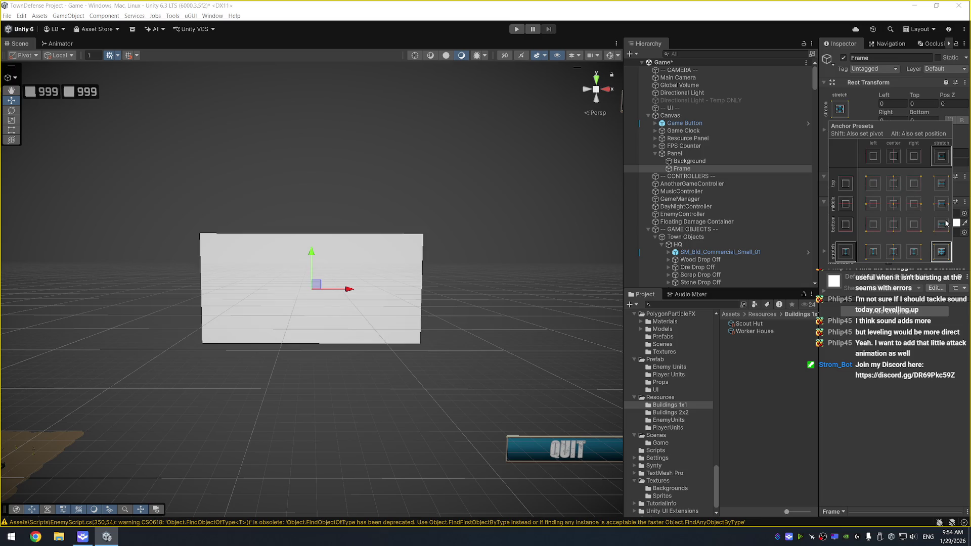
{"action": "left_click", "coordinate": [955, 205]}
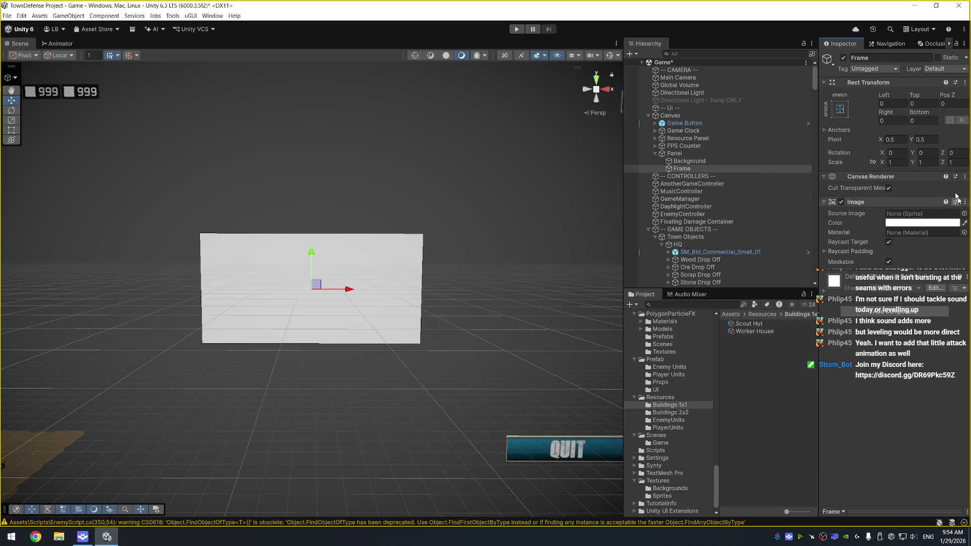
{"action": "left_click", "coordinate": [963, 214]}
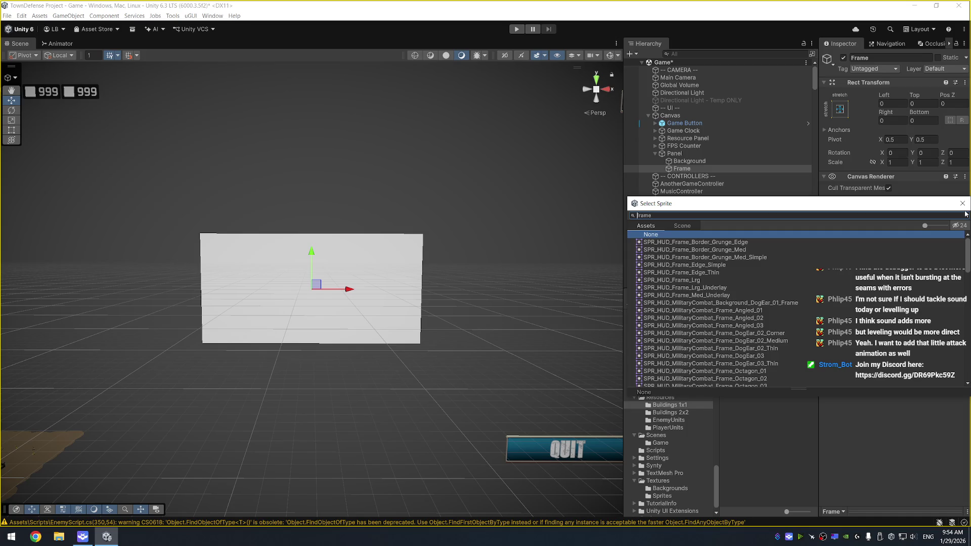
Preview various sci-fi frame sprites on Frame, from Frame_B and Octagon to the Techy and TechyDark sets
{"action": "left_click", "coordinate": [747, 317]}
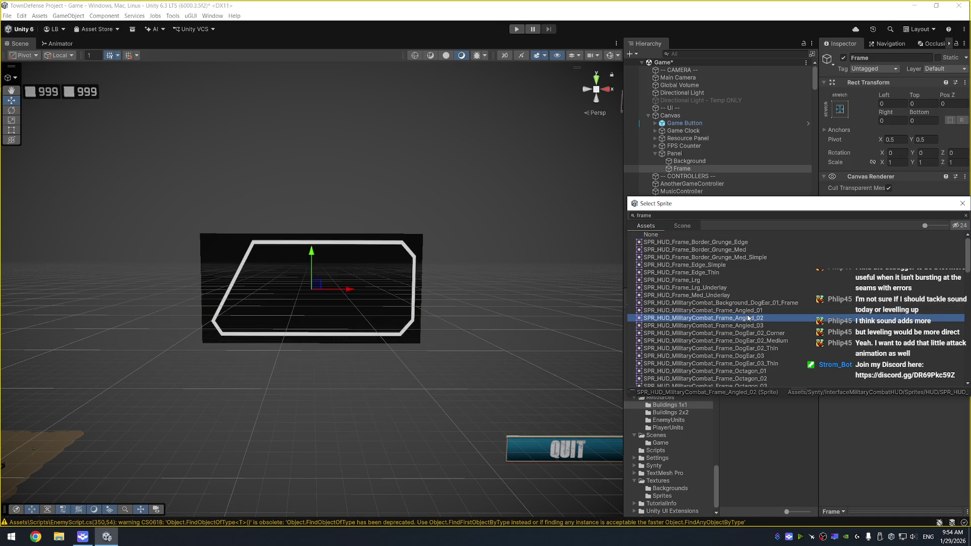
{"action": "key", "text": "Down"}
{"action": "key", "text": "Down"}
{"action": "key", "text": "Down"}
{"action": "key", "text": "Down"}
{"action": "key", "text": "Down"}
{"action": "scroll", "coordinate": [757, 322], "scroll_direction": "down", "scroll_amount": 3}
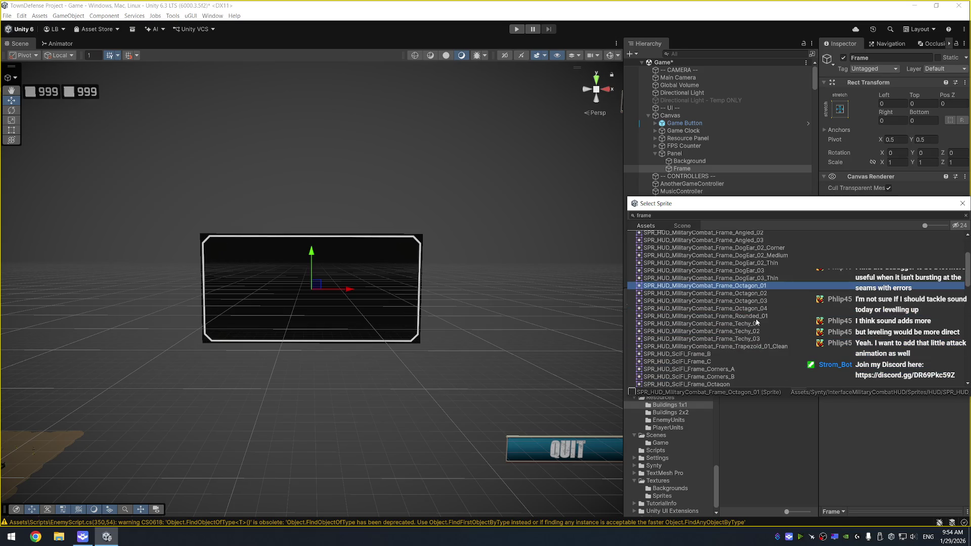
{"action": "left_click", "coordinate": [750, 354]}
{"action": "key", "text": "Down"}
{"action": "key", "text": "Down"}
{"action": "key", "text": "Down"}
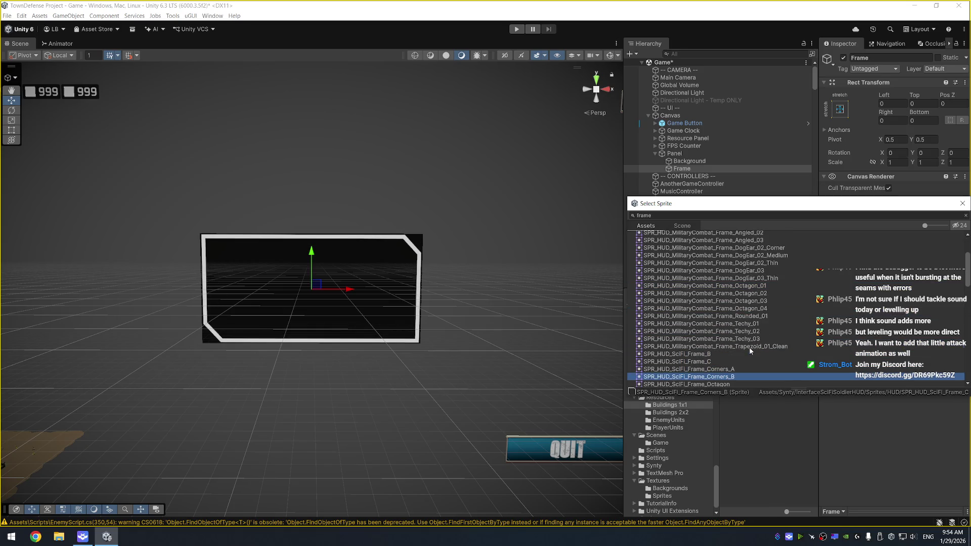
{"action": "scroll", "coordinate": [753, 329], "scroll_direction": "down", "scroll_amount": 2}
{"action": "left_click", "coordinate": [758, 296]}
{"action": "key", "text": "Down"}
{"action": "key", "text": "Down"}
{"action": "key", "text": "Down"}
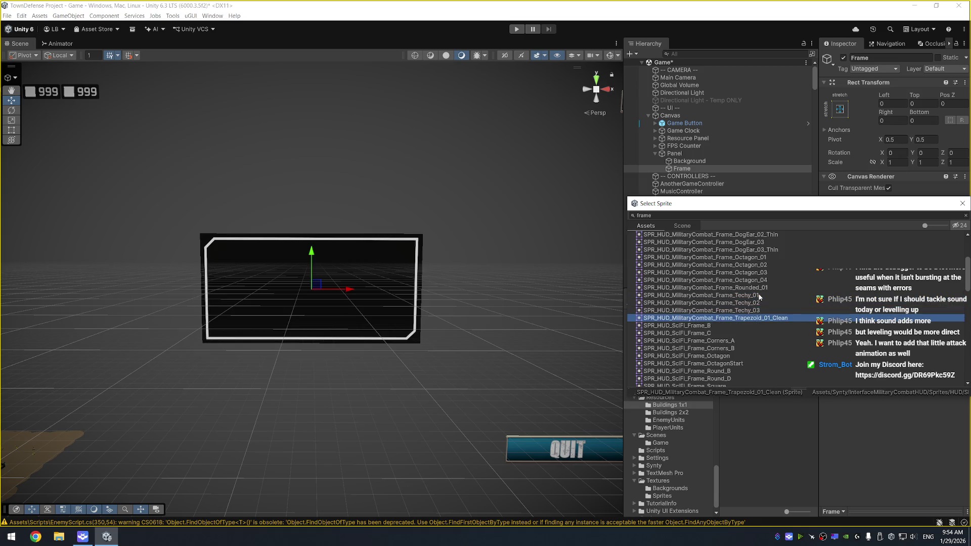
{"action": "scroll", "coordinate": [759, 309], "scroll_direction": "down", "scroll_amount": 3}
{"action": "scroll", "coordinate": [755, 328], "scroll_direction": "down", "scroll_amount": 3}
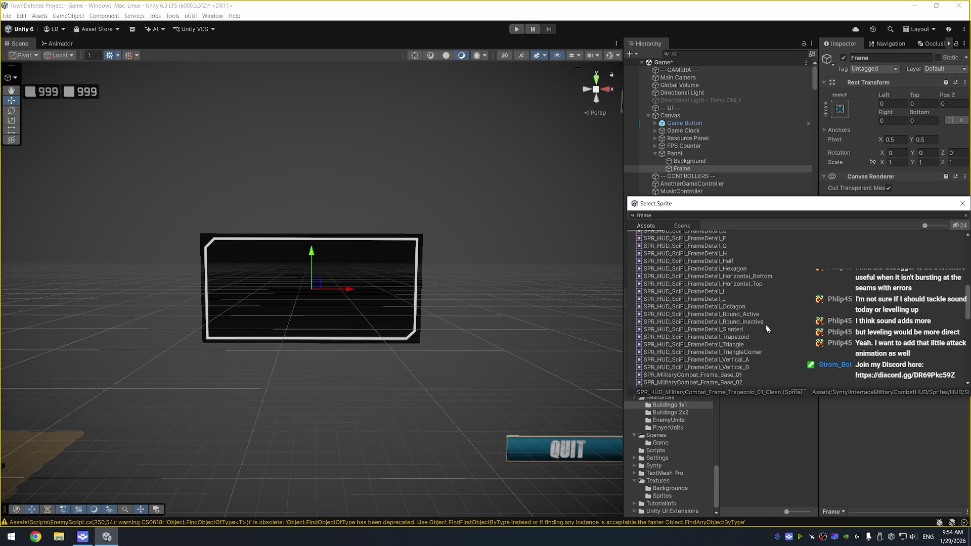
{"action": "scroll", "coordinate": [765, 333], "scroll_direction": "down", "scroll_amount": 3}
{"action": "left_click", "coordinate": [796, 289]}
{"action": "key", "text": "Down"}
{"action": "key", "text": "Down"}
{"action": "key", "text": "Down"}
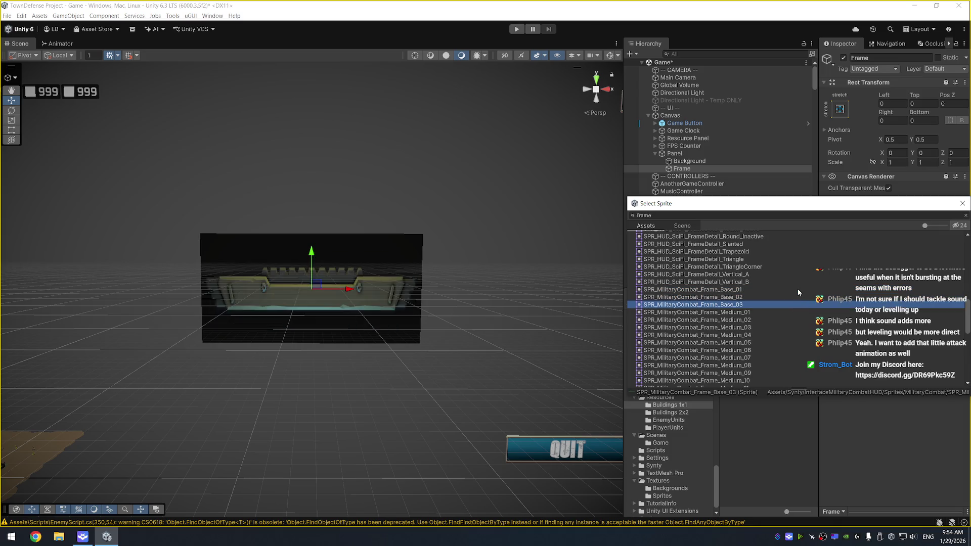
{"action": "key", "text": "Down"}
{"action": "key", "text": "Down"}
{"action": "key", "text": "Down"}
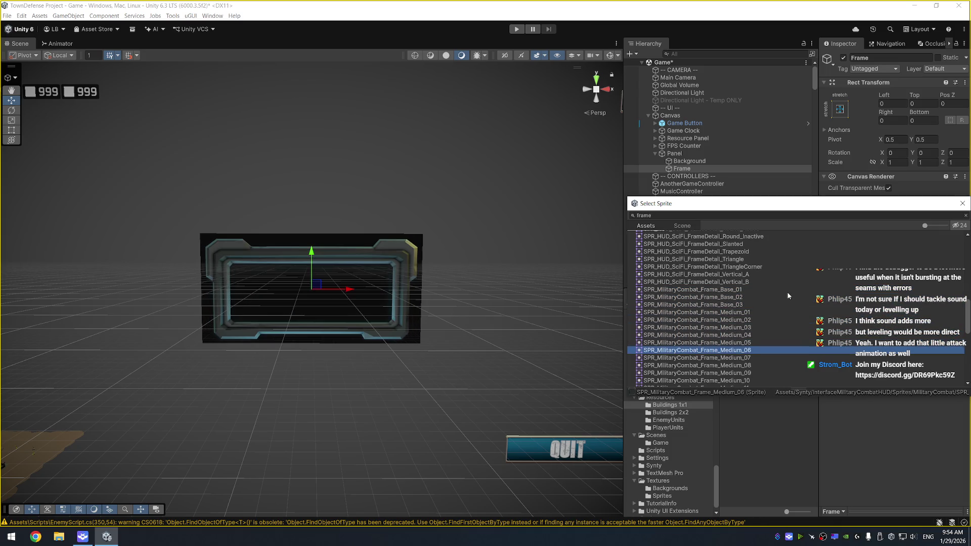
{"action": "key", "text": "Up"}
{"action": "key", "text": "Down"}
{"action": "key", "text": "Down"}
{"action": "key", "text": "Down"}
{"action": "key", "text": "Down"}
{"action": "key", "text": "Down"}
{"action": "key", "text": "Down"}
{"action": "scroll", "coordinate": [781, 294], "scroll_direction": "down", "scroll_amount": 10}
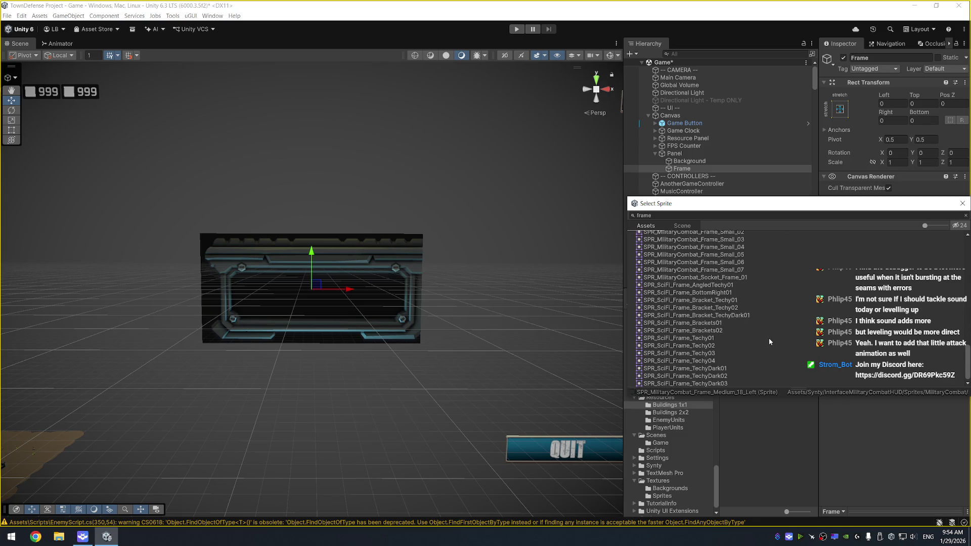
{"action": "left_click", "coordinate": [773, 338]}
{"action": "key", "text": "Down"}
{"action": "key", "text": "Down"}
{"action": "key", "text": "Down"}
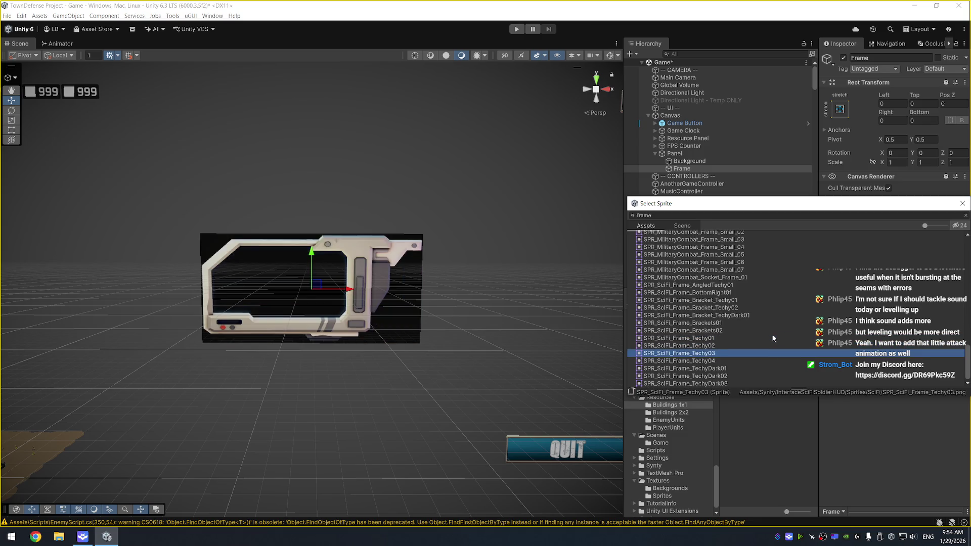
{"action": "key", "text": "Down"}
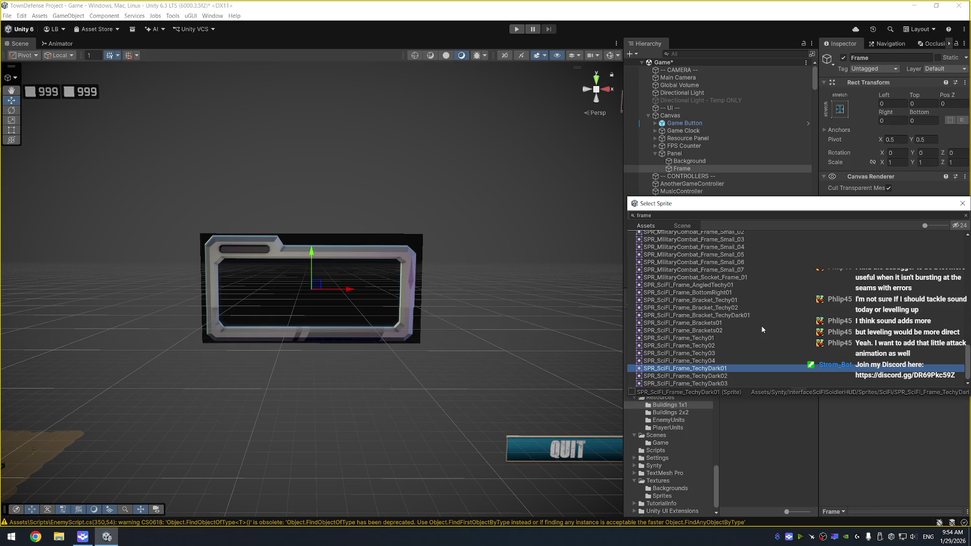
{"action": "left_click", "coordinate": [726, 329]}
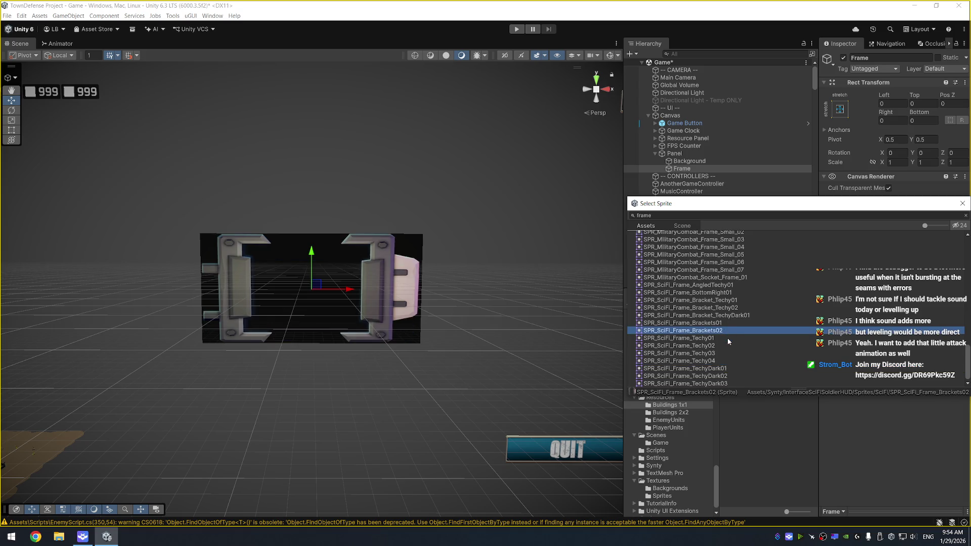
{"action": "left_click", "coordinate": [727, 337]}
{"action": "left_click", "coordinate": [764, 378]}
{"action": "key", "text": "Down"}
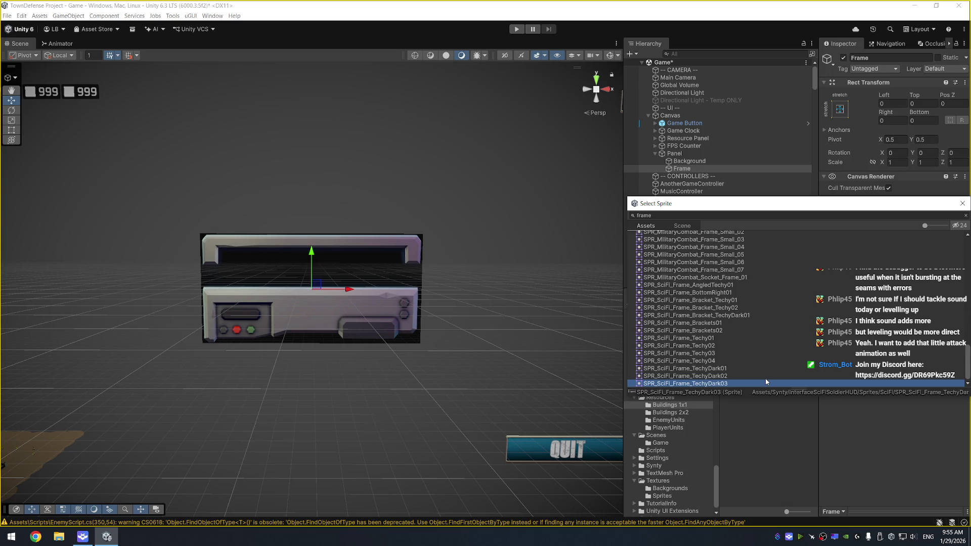
Filter the sprites with 'x_' and confirm SPR_SciFi_Box_Techy02 as Frame's Source Image
{"action": "left_click", "coordinate": [717, 218]}
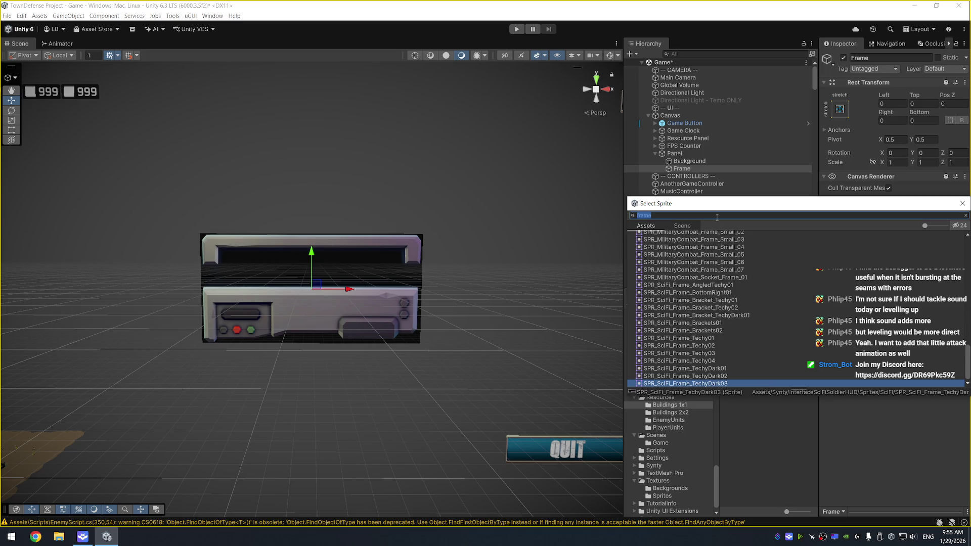
{"action": "type", "text": "box"}
{"action": "type", "text": "_"}
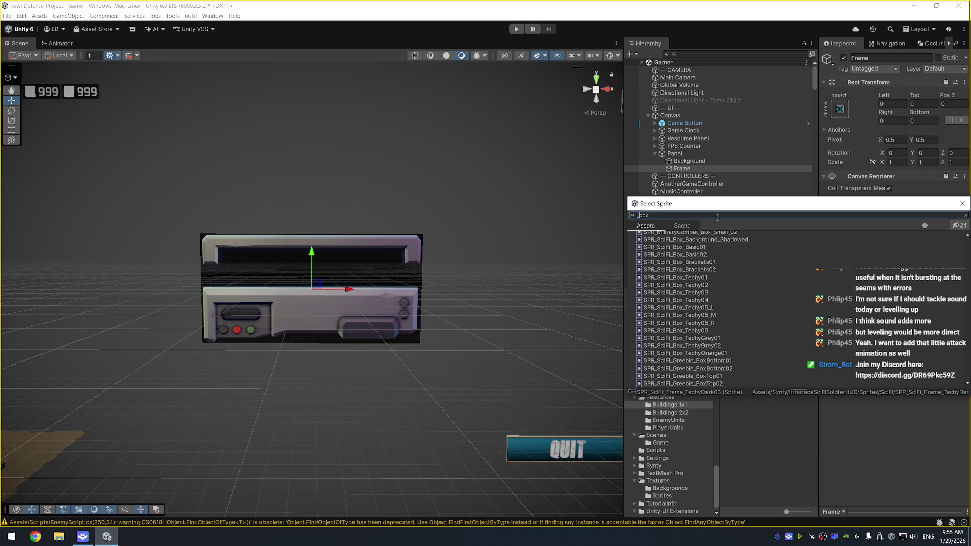
{"action": "left_click", "coordinate": [713, 279]}
{"action": "key", "text": "Down"}
{"action": "key", "text": "Down"}
{"action": "key", "text": "Up"}
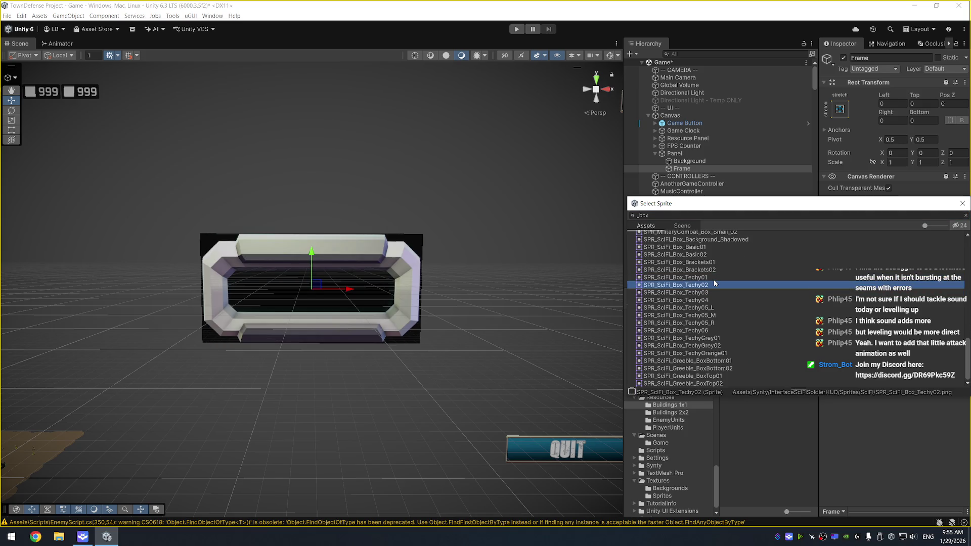
{"action": "key", "text": "Return"}
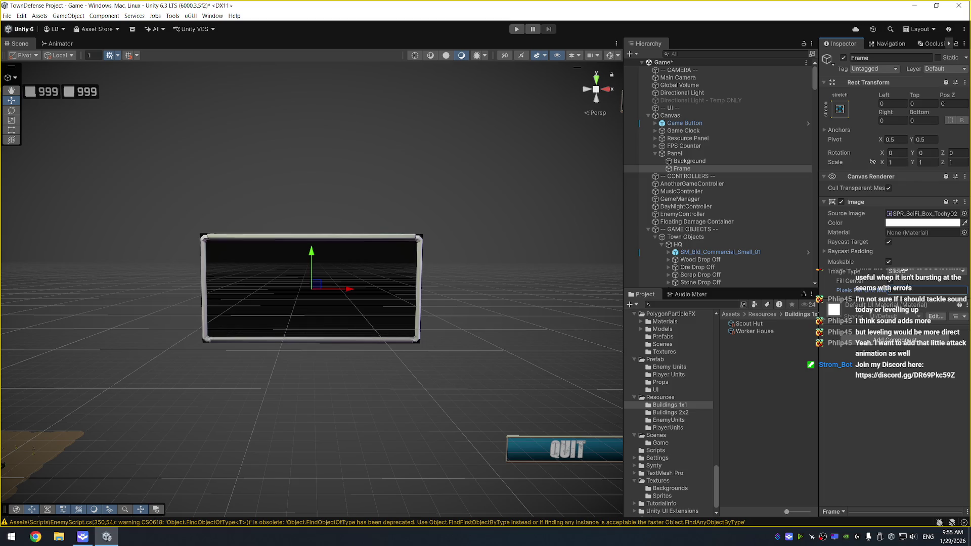
{"action": "scroll", "coordinate": [348, 228], "scroll_direction": "up", "scroll_amount": 3}
Set Frame's Left, Top, Right and Bottom offsets to -6
{"action": "left_click", "coordinate": [905, 104]}
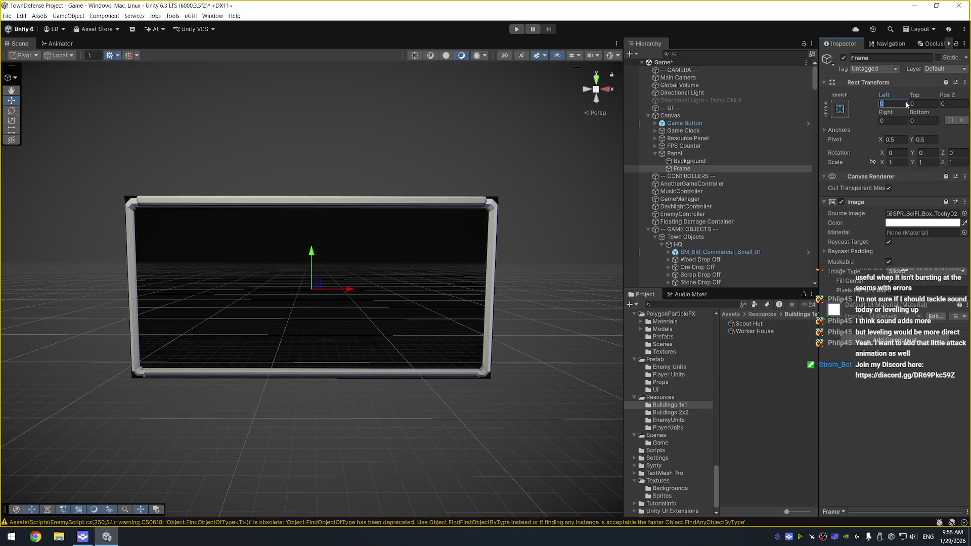
{"action": "type", "text": "-6"}
{"action": "key", "text": "Tab"}
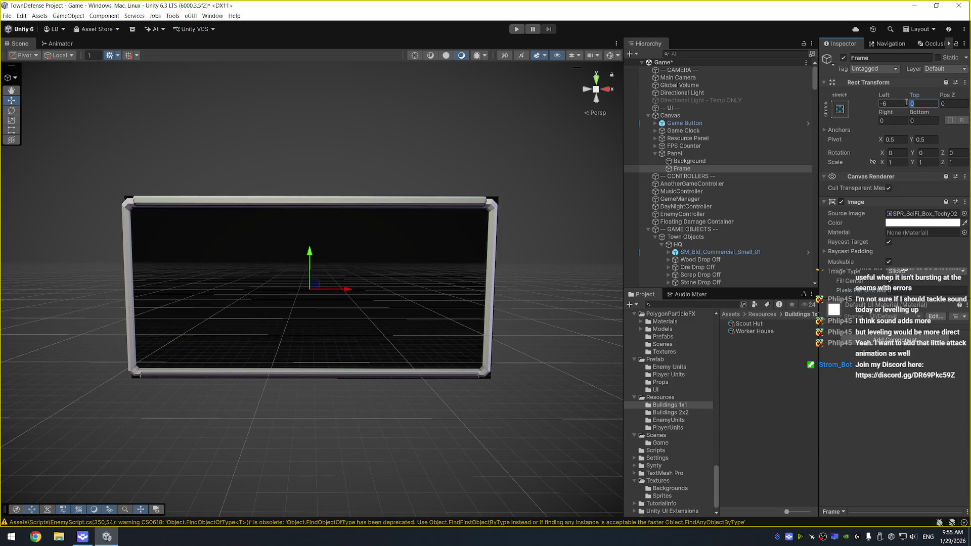
{"action": "type", "text": "-6"}
{"action": "key", "text": "Tab"}
{"action": "type", "text": "-6"}
{"action": "key", "text": "Tab"}
{"action": "type", "text": "-6"}
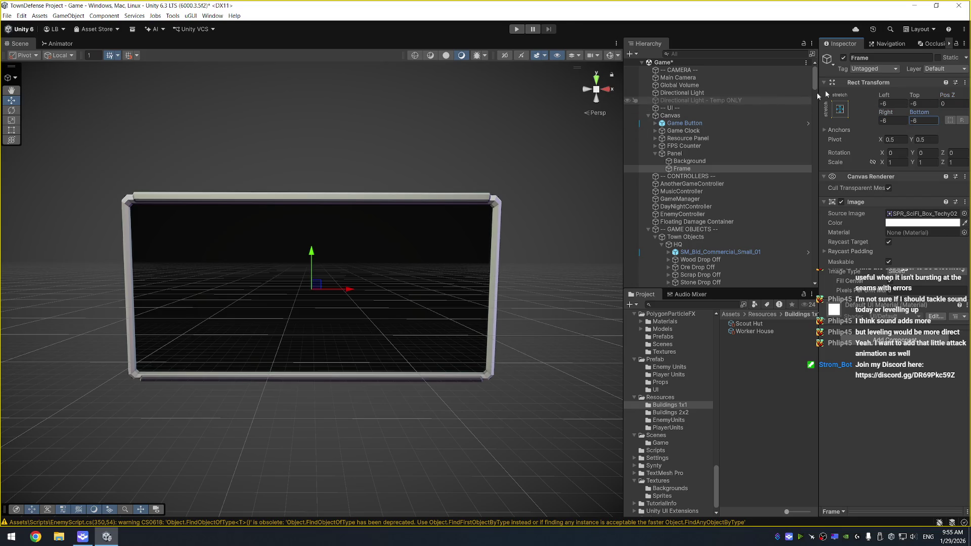
Change all four Frame offsets to -7 and check the border in the Scene view
{"action": "left_click", "coordinate": [895, 105]}
{"action": "type", "text": "7"}
{"action": "key", "text": "Tab"}
{"action": "type", "text": "-7"}
{"action": "key", "text": "Tab"}
{"action": "type", "text": "-7"}
{"action": "key", "text": "Tab"}
{"action": "type", "text": "-7"}
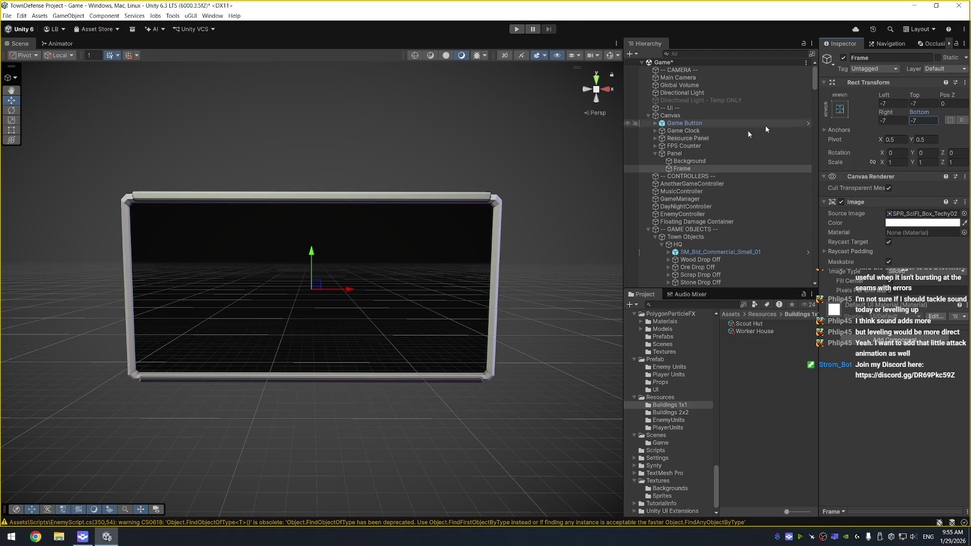
{"action": "mouse_move", "coordinate": [354, 212]}
{"action": "left_mouse_down"}
{"action": "mouse_move", "coordinate": [411, 207]}
{"action": "mouse_move", "coordinate": [297, 196]}
{"action": "mouse_move", "coordinate": [288, 166]}
{"action": "mouse_move", "coordinate": [476, 207]}
{"action": "mouse_move", "coordinate": [426, 190]}
{"action": "mouse_move", "coordinate": [339, 214]}
{"action": "mouse_move", "coordinate": [410, 147]}
{"action": "mouse_move", "coordinate": [380, 160]}
{"action": "mouse_move", "coordinate": [381, 172]}
{"action": "mouse_move", "coordinate": [392, 151]}
{"action": "mouse_move", "coordinate": [405, 154]}
{"action": "left_mouse_up"}
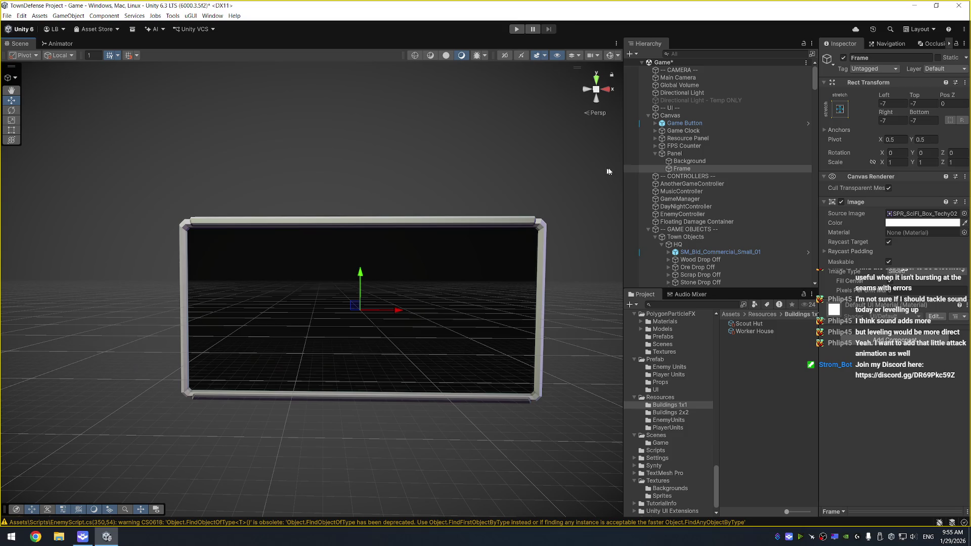
{"action": "right_click", "coordinate": [686, 168]}
Add a Scroll View under Panel with the stretch-stretch anchor preset
{"action": "key", "text": "Escape"}
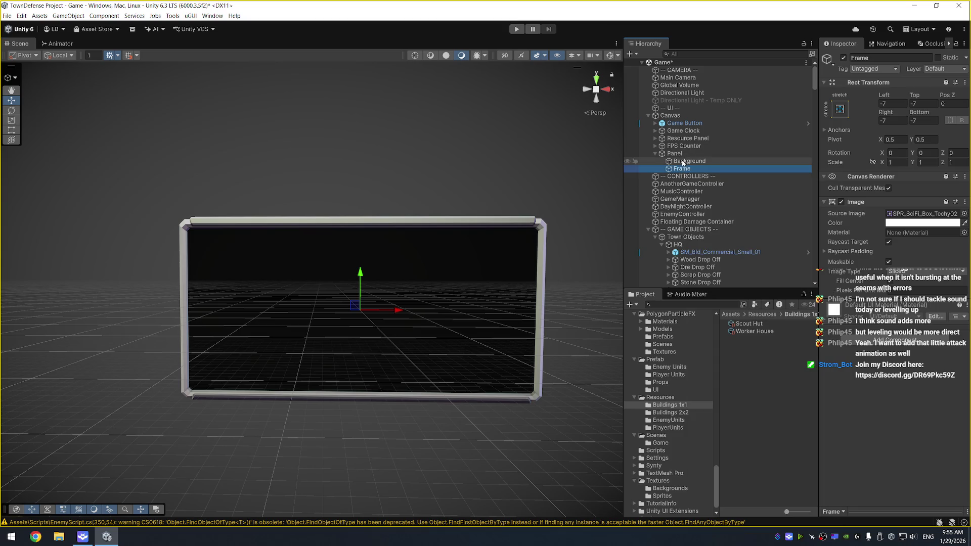
{"action": "right_click", "coordinate": [674, 154]}
{"action": "mouse_move", "coordinate": [758, 506]}
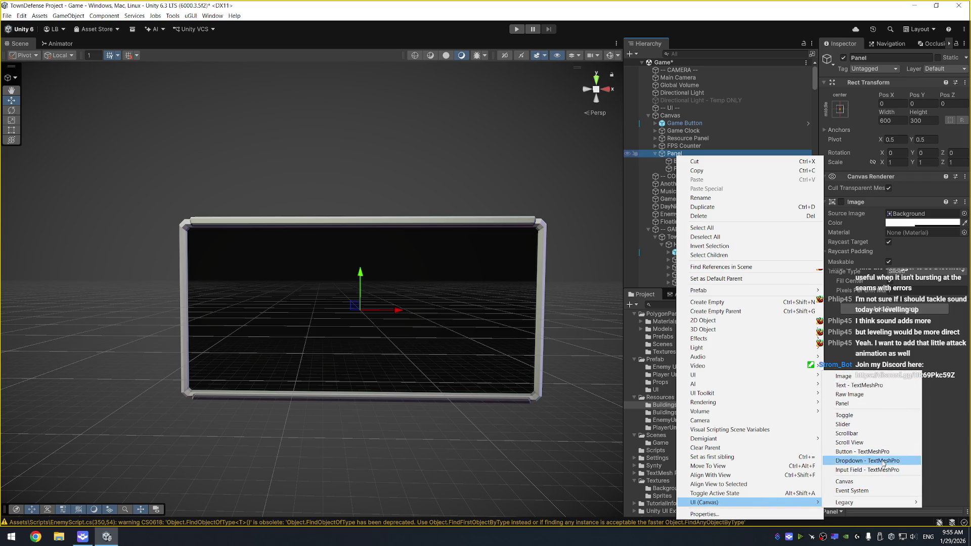
{"action": "left_click", "coordinate": [878, 443]}
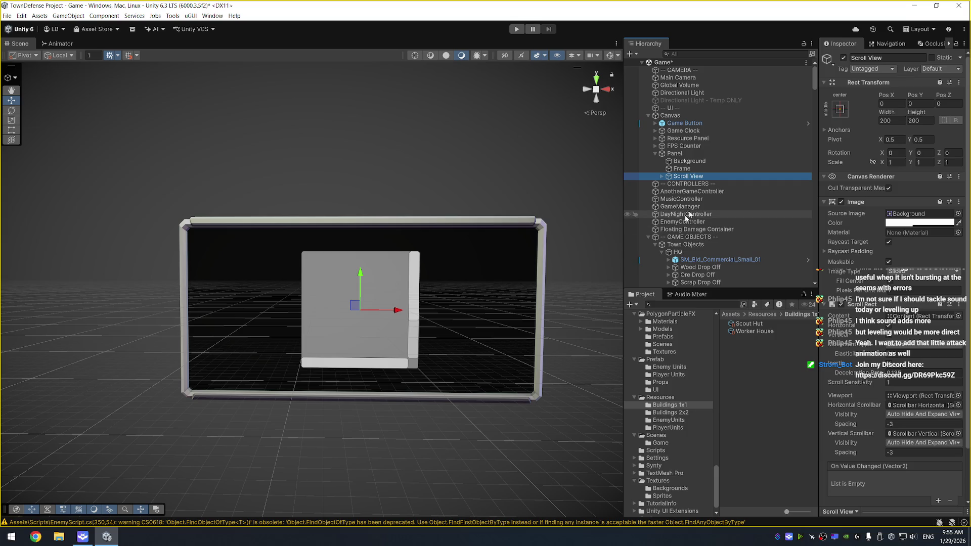
{"action": "left_click", "coordinate": [839, 109]}
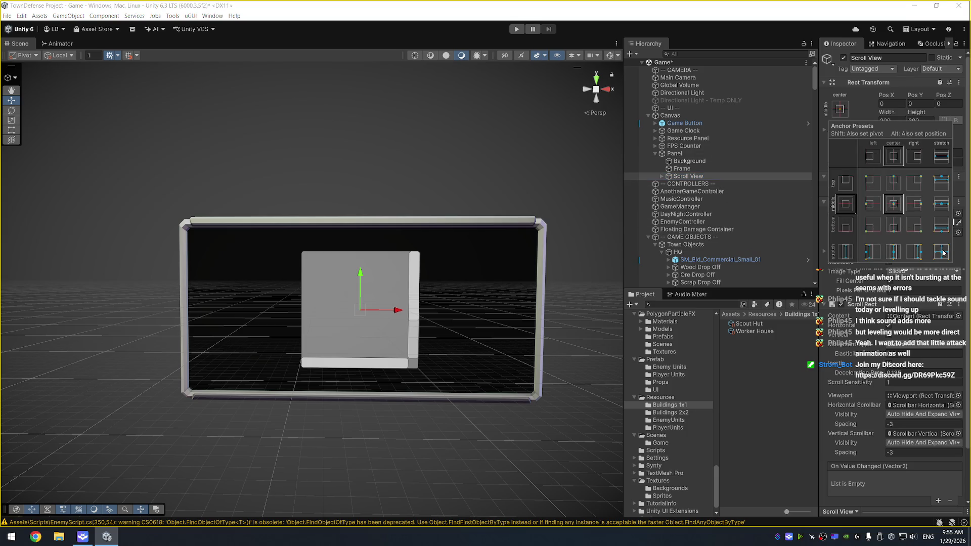
{"action": "left_click", "coordinate": [943, 253], "text": "alt"}
Move the Scroll View above Frame in the Hierarchy and select its horizontal scrollbar
{"action": "left_click_drag", "start_coordinate": [687, 177], "coordinate": [690, 169]}
{"action": "left_click", "coordinate": [387, 154], "text": "alt"}
{"action": "left_click", "coordinate": [685, 170]}
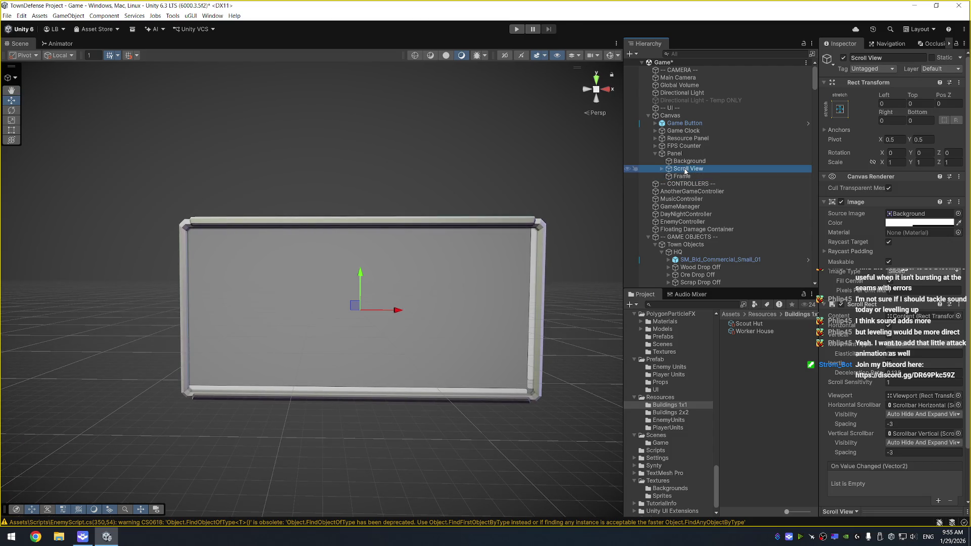
{"action": "key", "text": "Right"}
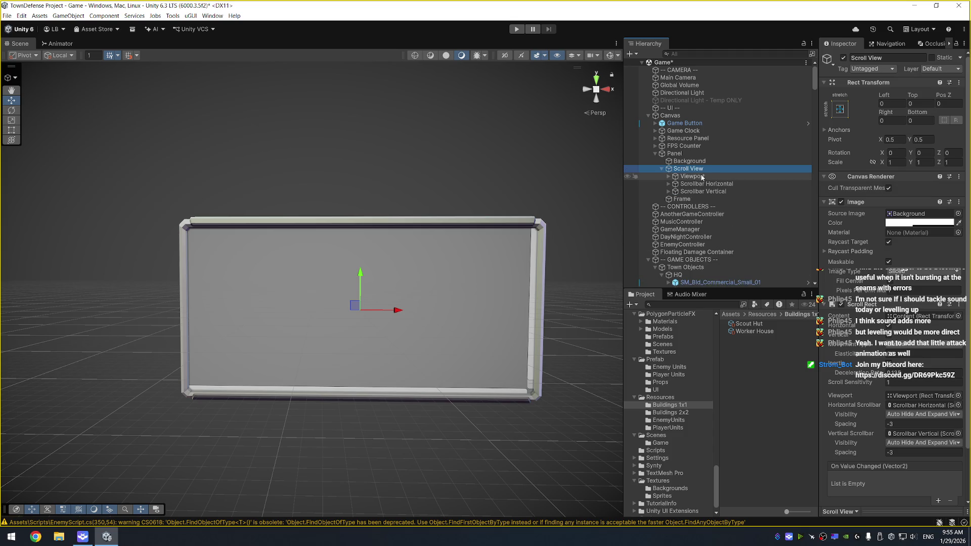
{"action": "left_click", "coordinate": [705, 184]}
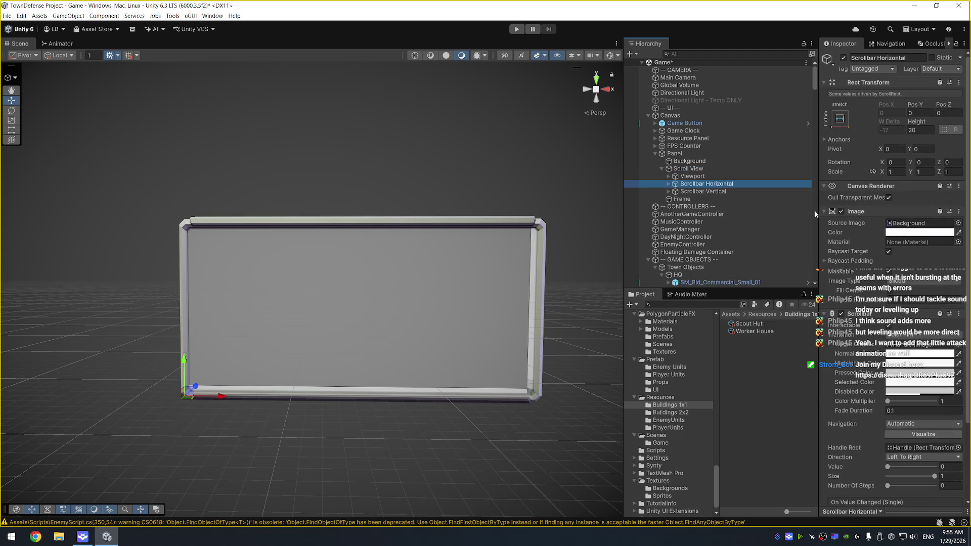
Delete Scrollbar Horizontal and clear the Scroll Rect's missing Horizontal Scrollbar reference
{"action": "scroll", "coordinate": [911, 434], "scroll_direction": "down", "scroll_amount": 3}
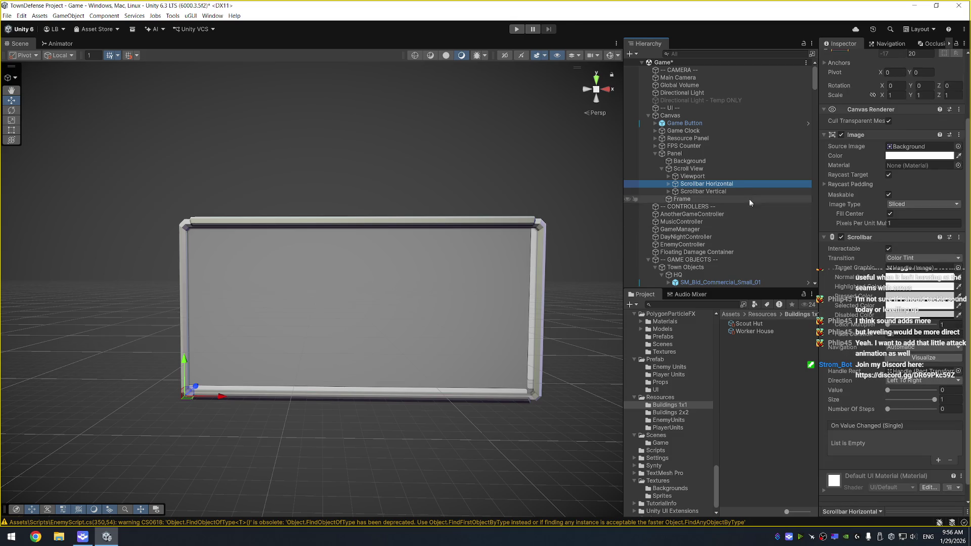
{"action": "key", "text": "Delete"}
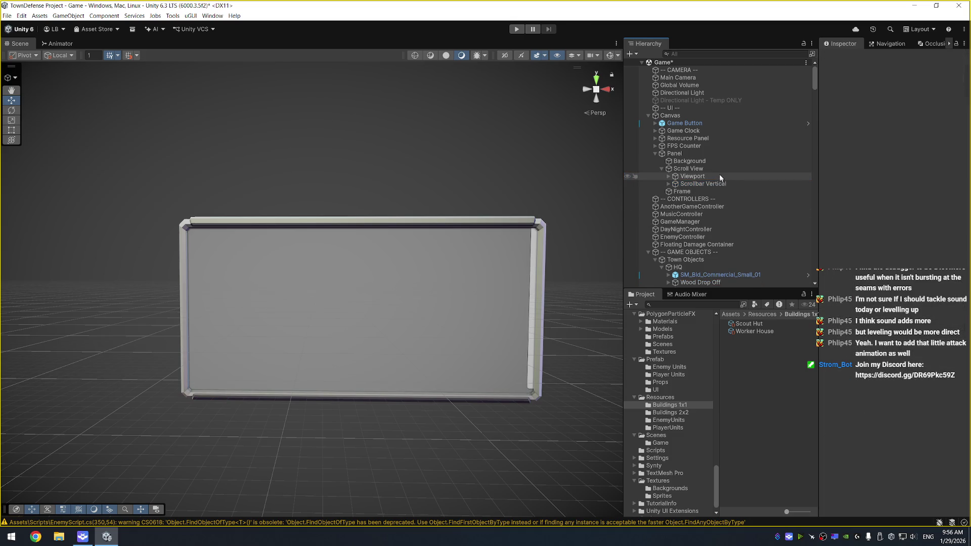
{"action": "left_click", "coordinate": [719, 171]}
{"action": "left_click", "coordinate": [918, 405]}
{"action": "key", "text": "Delete"}
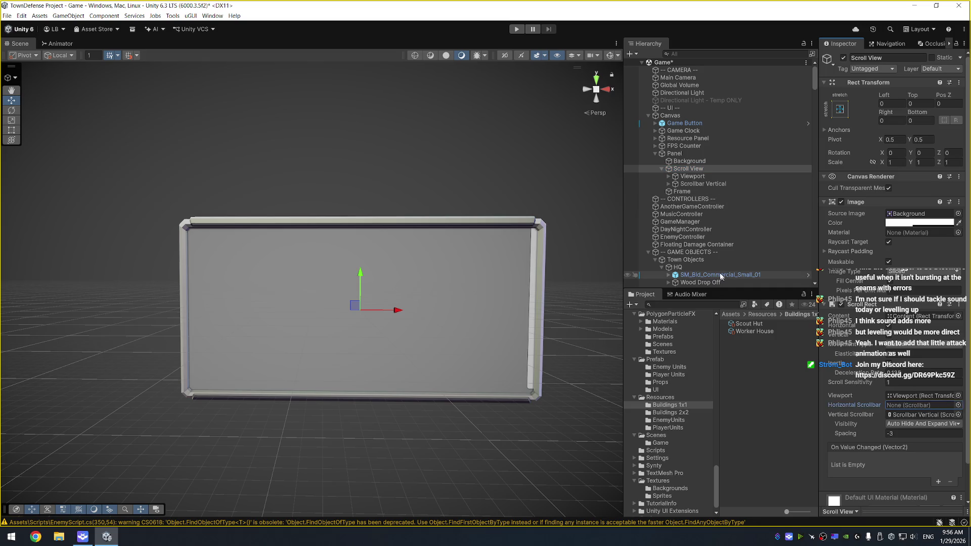
{"action": "left_click", "coordinate": [702, 183]}
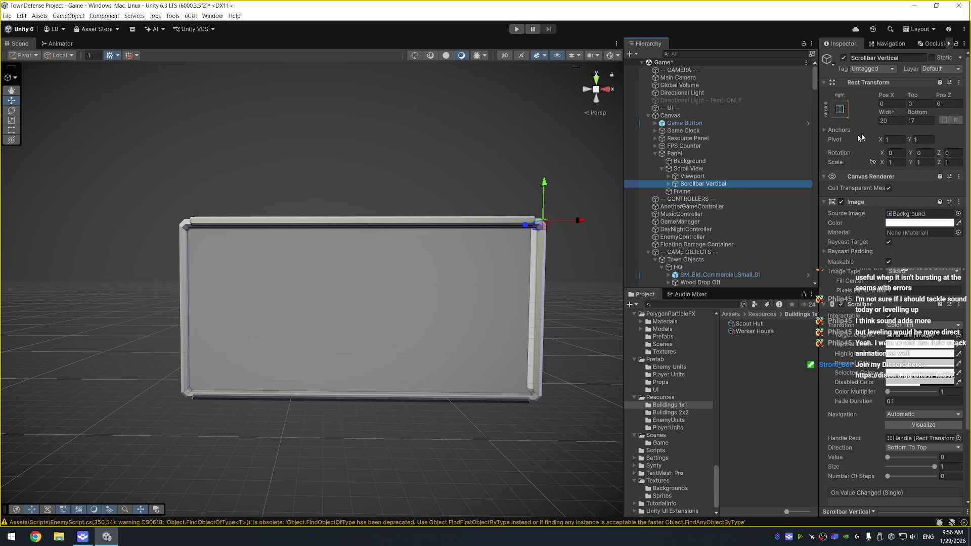
{"action": "left_click", "coordinate": [682, 168]}
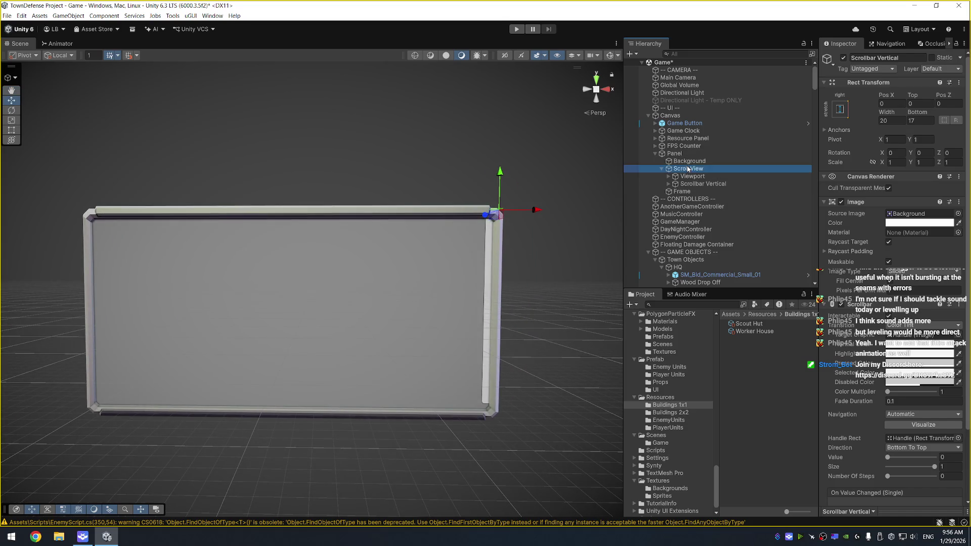
Adjust the Scroll View's Rect Transform insets, trying 8 and then 10 on each side
{"action": "left_click", "coordinate": [893, 122]}
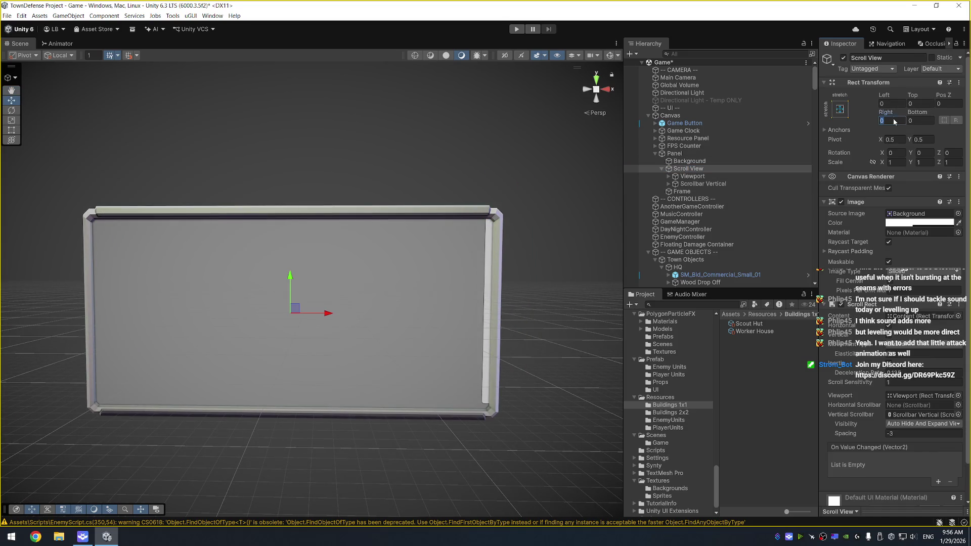
{"action": "type", "text": "5"}
{"action": "type", "text": "10"}
{"action": "type", "text": "8"}
{"action": "left_click", "coordinate": [892, 103]}
{"action": "type", "text": "8"}
{"action": "left_click", "coordinate": [920, 104]}
{"action": "type", "text": "8"}
{"action": "left_click", "coordinate": [920, 121]}
{"action": "type", "text": "8"}
{"action": "left_click_drag", "start_coordinate": [919, 111], "coordinate": [936, 113]}
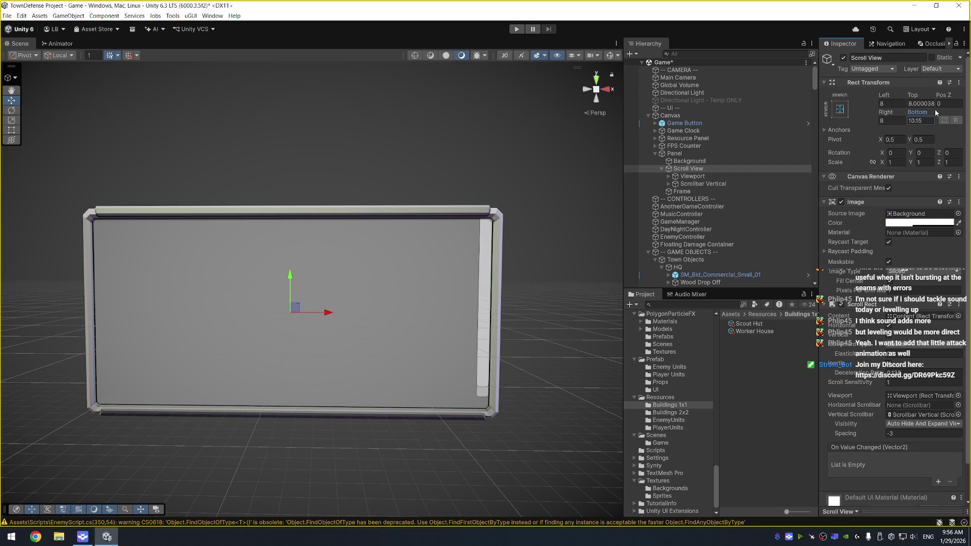
{"action": "key", "text": "BackSpace"}
{"action": "key", "text": "BackSpace"}
{"action": "key", "text": "BackSpace"}
{"action": "left_click", "coordinate": [926, 103]}
{"action": "type", "text": "10"}
{"action": "left_click", "coordinate": [888, 103]}
{"action": "type", "text": "10"}
{"action": "left_click", "coordinate": [893, 120]}
{"action": "type", "text": "10"}
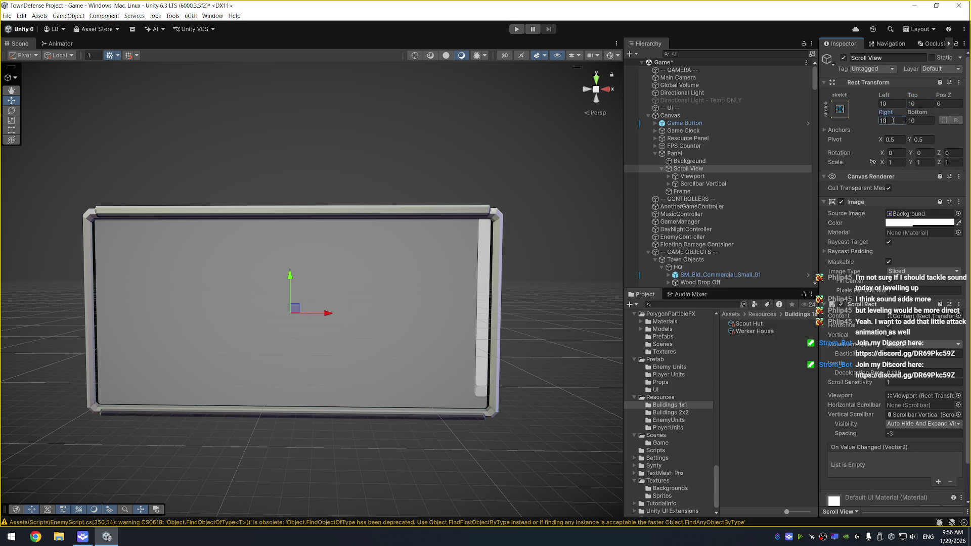
Settle the Scroll View insets at Left 6, Top 10, Right 7, Bottom 10
{"action": "left_click", "coordinate": [889, 103]}
{"action": "type", "text": "8"}
{"action": "type", "text": "9"}
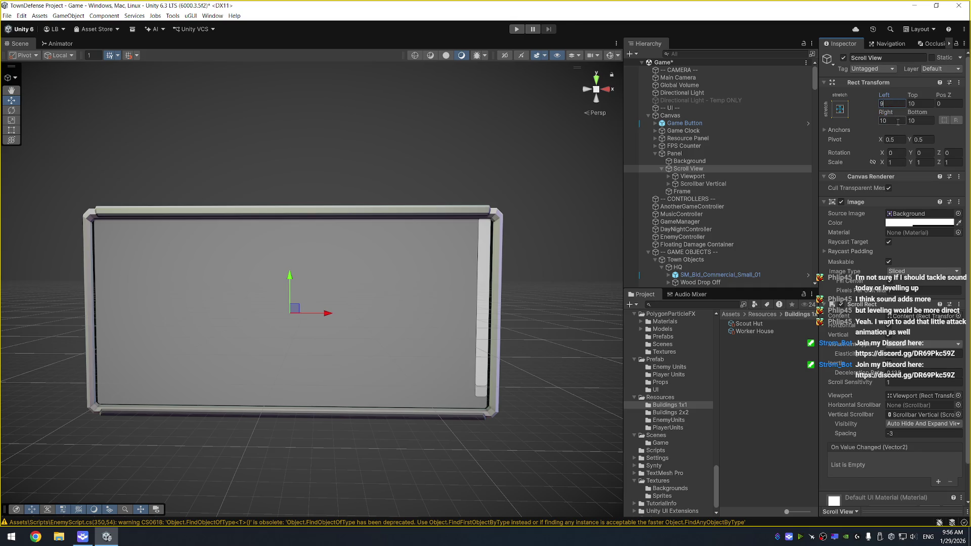
{"action": "type", "text": "7"}
{"action": "left_click", "coordinate": [896, 121]}
{"action": "type", "text": "7"}
{"action": "left_click", "coordinate": [889, 103]}
{"action": "type", "text": "6"}
{"action": "left_click", "coordinate": [897, 120]}
{"action": "type", "text": "6"}
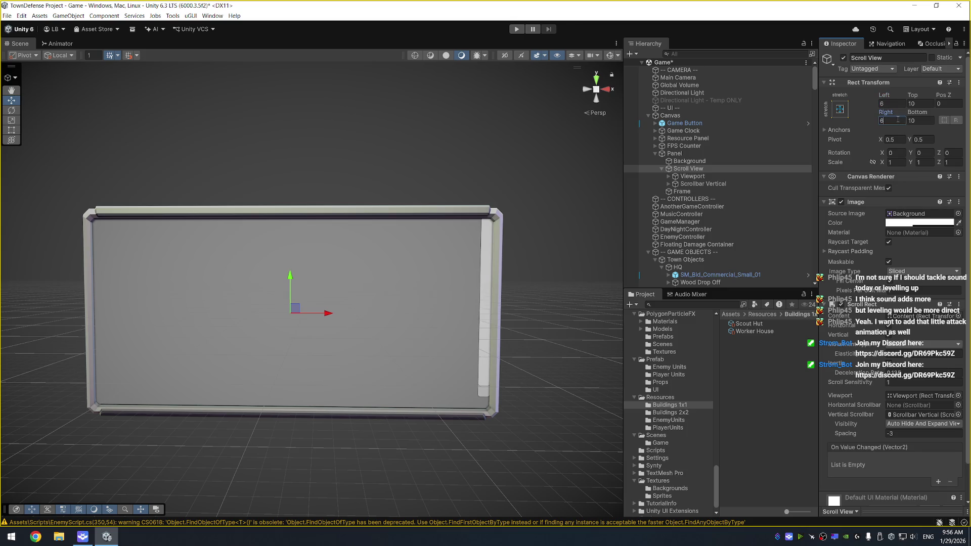
{"action": "type", "text": "7"}
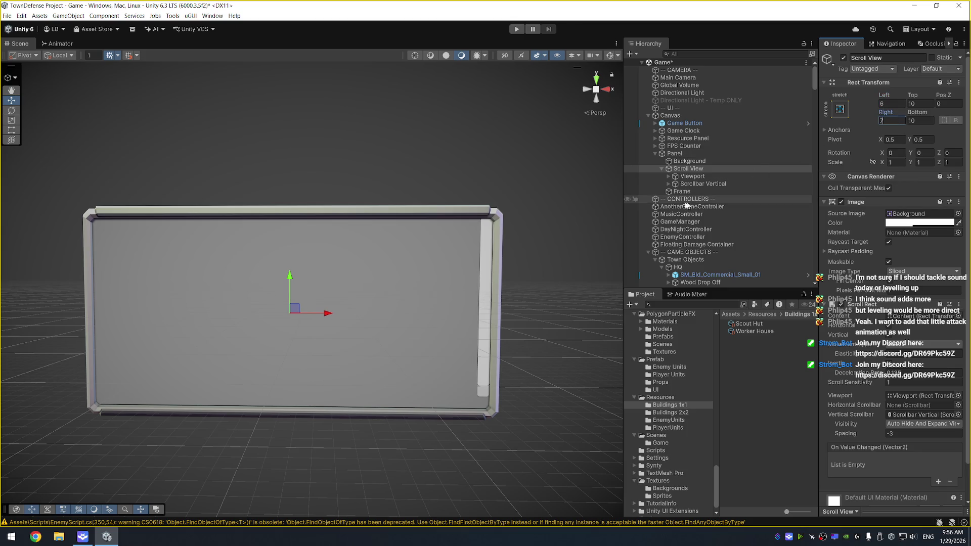
{"action": "left_click", "coordinate": [723, 178]}
{"action": "left_click", "coordinate": [724, 183]}
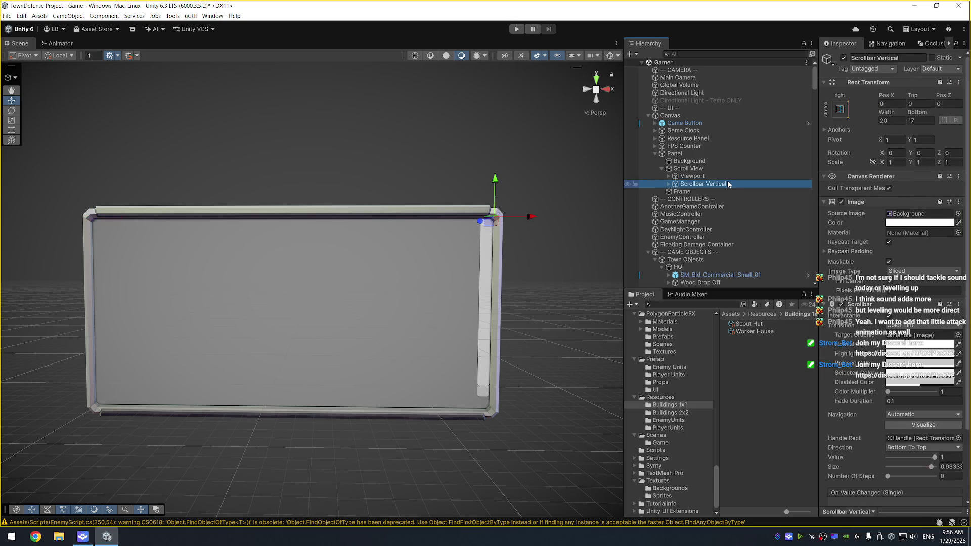
Adjust the scrollbar's bottom offset in its Rect Transform
{"action": "left_click_drag", "start_coordinate": [917, 114], "coordinate": [909, 120]}
{"action": "left_click", "coordinate": [923, 120]}
{"action": "key", "text": "Return"}
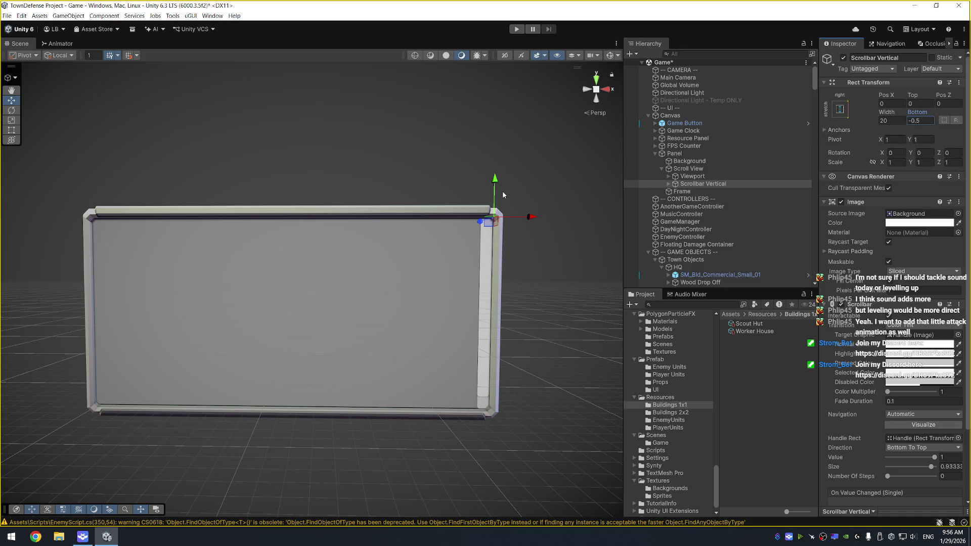
{"action": "mouse_move", "coordinate": [323, 273]}
{"action": "left_mouse_down"}
{"action": "mouse_move", "coordinate": [354, 232]}
{"action": "mouse_move", "coordinate": [354, 256]}
{"action": "left_mouse_up"}
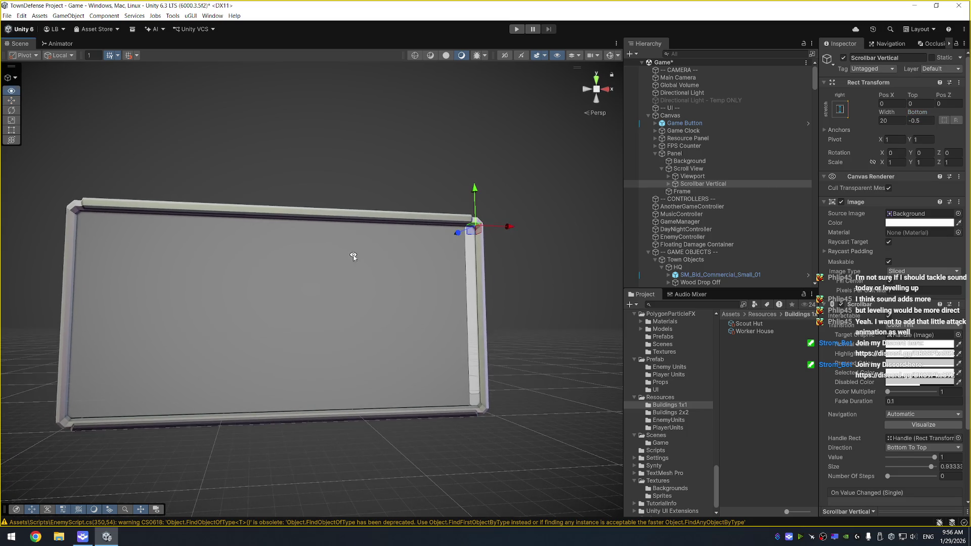
Select the Scroll View and try insets of bottom 8 and top 7
{"action": "left_click", "coordinate": [711, 176]}
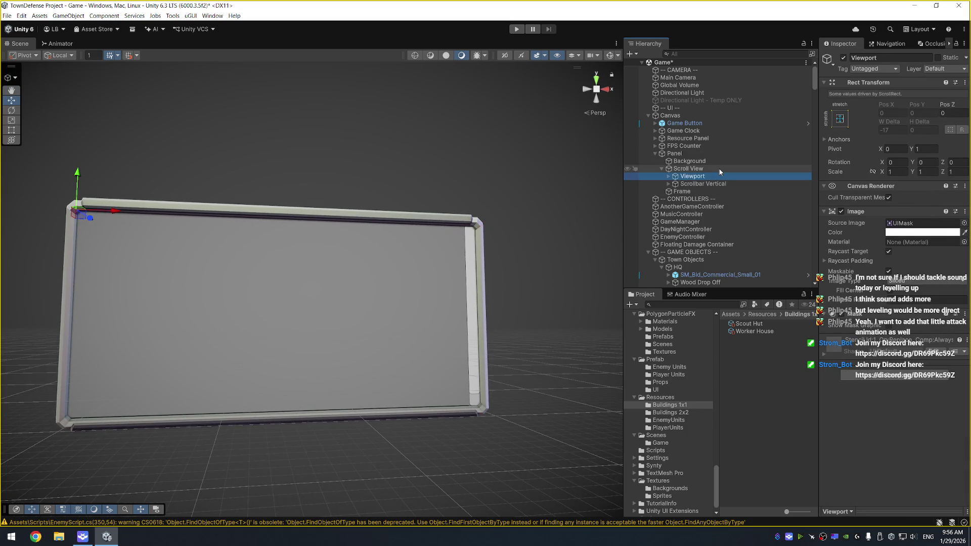
{"action": "left_click", "coordinate": [720, 170]}
{"action": "left_click_drag", "start_coordinate": [916, 115], "coordinate": [913, 118]}
{"action": "left_click", "coordinate": [920, 124]}
{"action": "type", "text": "8"}
{"action": "key", "text": "Return"}
{"action": "left_click", "coordinate": [922, 104]}
{"action": "type", "text": "8"}
{"action": "key", "text": "Return"}
{"action": "left_click", "coordinate": [922, 103]}
{"action": "type", "text": "11"}
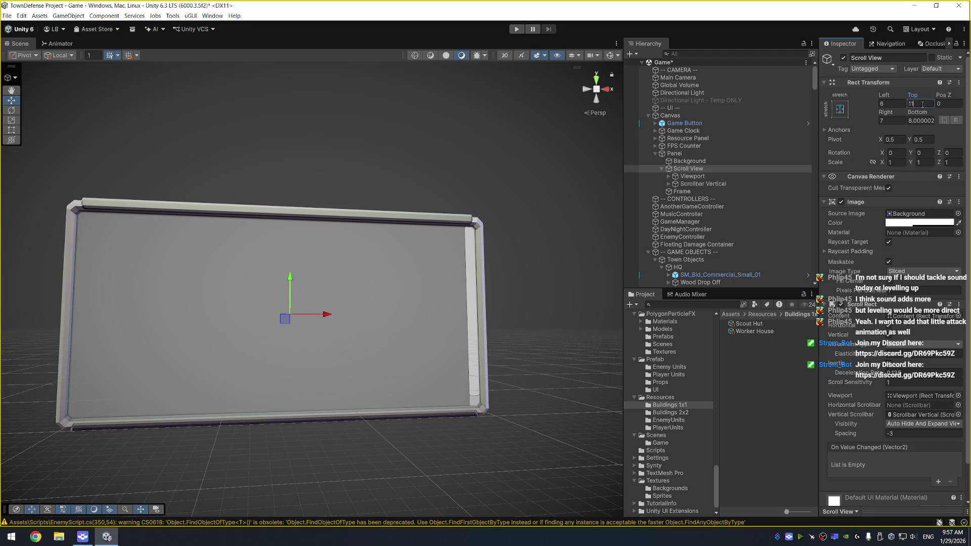
{"action": "key", "text": "BackSpace"}
{"action": "key", "text": "BackSpace"}
{"action": "type", "text": "7"}
{"action": "key", "text": "Return"}
Set the Scroll View's top offset to 12 and bottom offset to 9
{"action": "mouse_move", "coordinate": [909, 95]}
{"action": "left_mouse_down"}
{"action": "mouse_move", "coordinate": [895, 96]}
{"action": "mouse_move", "coordinate": [931, 101]}
{"action": "left_mouse_up"}
{"action": "left_click", "coordinate": [925, 106]}
{"action": "type", "text": "12"}
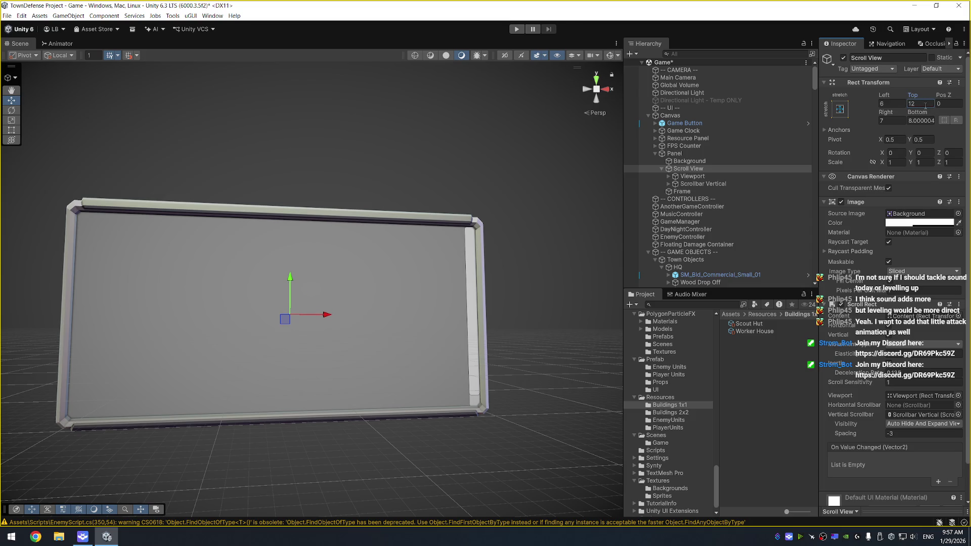
{"action": "mouse_move", "coordinate": [507, 202]}
{"action": "left_mouse_down", "text": "alt"}
{"action": "mouse_move", "coordinate": [336, 184]}
{"action": "mouse_move", "coordinate": [264, 219]}
{"action": "mouse_move", "coordinate": [306, 215]}
{"action": "mouse_move", "coordinate": [325, 174]}
{"action": "mouse_move", "coordinate": [416, 200]}
{"action": "left_mouse_up", "text": "alt"}
{"action": "scroll", "coordinate": [306, 215], "scroll_direction": "up", "scroll_amount": 3}
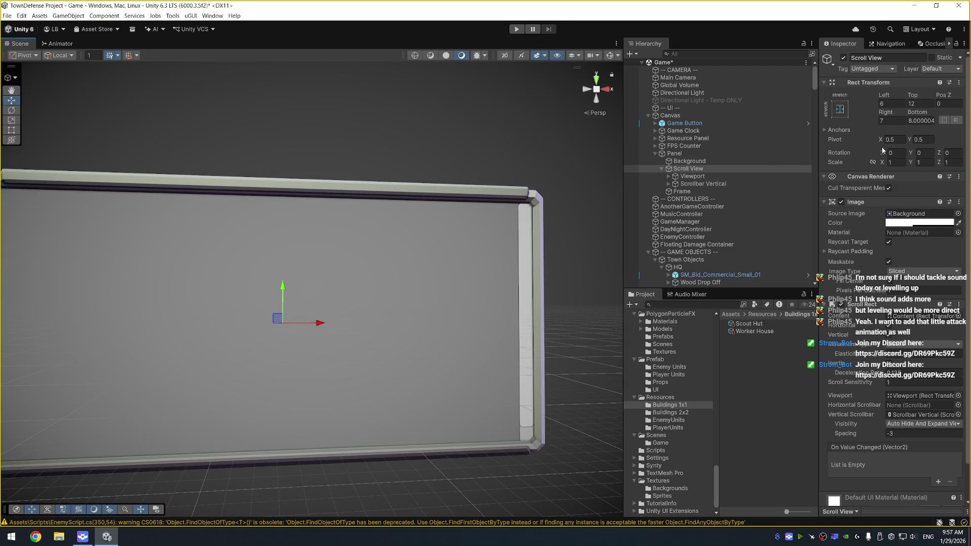
{"action": "left_click", "coordinate": [917, 121]}
{"action": "type", "text": "1211"}
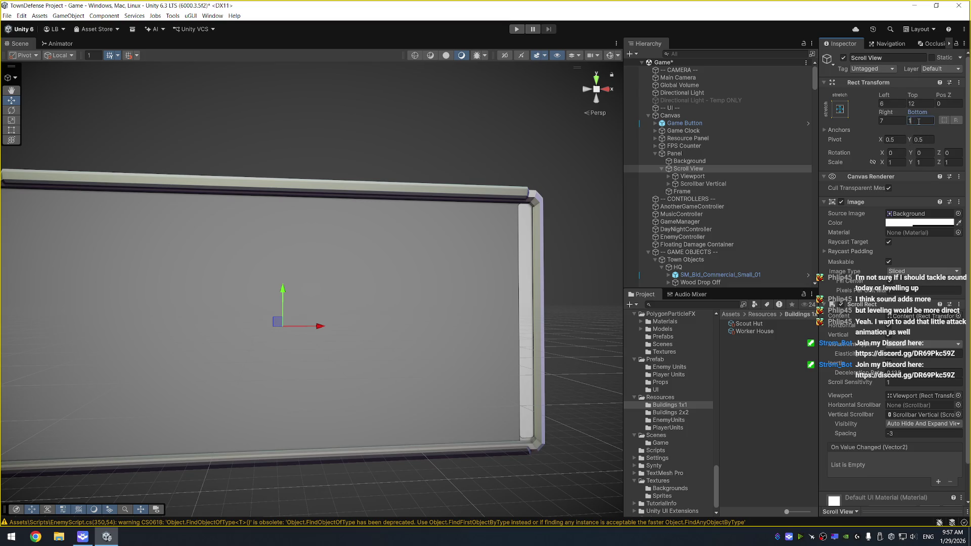
{"action": "type", "text": "10"}
{"action": "type", "text": "9"}
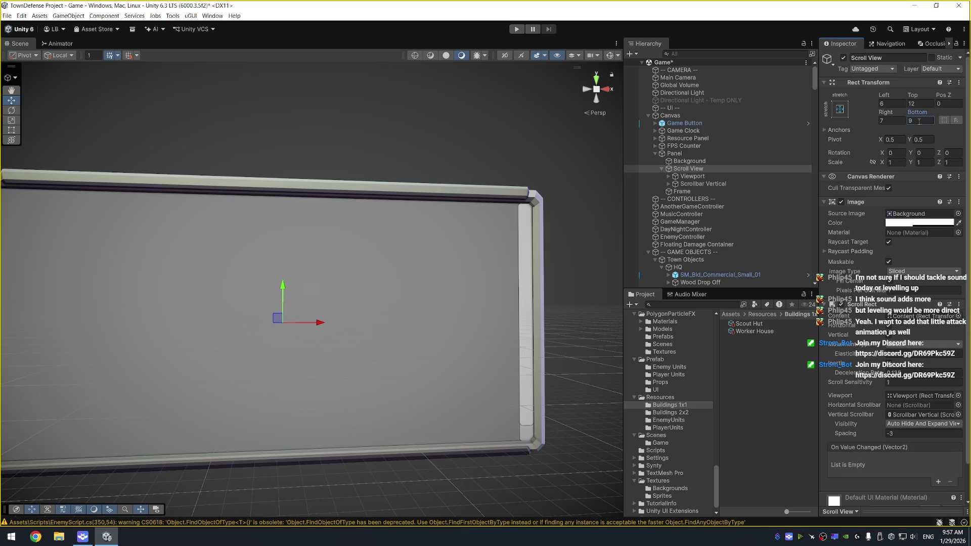
{"action": "scroll", "coordinate": [455, 223], "scroll_direction": "down", "scroll_amount": 2}
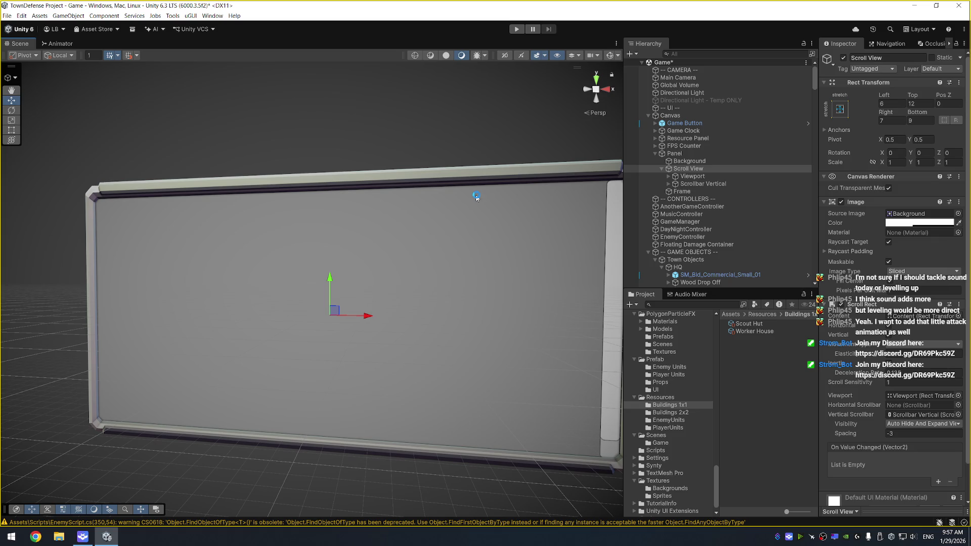
Select the parent Panel and begin renaming it
{"action": "left_click", "coordinate": [697, 154]}
{"action": "key", "text": "F2"}
{"action": "key", "text": "Home"}
Name the panel Building Pad Panel, then select Content under Viewport
{"action": "type", "text": "Building Pad"}
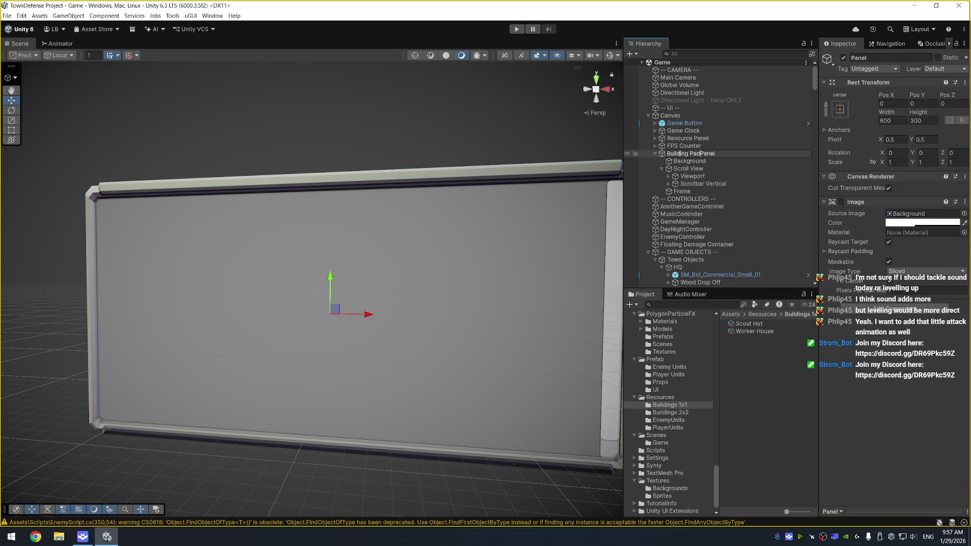
{"action": "key", "text": "Return"}
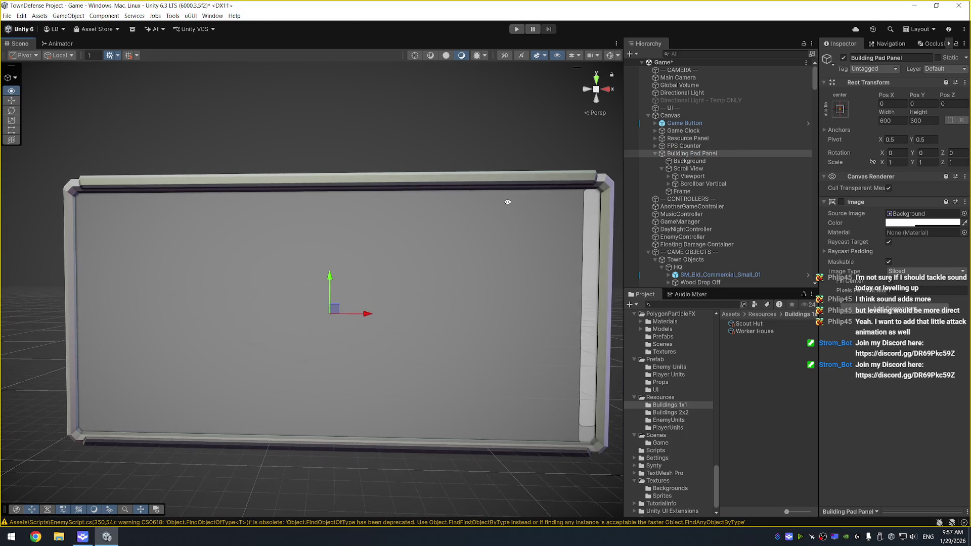
{"action": "left_click", "coordinate": [705, 177]}
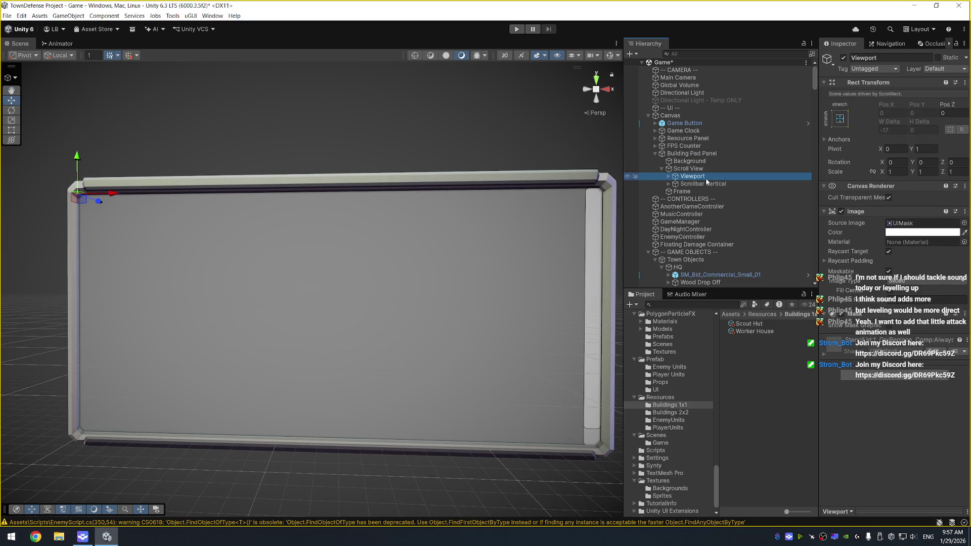
{"action": "key", "text": "Right"}
{"action": "key", "text": "Down"}
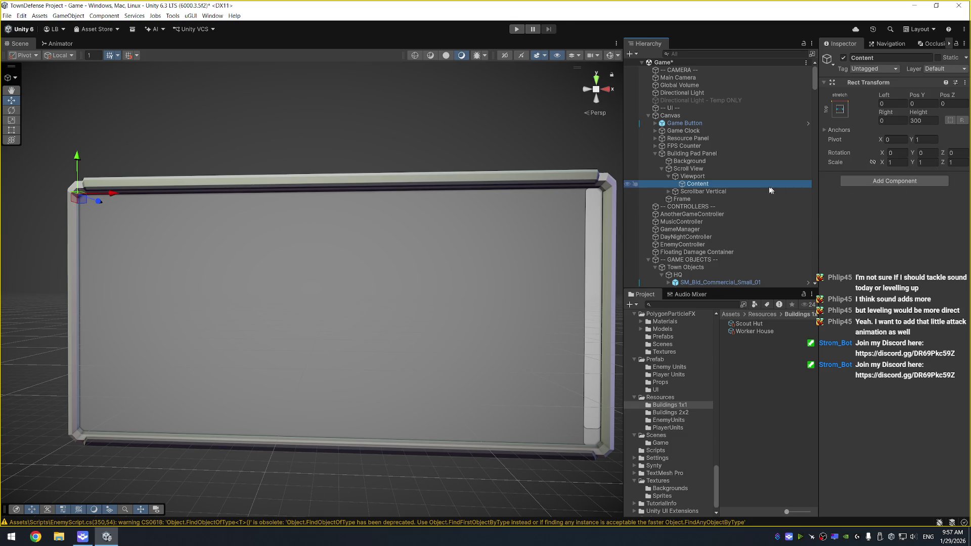
Add a Content Size Fitter and a Vertical Layout Group to Content
{"action": "left_click", "coordinate": [888, 179]}
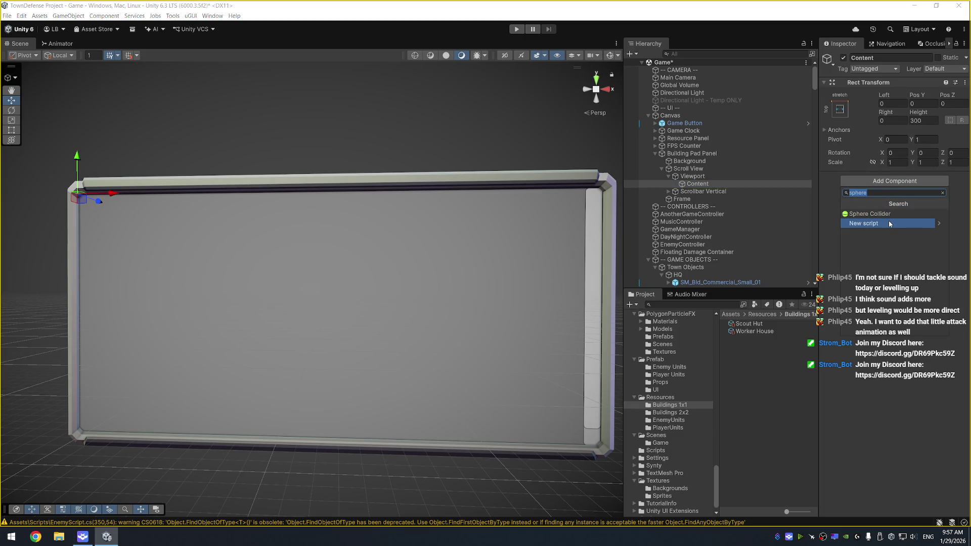
{"action": "type", "text": "content"}
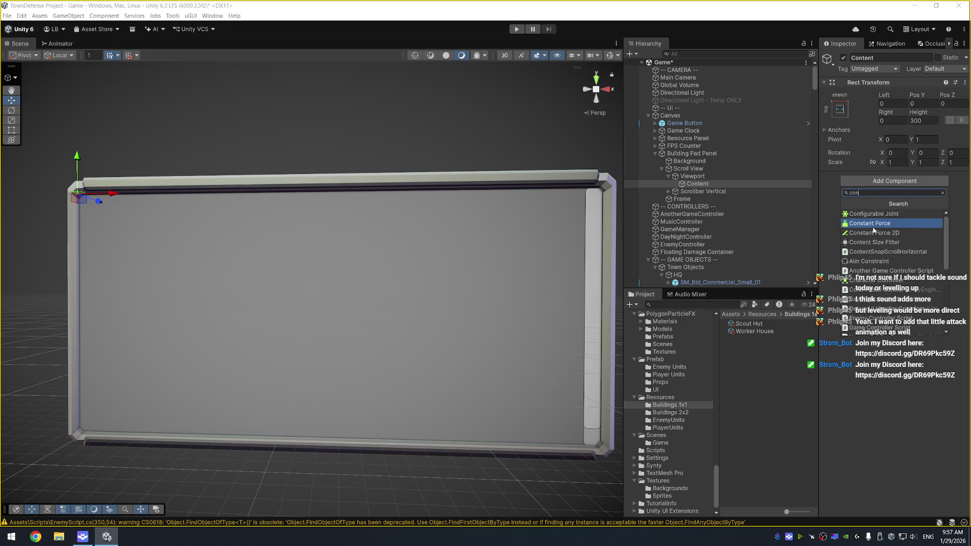
{"action": "key", "text": "Return"}
{"action": "left_click", "coordinate": [873, 230]}
{"action": "type", "text": "vert"}
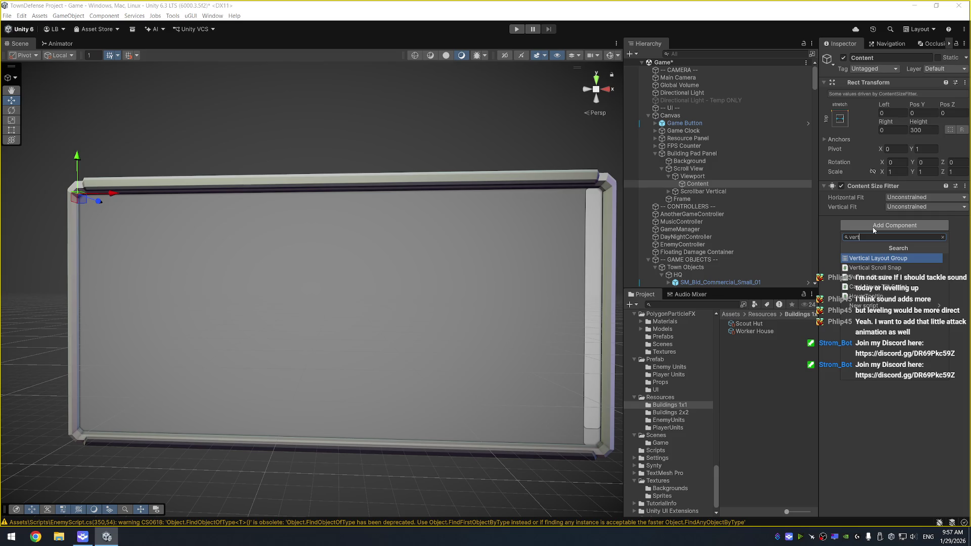
{"action": "key", "text": "Return"}
Create a new UI Panel as a child of Content
{"action": "right_click", "coordinate": [700, 184]}
{"action": "mouse_move", "coordinate": [787, 391]}
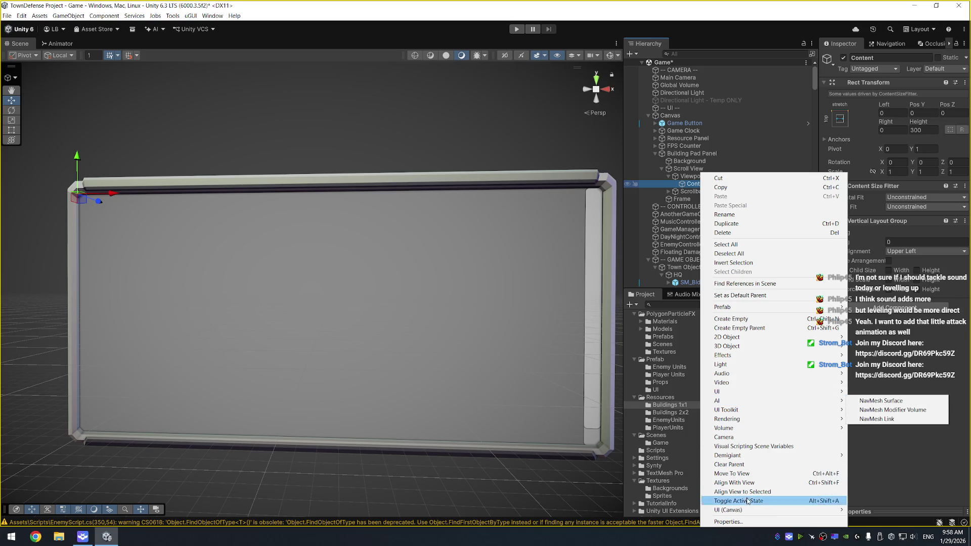
{"action": "mouse_move", "coordinate": [768, 509]}
{"action": "left_click", "coordinate": [899, 413]}
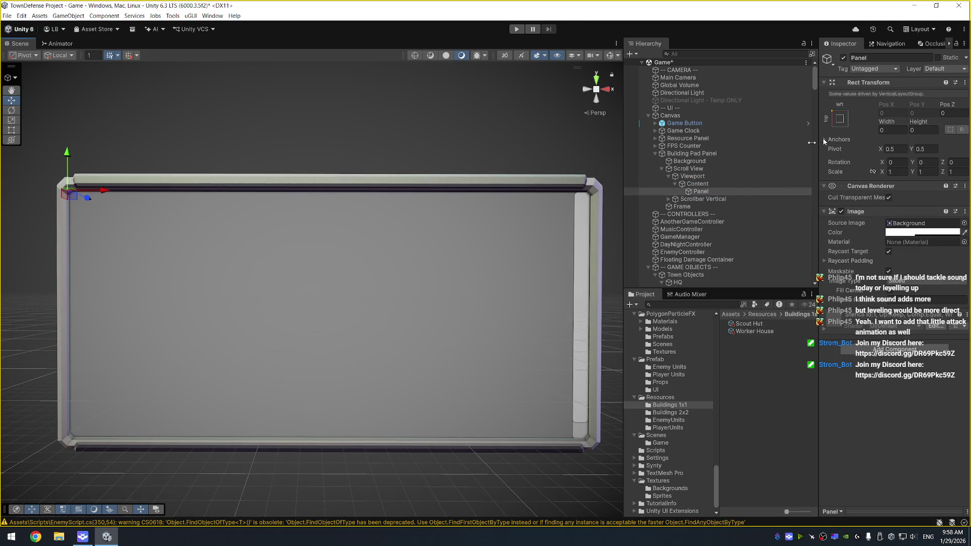
Set Content's Content Size Fitter vertical fit to Preferred Size
{"action": "left_click", "coordinate": [721, 184]}
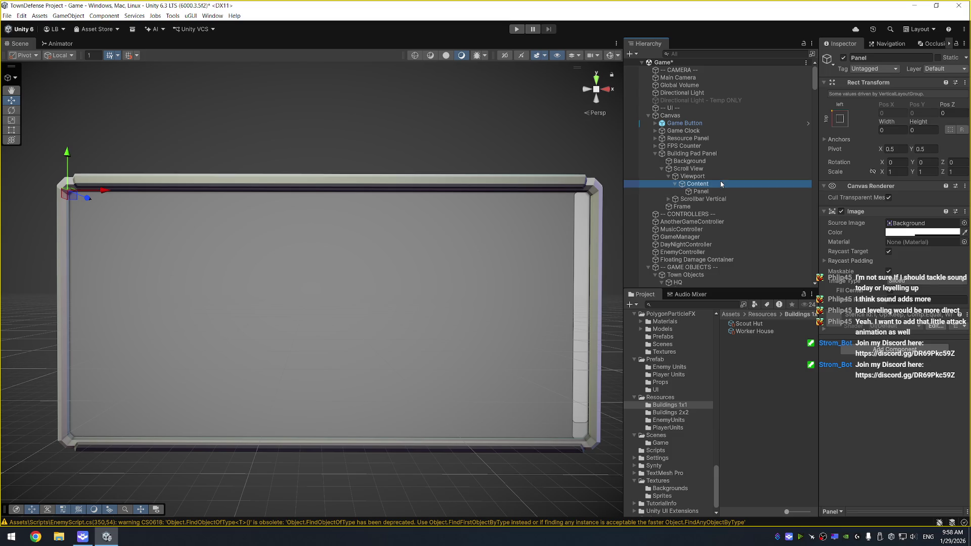
{"action": "left_click", "coordinate": [901, 207]}
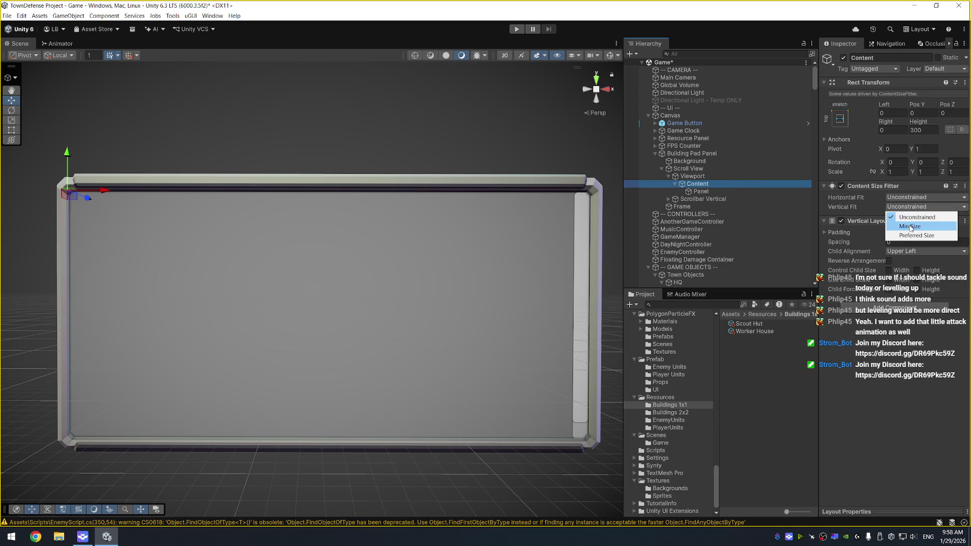
{"action": "left_click", "coordinate": [916, 235]}
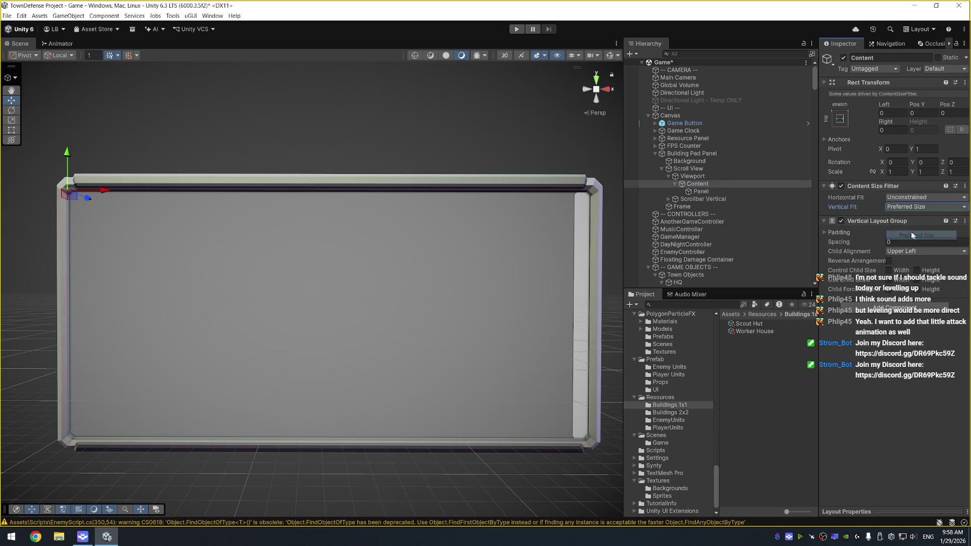
Apply an anchor preset to the new Panel, also setting pivot and position
{"action": "left_click", "coordinate": [733, 194]}
{"action": "left_click", "coordinate": [841, 120]}
{"action": "key", "text": "shift+alt"}
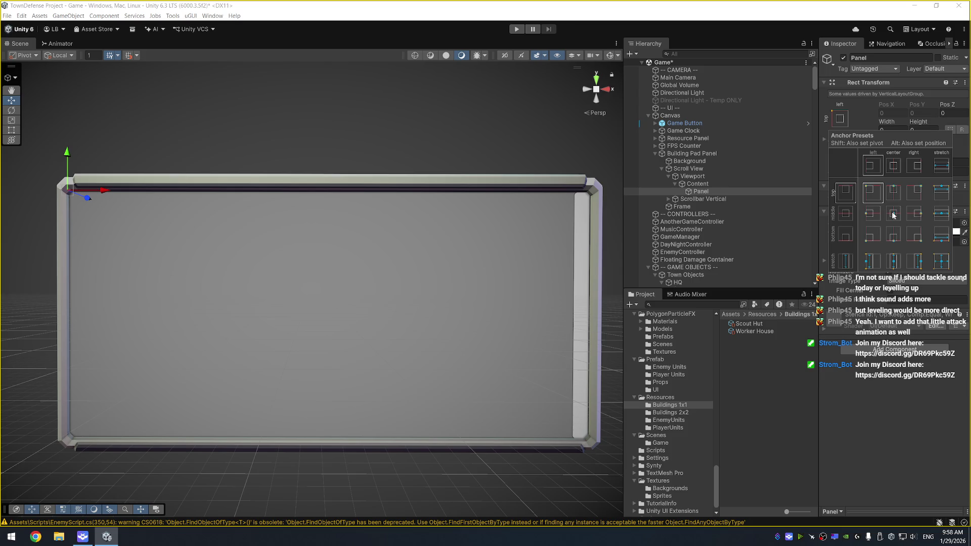
{"action": "left_click", "coordinate": [892, 216], "text": "alt+shift"}
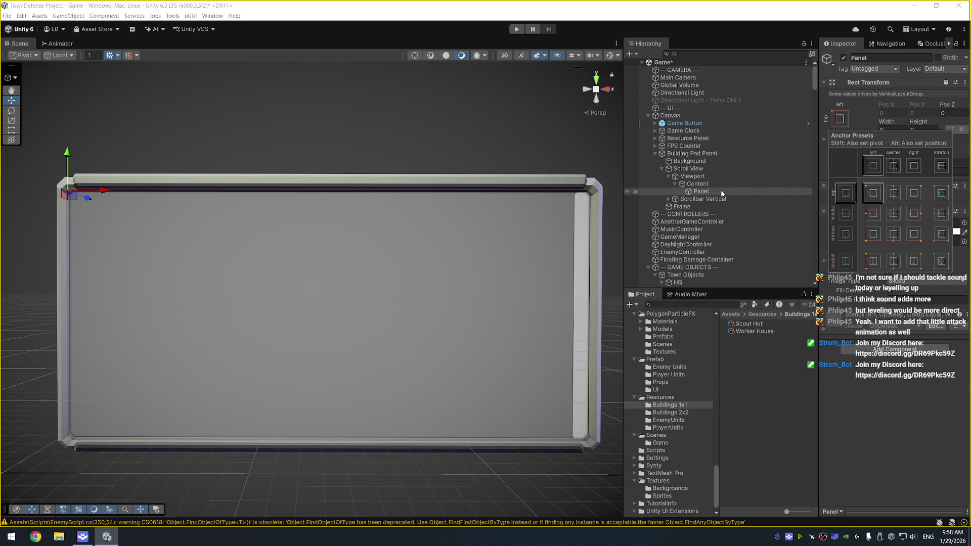
{"action": "left_click", "coordinate": [726, 194]}
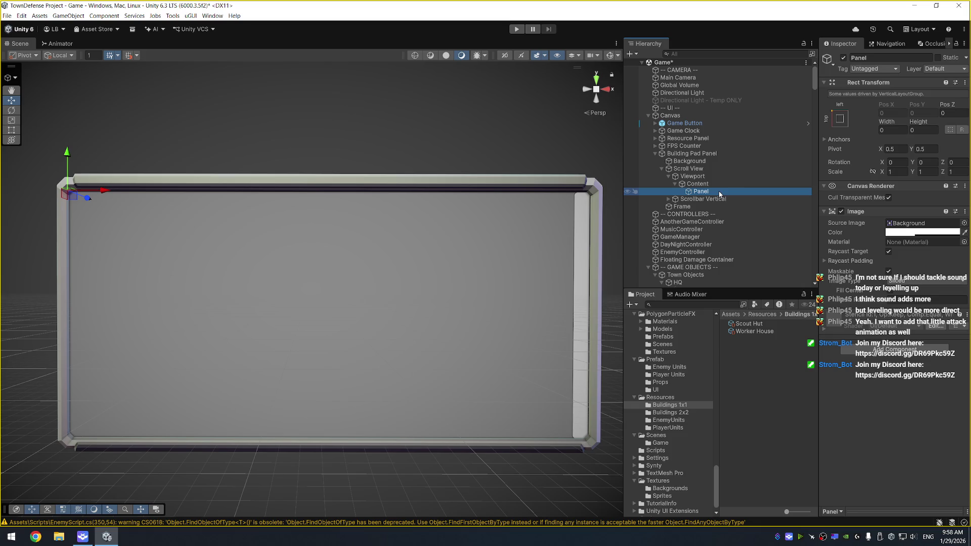
Add a TextMeshPro text reading BUILDING NAME to the Panel, with Auto Size and width 400
{"action": "right_click", "coordinate": [702, 194]}
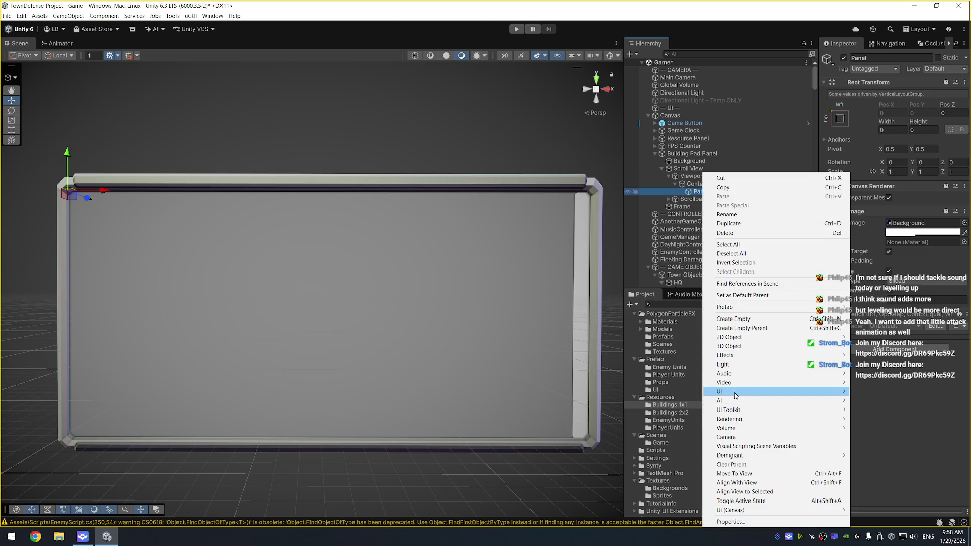
{"action": "mouse_move", "coordinate": [738, 510]}
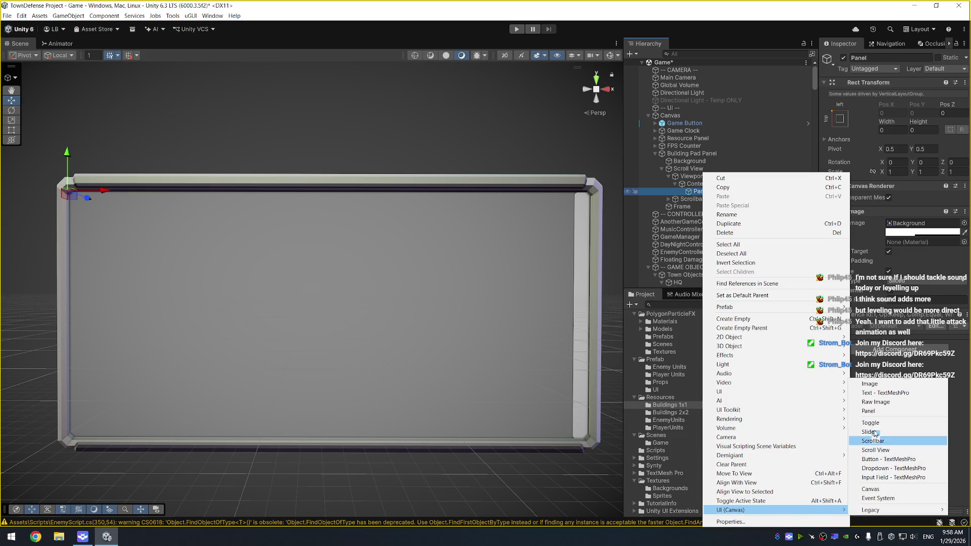
{"action": "left_click", "coordinate": [886, 392]}
{"action": "left_click", "coordinate": [872, 236]}
{"action": "type", "text": "BUILDING NAME"}
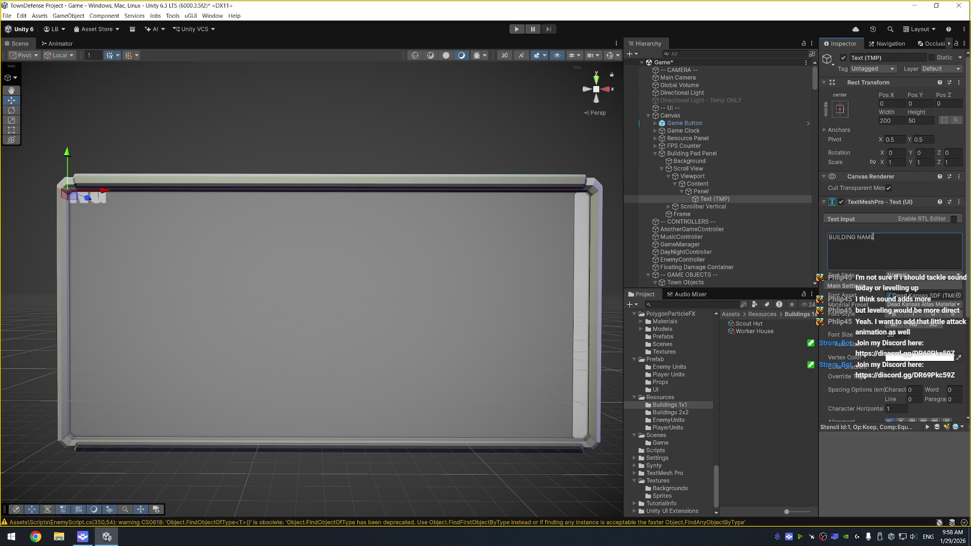
{"action": "left_click", "coordinate": [928, 121]}
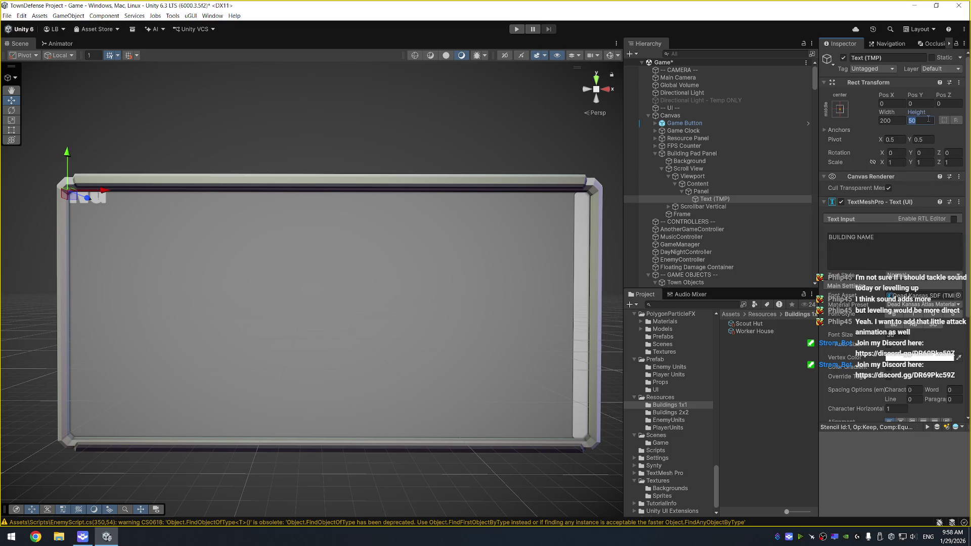
{"action": "left_click", "coordinate": [888, 344]}
{"action": "left_click", "coordinate": [894, 122]}
{"action": "type", "text": "400"}
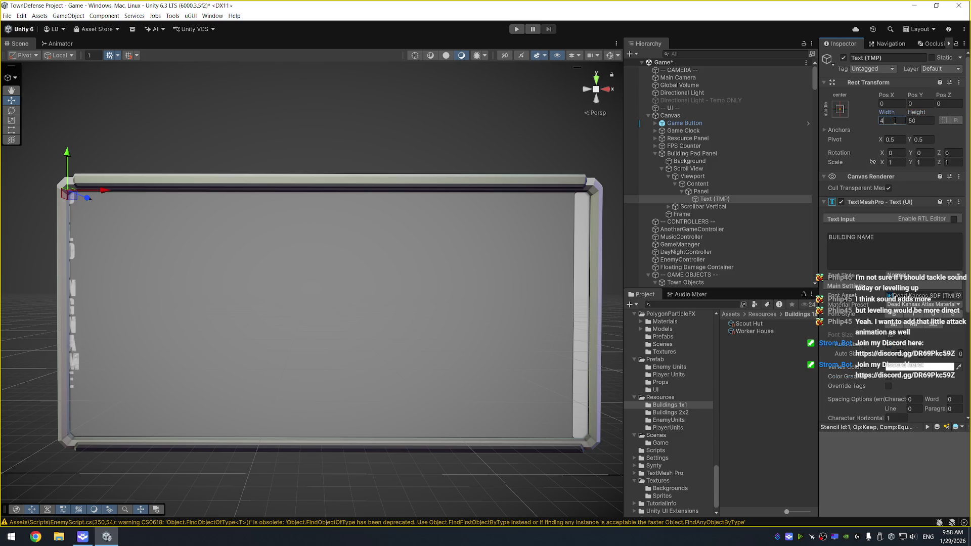
Move the Panel out of Content to sit under Building Pad Panel, below Background
{"action": "left_click", "coordinate": [723, 192]}
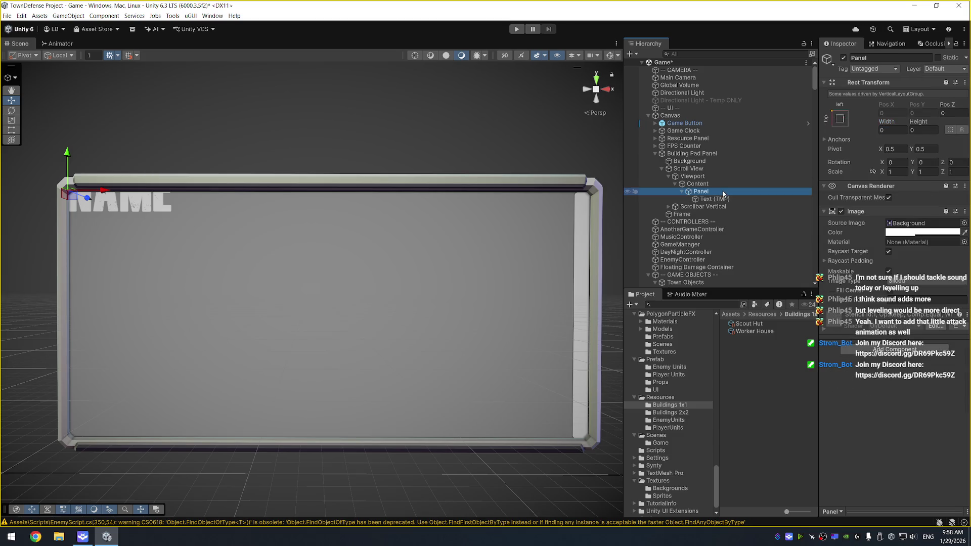
{"action": "key", "text": "f"}
{"action": "left_click_drag", "start_coordinate": [504, 192], "coordinate": [371, 147]}
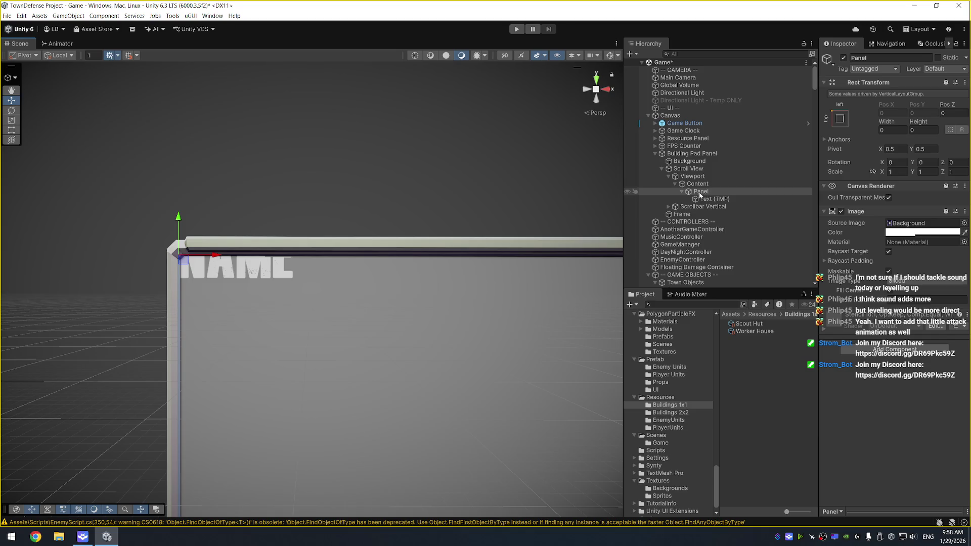
{"action": "left_click_drag", "start_coordinate": [700, 192], "coordinate": [695, 166]}
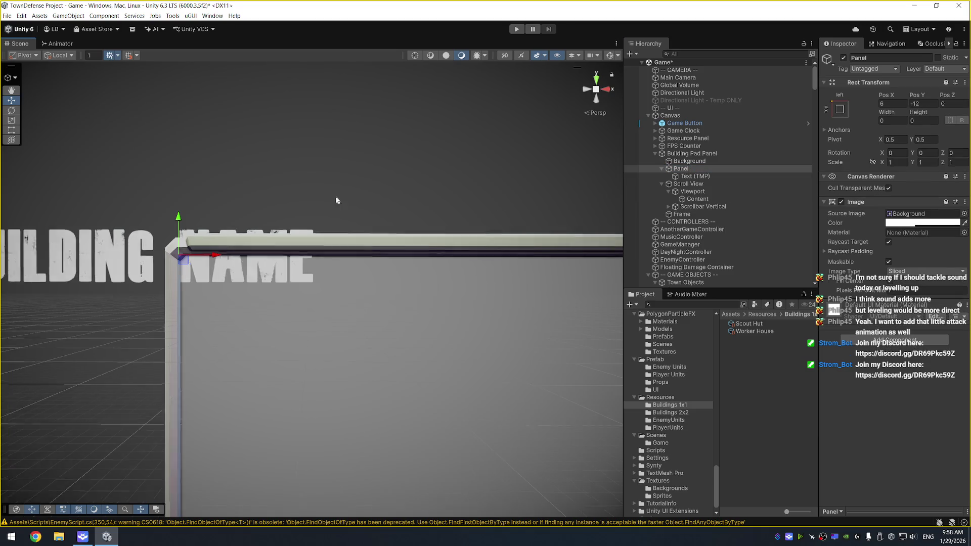
{"action": "key", "text": "f"}
{"action": "scroll", "coordinate": [385, 216], "scroll_direction": "down", "scroll_amount": 3}
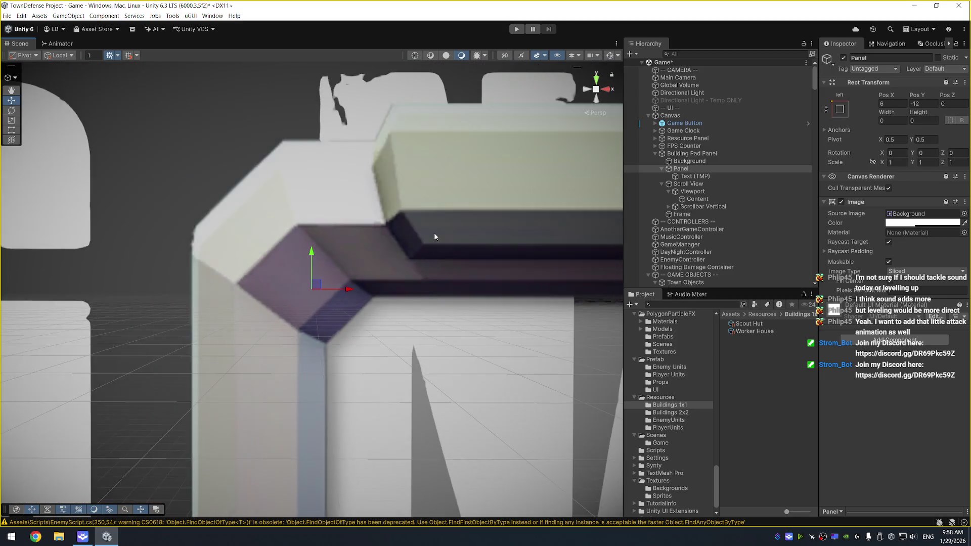
Set the Panel's Pos Y to 0 and make its image colour more opaque
{"action": "scroll", "coordinate": [435, 238], "scroll_direction": "down", "scroll_amount": 5}
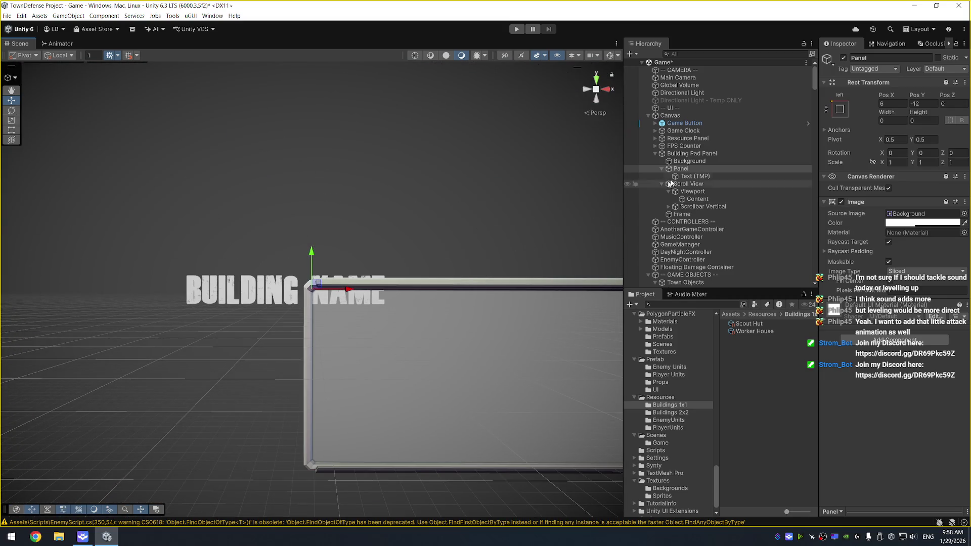
{"action": "mouse_move", "coordinate": [309, 258]}
{"action": "left_mouse_down"}
{"action": "mouse_move", "coordinate": [311, 183]}
{"action": "mouse_move", "coordinate": [384, 160]}
{"action": "left_mouse_up"}
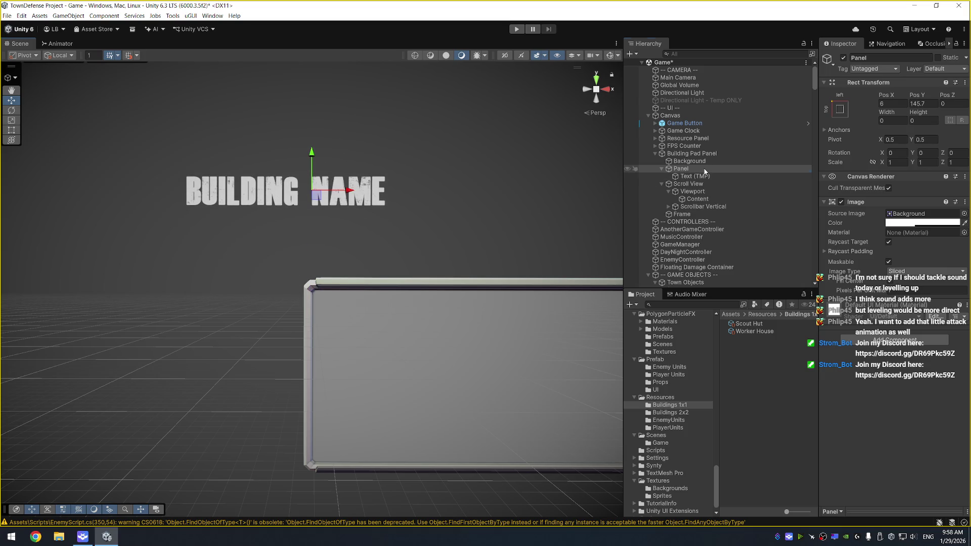
{"action": "double_click", "coordinate": [932, 103]}
{"action": "type", "text": "0"}
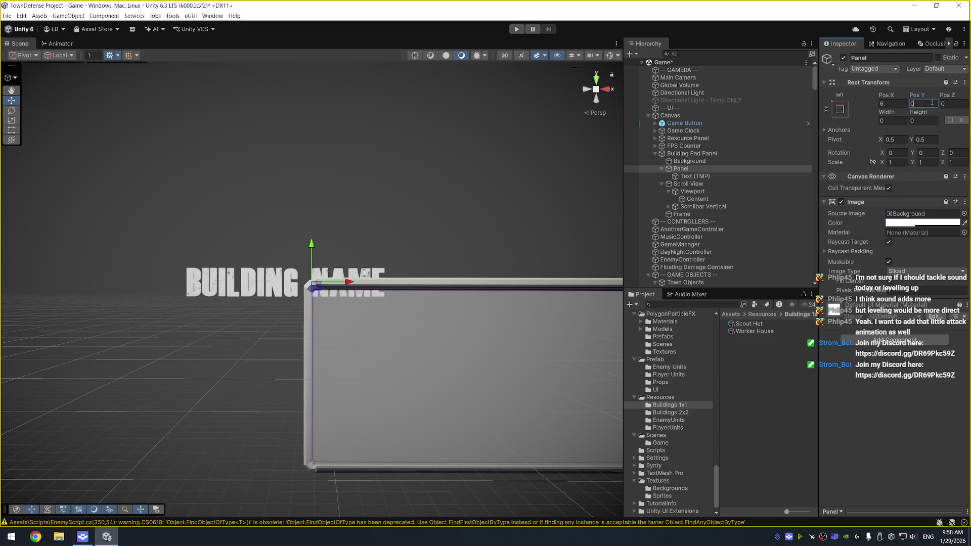
{"action": "left_click", "coordinate": [923, 222]}
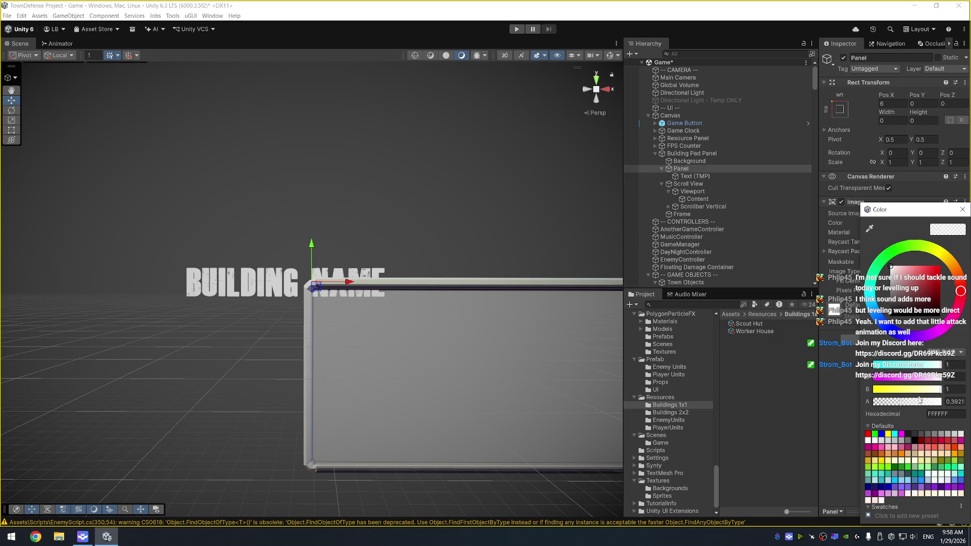
{"action": "left_click_drag", "start_coordinate": [927, 402], "coordinate": [933, 404]}
{"action": "left_click", "coordinate": [962, 210]}
{"action": "mouse_move", "coordinate": [530, 243]}
{"action": "left_mouse_down"}
{"action": "mouse_move", "coordinate": [475, 243]}
{"action": "mouse_move", "coordinate": [80, 183]}
{"action": "mouse_move", "coordinate": [474, 269]}
{"action": "mouse_move", "coordinate": [556, 243]}
{"action": "left_mouse_up"}
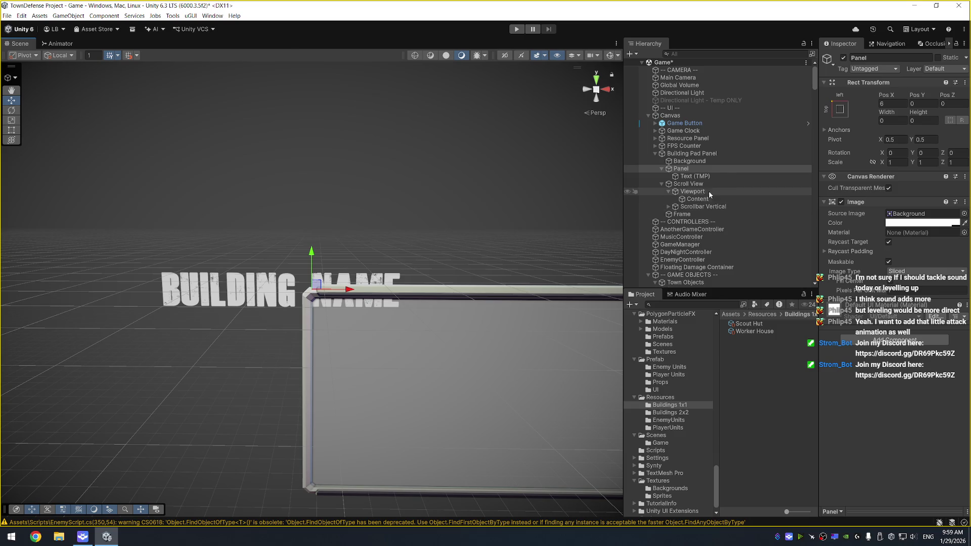
Set the Panel's Pos X to 0 and check the Building Pad Panel's size
{"action": "left_click", "coordinate": [902, 101]}
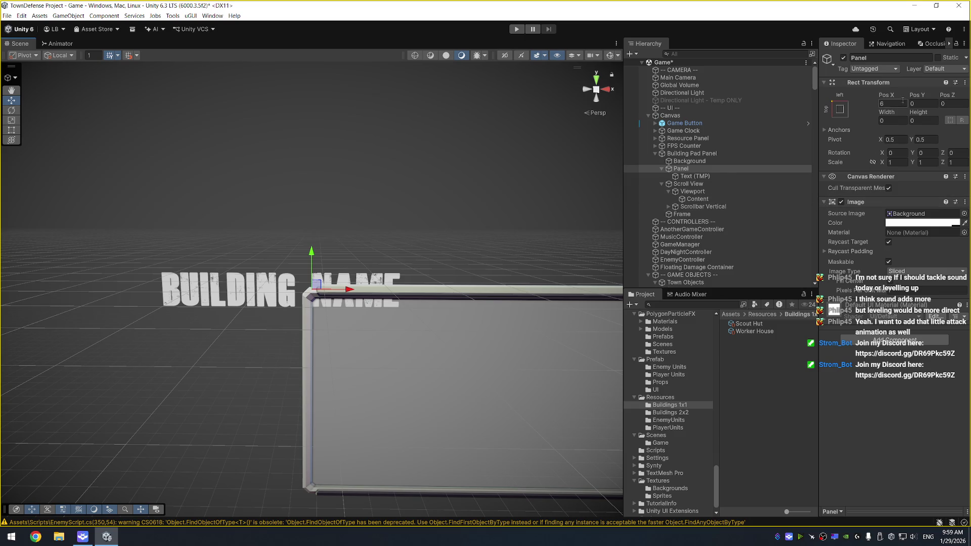
{"action": "type", "text": "0"}
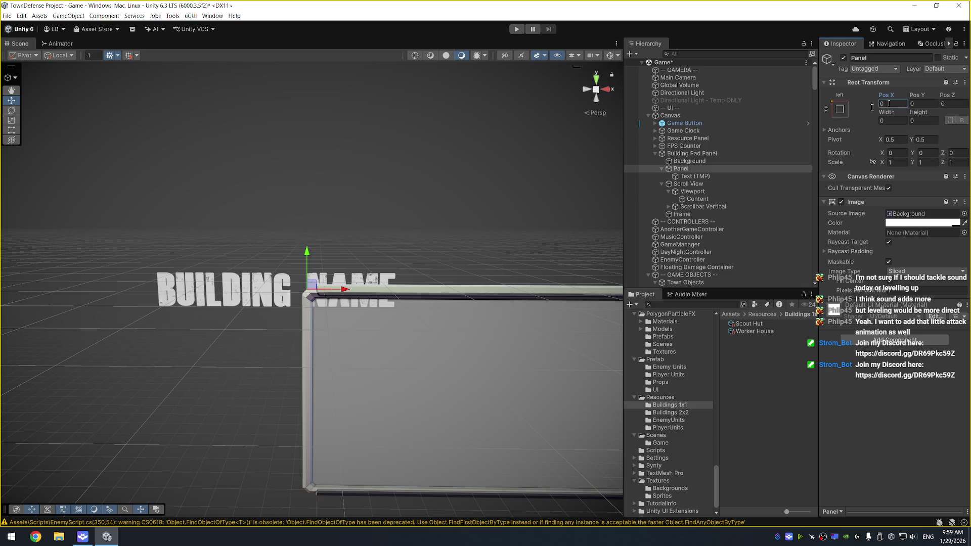
{"action": "left_click", "coordinate": [710, 176]}
{"action": "left_click", "coordinate": [715, 169]}
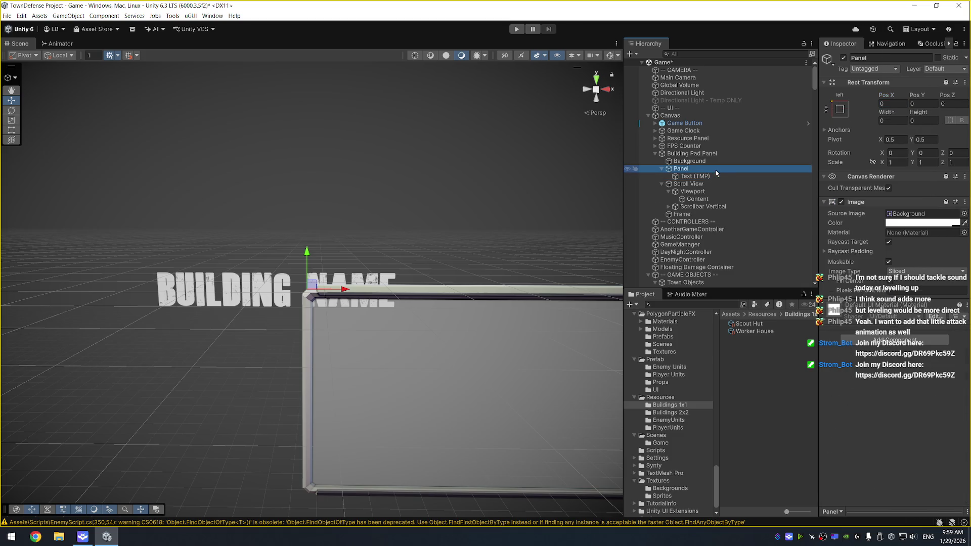
{"action": "left_click", "coordinate": [730, 154]}
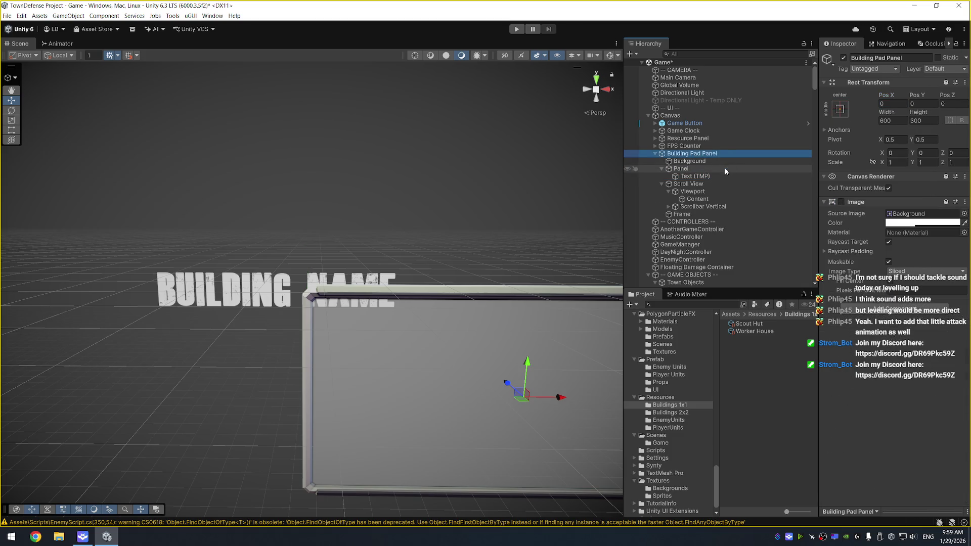
{"action": "left_click", "coordinate": [724, 169]}
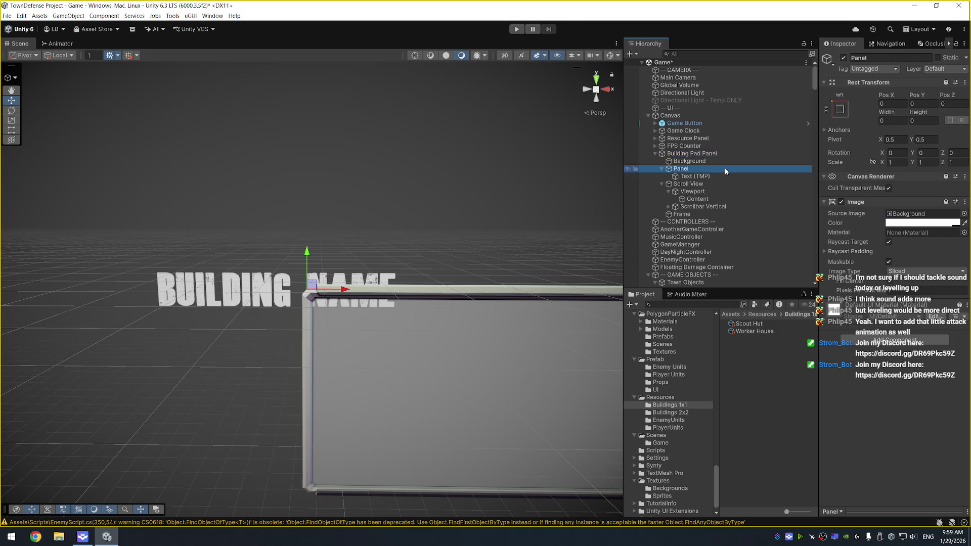
Give the Panel's image a red colour, F21A1A at about 0.89 alpha
{"action": "left_click", "coordinate": [917, 225]}
{"action": "left_click_drag", "start_coordinate": [936, 289], "coordinate": [934, 268]}
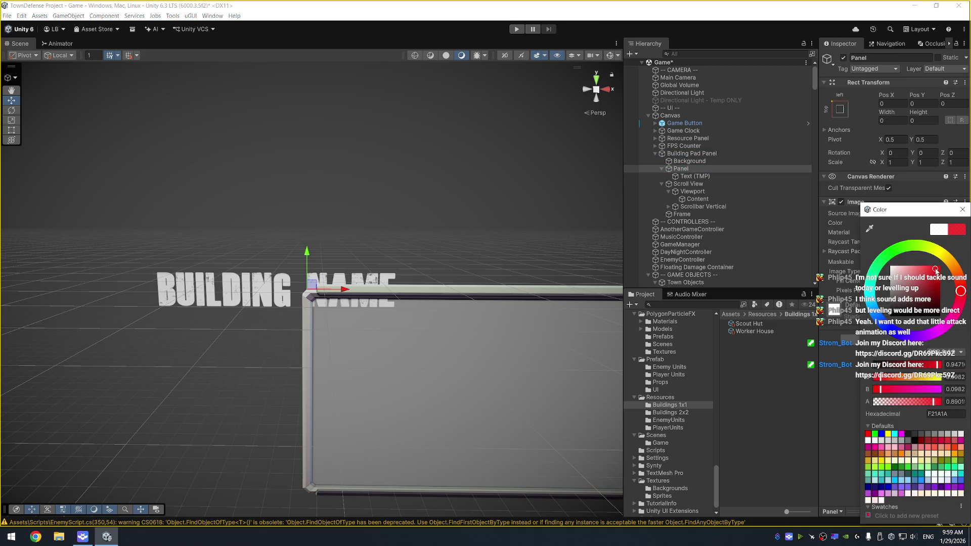
{"action": "left_click", "coordinate": [962, 211]}
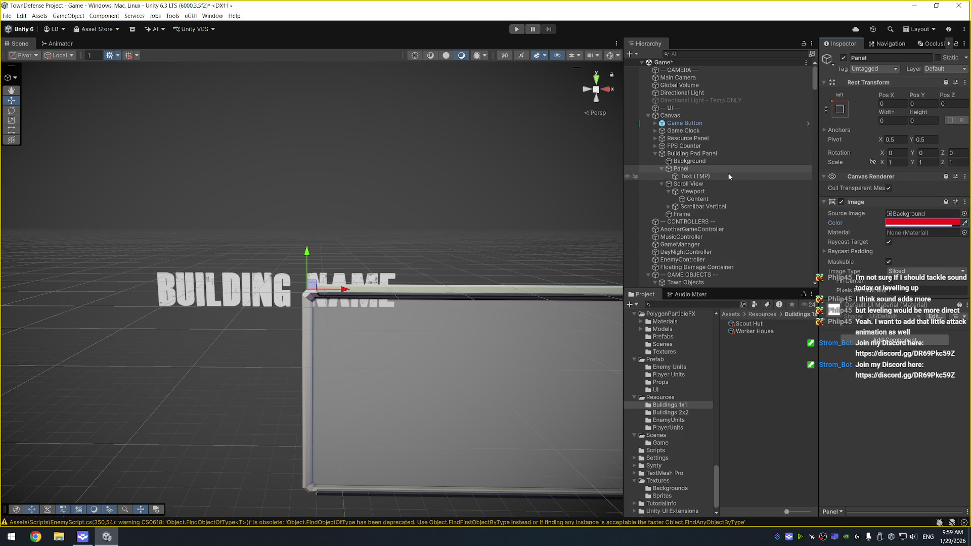
{"action": "left_click", "coordinate": [681, 170]}
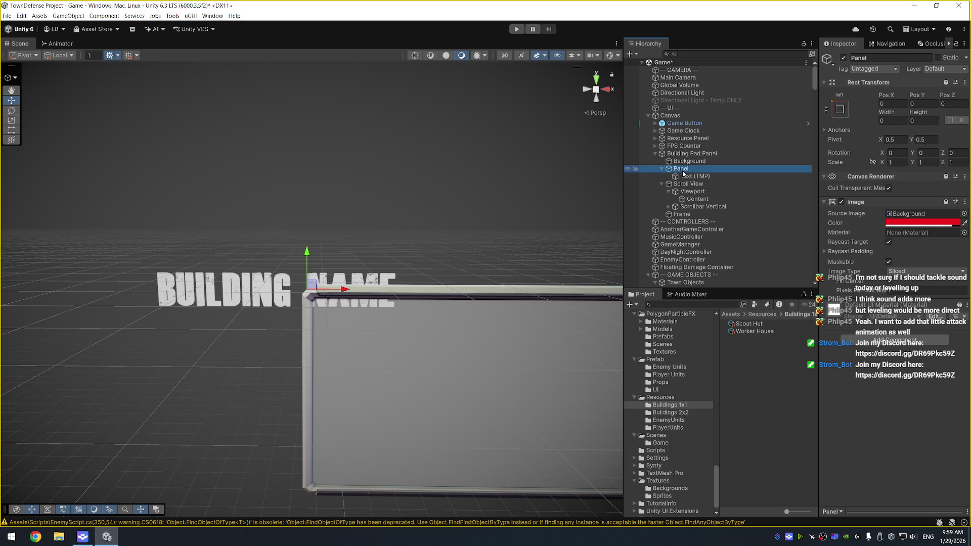
Make the Panel a direct Canvas child, anchored middle-centre and raised high on screen
{"action": "left_click_drag", "start_coordinate": [684, 166], "coordinate": [655, 150]}
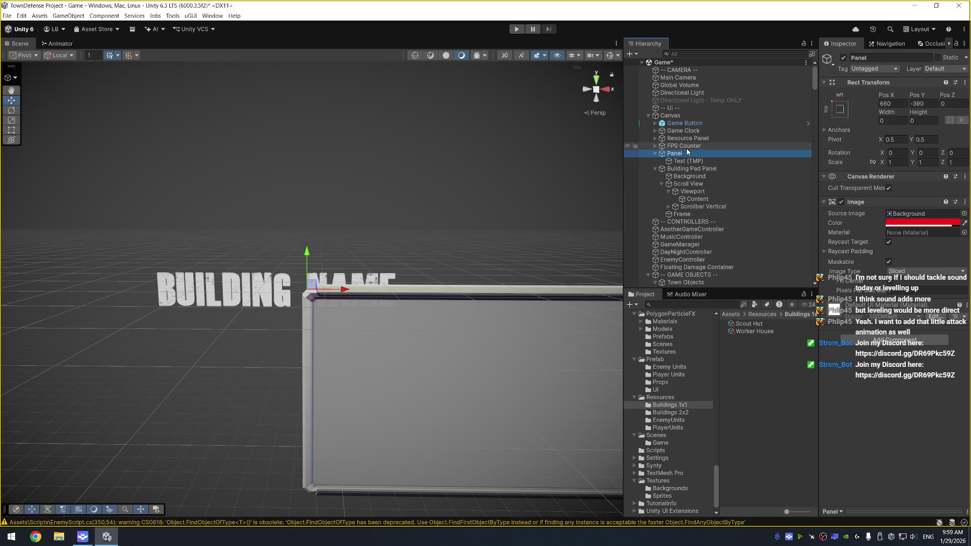
{"action": "left_click", "coordinate": [654, 168]}
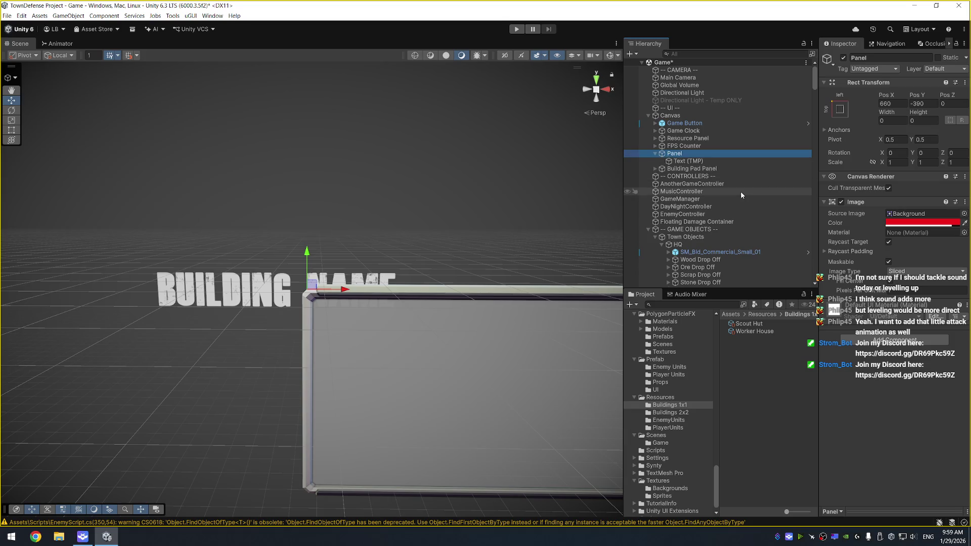
{"action": "scroll", "coordinate": [430, 205], "scroll_direction": "down", "scroll_amount": 3}
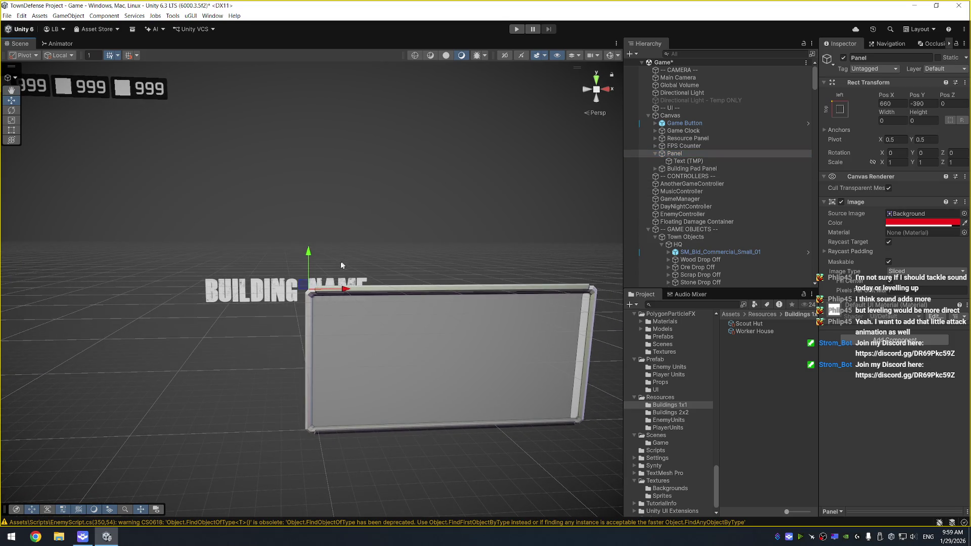
{"action": "mouse_move", "coordinate": [310, 290]}
{"action": "left_mouse_down"}
{"action": "mouse_move", "coordinate": [374, 249]}
{"action": "mouse_move", "coordinate": [416, 193]}
{"action": "left_mouse_up"}
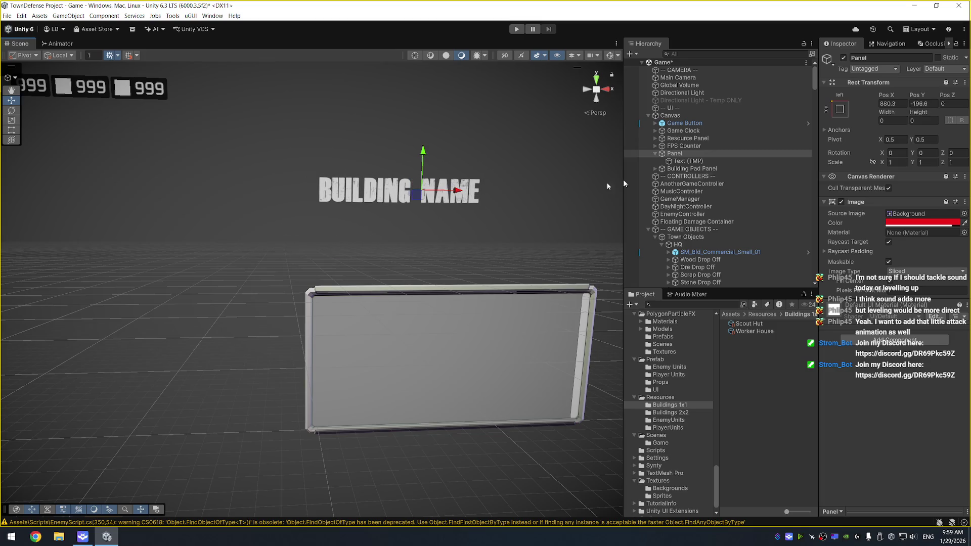
{"action": "left_click", "coordinate": [893, 104]}
{"action": "left_click", "coordinate": [839, 109]}
{"action": "left_click", "coordinate": [892, 204], "text": "alt"}
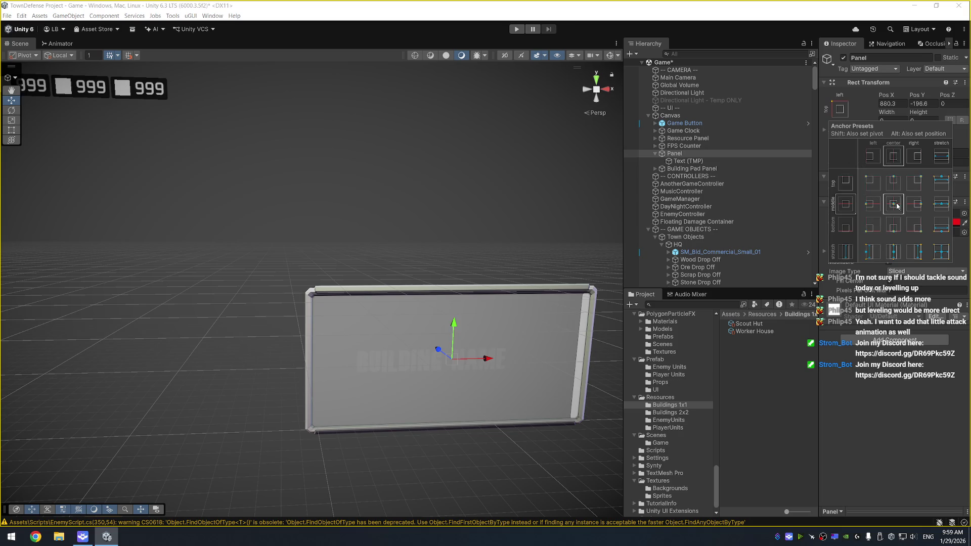
{"action": "left_click_drag", "start_coordinate": [454, 327], "coordinate": [457, 131]}
Resize the Panel bar to 600 wide by 75 high
{"action": "left_click", "coordinate": [893, 120]}
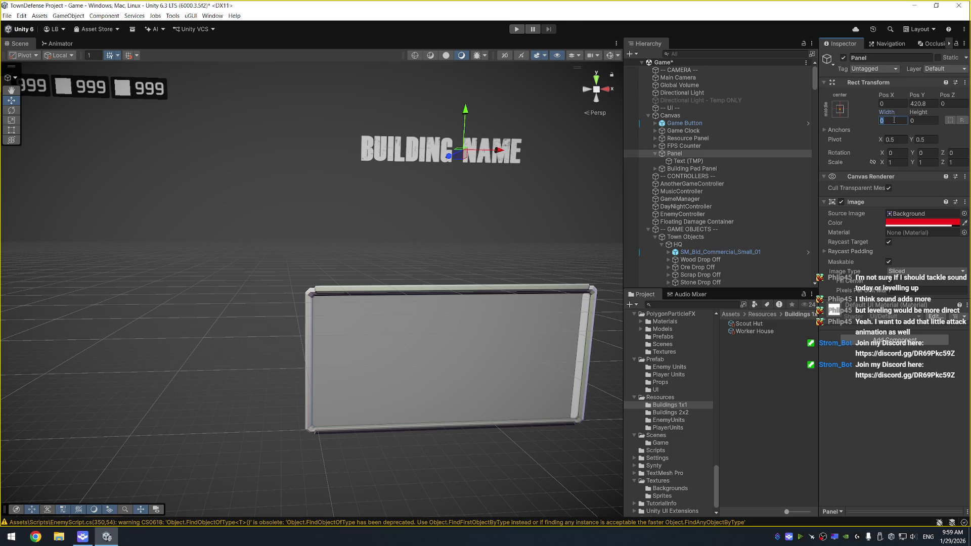
{"action": "type", "text": "250"}
{"action": "key", "text": "Tab"}
{"action": "type", "text": "50"}
{"action": "key", "text": "Return"}
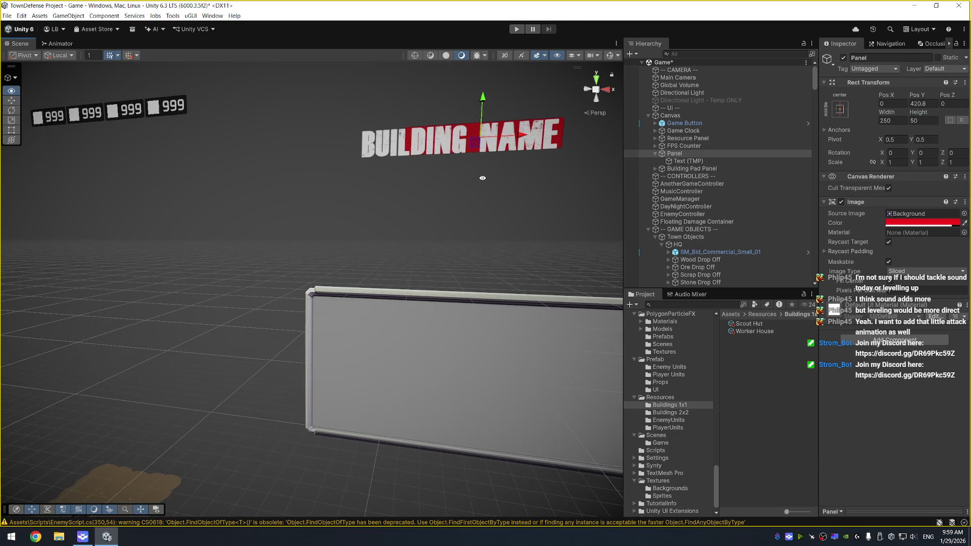
{"action": "mouse_move", "coordinate": [900, 117]}
{"action": "left_mouse_down"}
{"action": "mouse_move", "coordinate": [101, 119]}
{"action": "mouse_move", "coordinate": [260, 120]}
{"action": "mouse_move", "coordinate": [535, 188]}
{"action": "left_mouse_up"}
{"action": "left_click_drag", "start_coordinate": [460, 175], "coordinate": [434, 169]}
{"action": "left_click", "coordinate": [898, 120]}
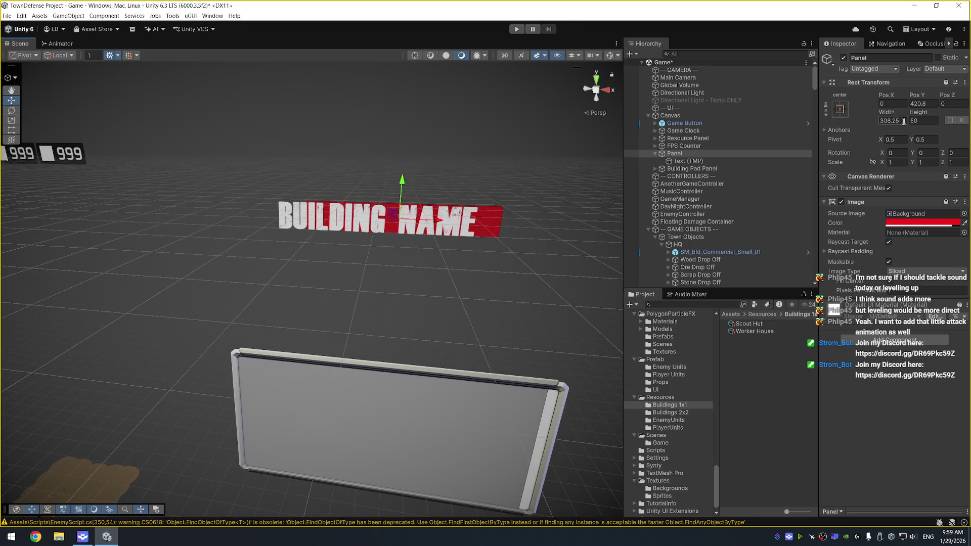
{"action": "type", "text": "500"}
{"action": "key", "text": "BackSpace"}
{"action": "key", "text": "BackSpace"}
{"action": "key", "text": "BackSpace"}
{"action": "type", "text": "600"}
{"action": "left_click", "coordinate": [932, 122]}
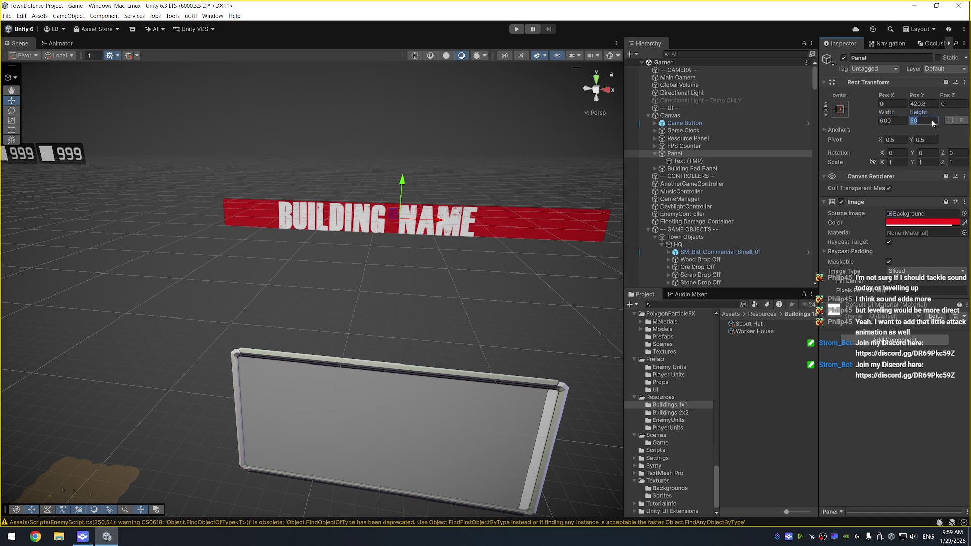
{"action": "type", "text": "75"}
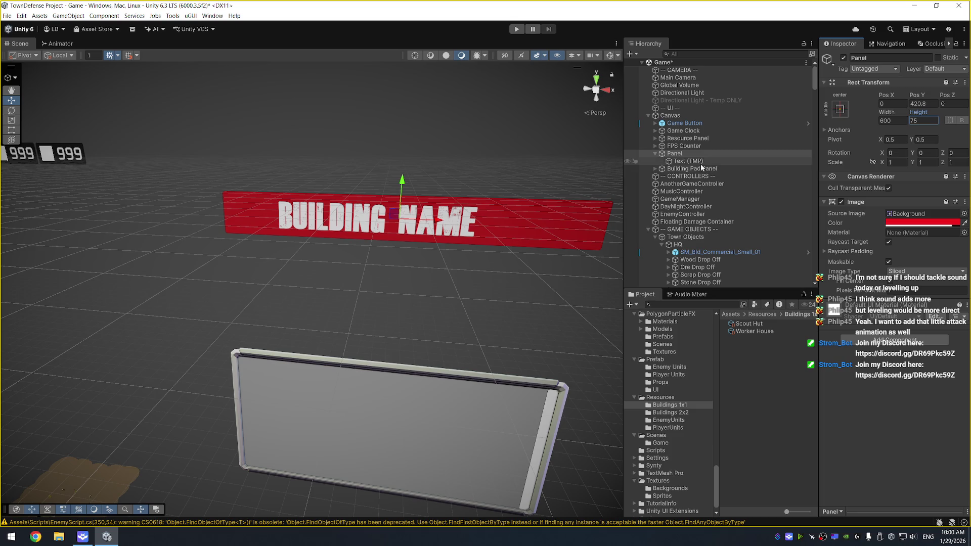
Shift the BUILDING NAME text toward the bar's left side and slightly up
{"action": "left_click", "coordinate": [688, 161]}
{"action": "left_click_drag", "start_coordinate": [432, 215], "coordinate": [381, 213]}
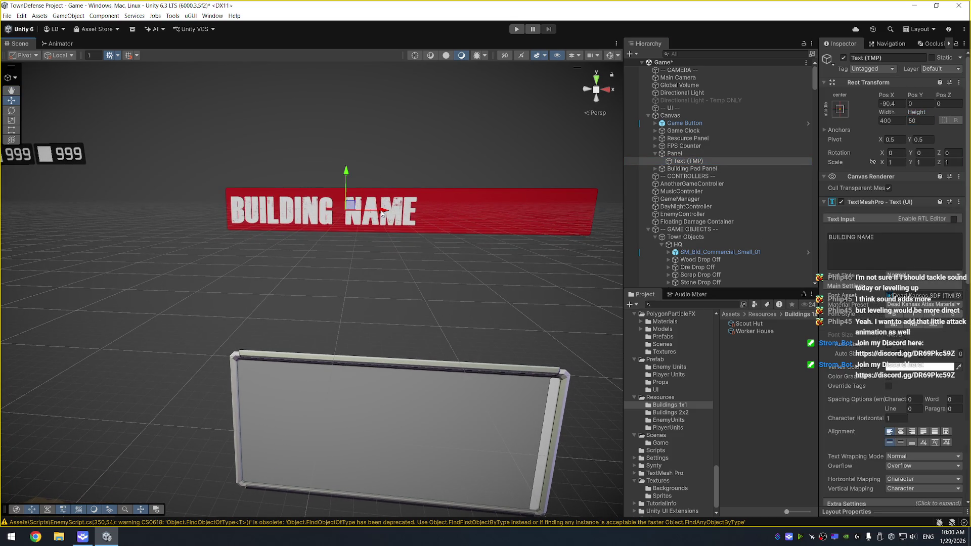
{"action": "left_click_drag", "start_coordinate": [347, 176], "coordinate": [346, 166]}
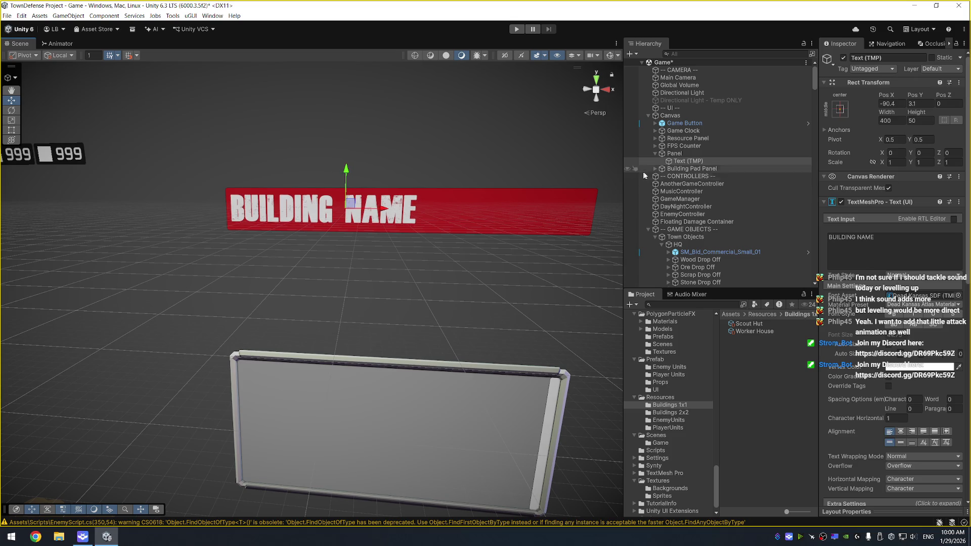
Change the Panel's image colour to medium grey (676767)
{"action": "left_click", "coordinate": [715, 156]}
{"action": "left_click", "coordinate": [890, 222]}
{"action": "left_click", "coordinate": [869, 229]}
{"action": "left_click", "coordinate": [838, 314]}
{"action": "left_click_drag", "start_coordinate": [890, 311], "coordinate": [891, 297]}
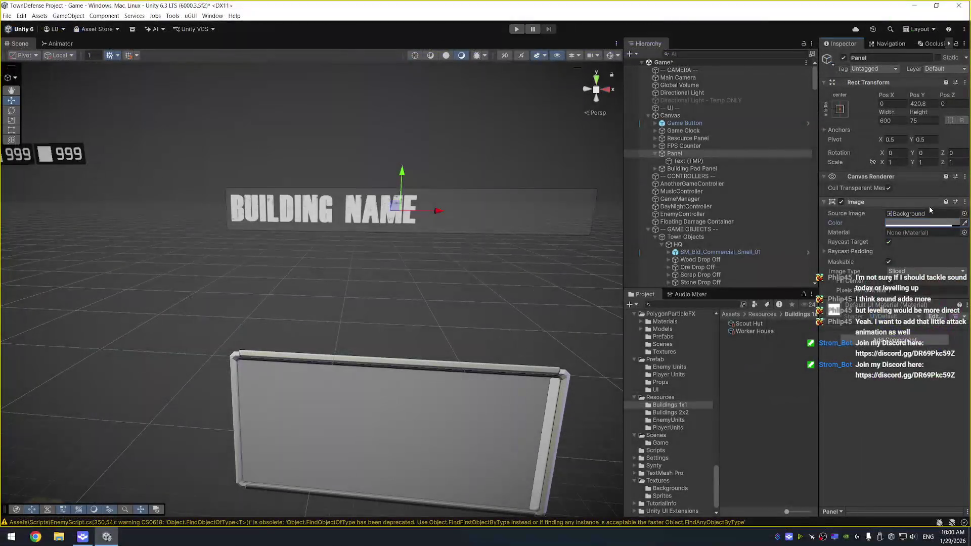
Add a 48×48 Image inside the Panel
{"action": "right_click", "coordinate": [687, 155]}
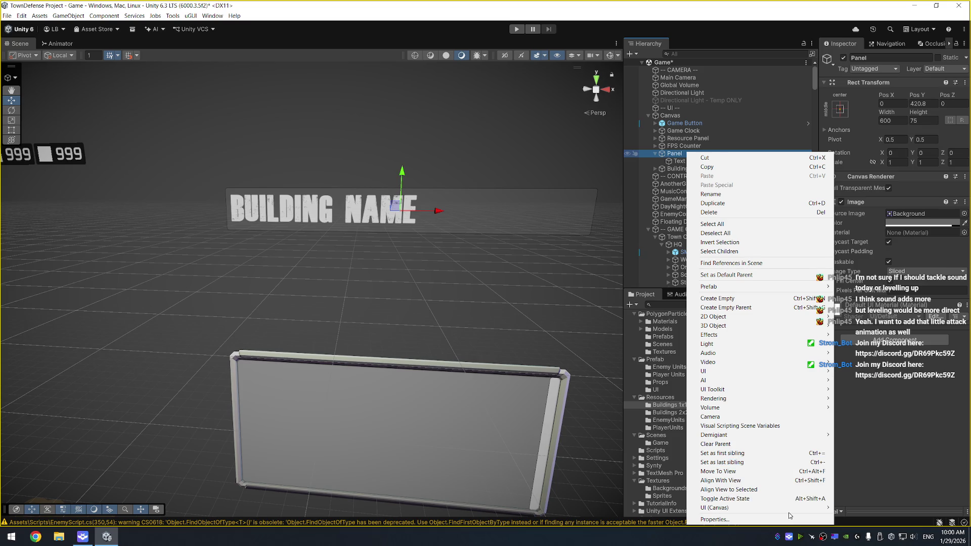
{"action": "mouse_move", "coordinate": [790, 510]}
{"action": "left_click", "coordinate": [853, 381]}
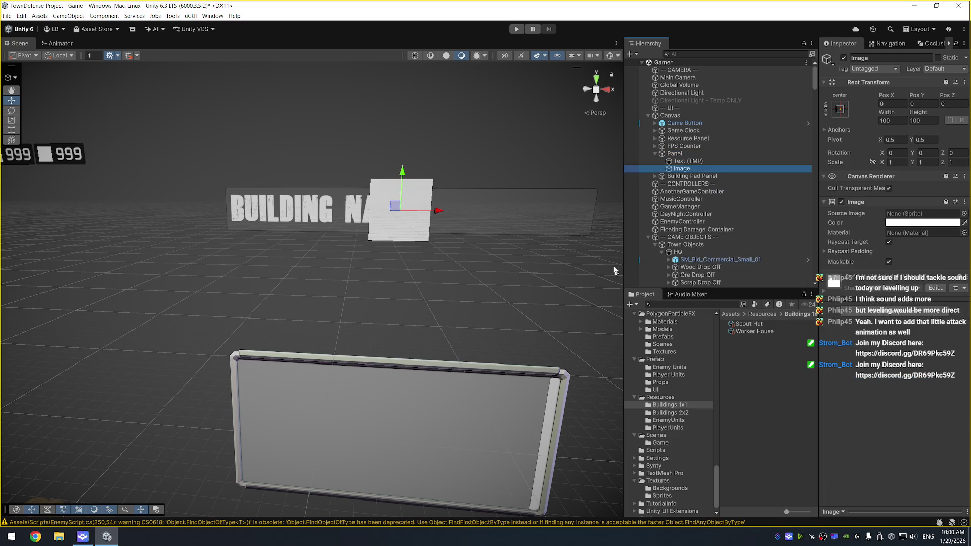
{"action": "left_click", "coordinate": [900, 120]}
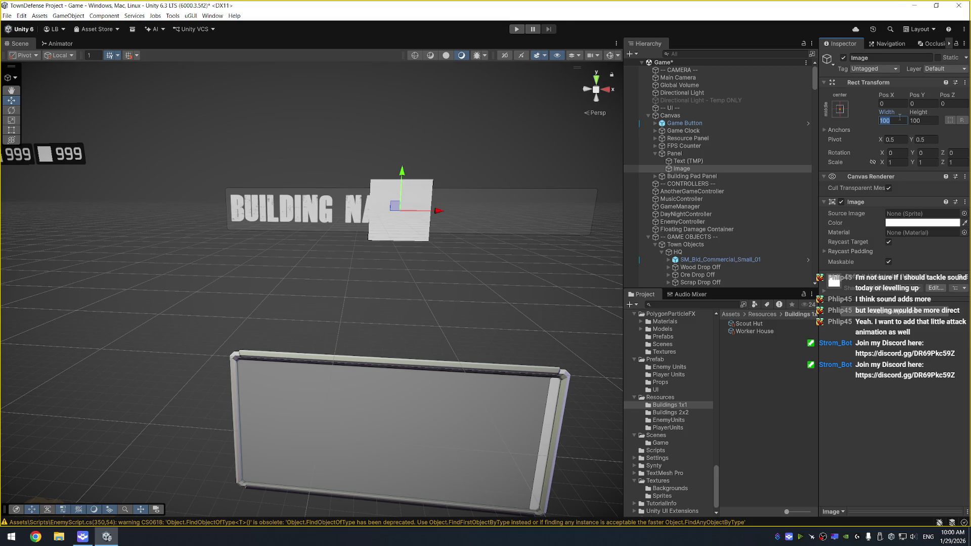
{"action": "type", "text": "64"}
{"action": "key", "text": "Tab"}
{"action": "type", "text": "64"}
{"action": "key", "text": "shift+Tab"}
{"action": "type", "text": "48"}
{"action": "key", "text": "Tab"}
{"action": "type", "text": "48"}
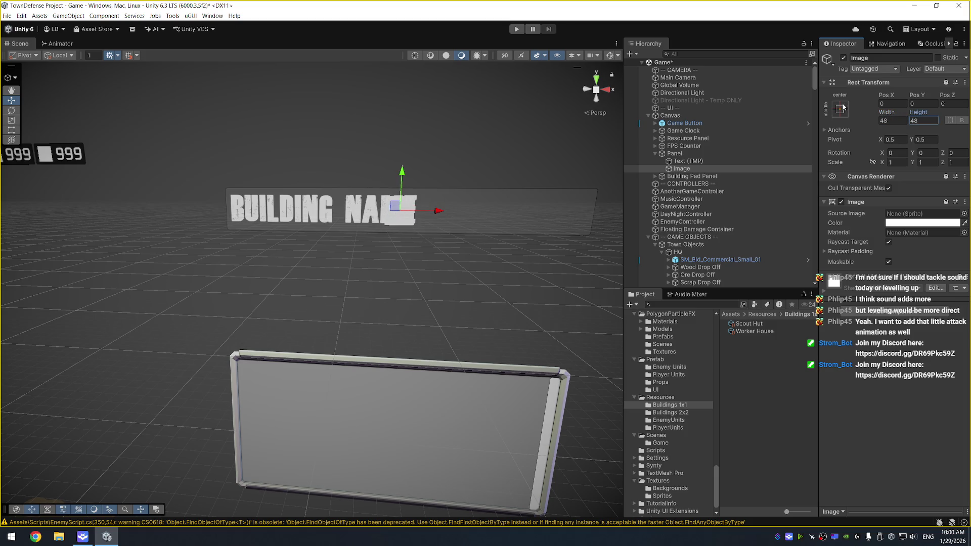
Anchor the image to the Panel's left middle, just in from the edge
{"action": "left_click", "coordinate": [839, 108]}
{"action": "left_click", "coordinate": [872, 204], "text": "alt"}
{"action": "left_click_drag", "start_coordinate": [269, 212], "coordinate": [268, 211]}
Shift the BUILDING NAME text right beside the image and shrink its font
{"action": "left_click", "coordinate": [334, 212]}
{"action": "left_click_drag", "start_coordinate": [383, 209], "coordinate": [424, 209]}
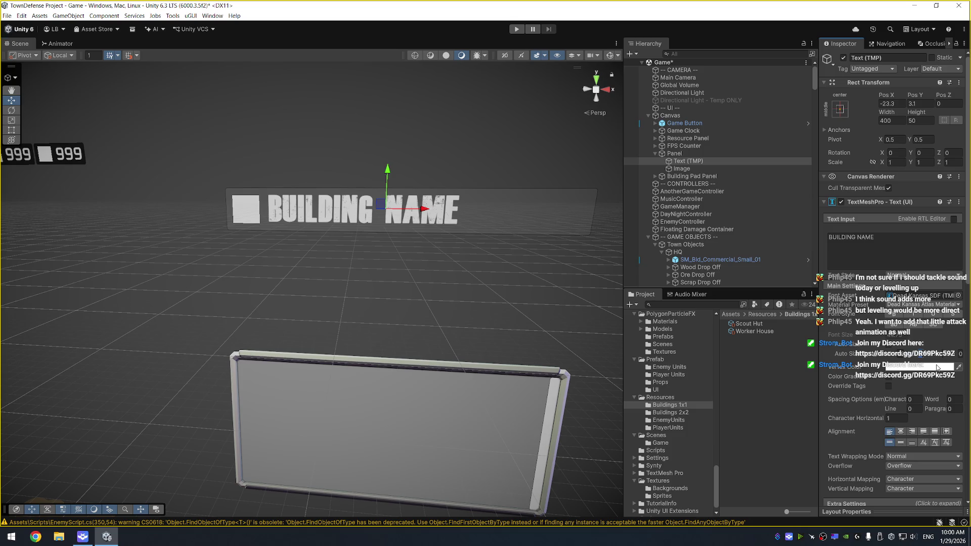
{"action": "key", "text": "Return"}
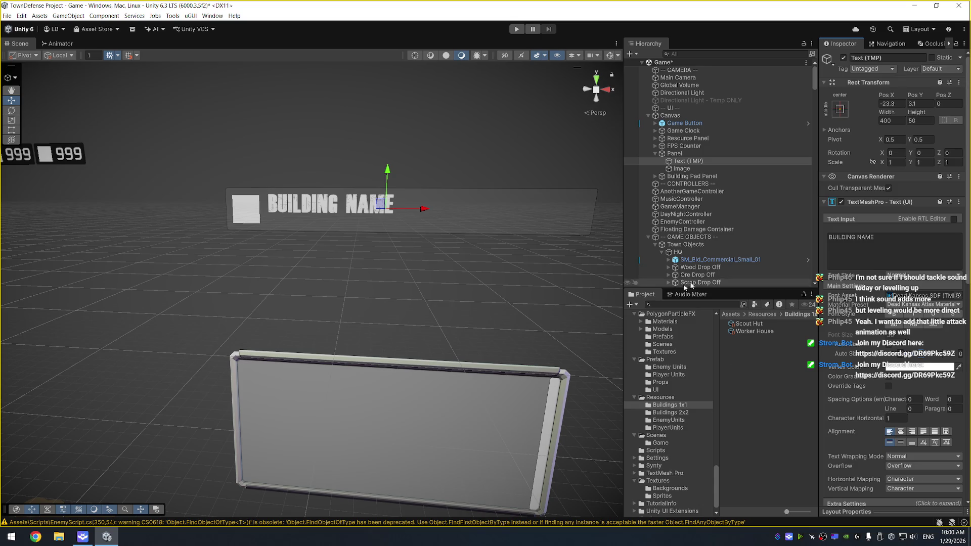
Rename Text (TMP) to Building Name and duplicate it as Building Description
{"action": "left_click", "coordinate": [677, 163]}
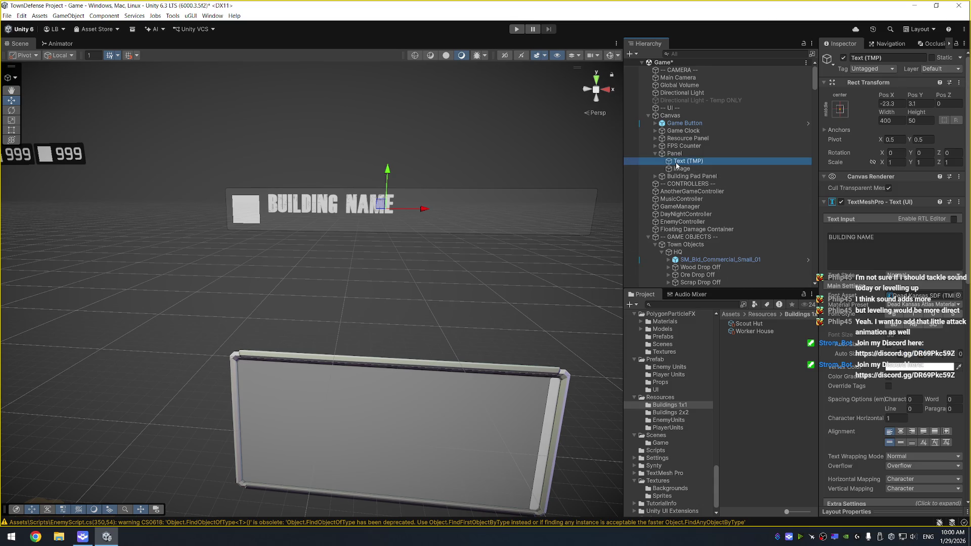
{"action": "key", "text": "F2"}
{"action": "type", "text": "Building Name"}
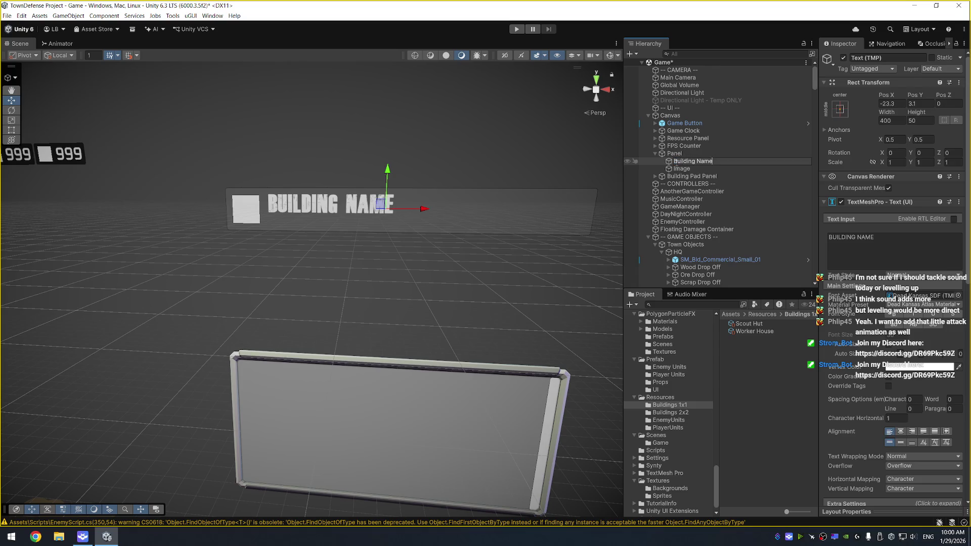
{"action": "key", "text": "Return"}
{"action": "key", "text": "ctrl+d"}
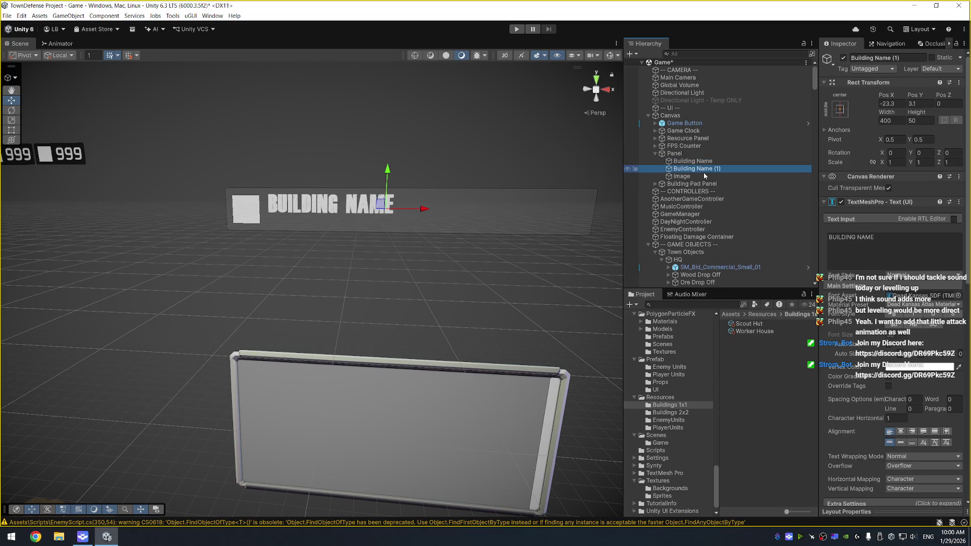
{"action": "type", "text": "Building"}
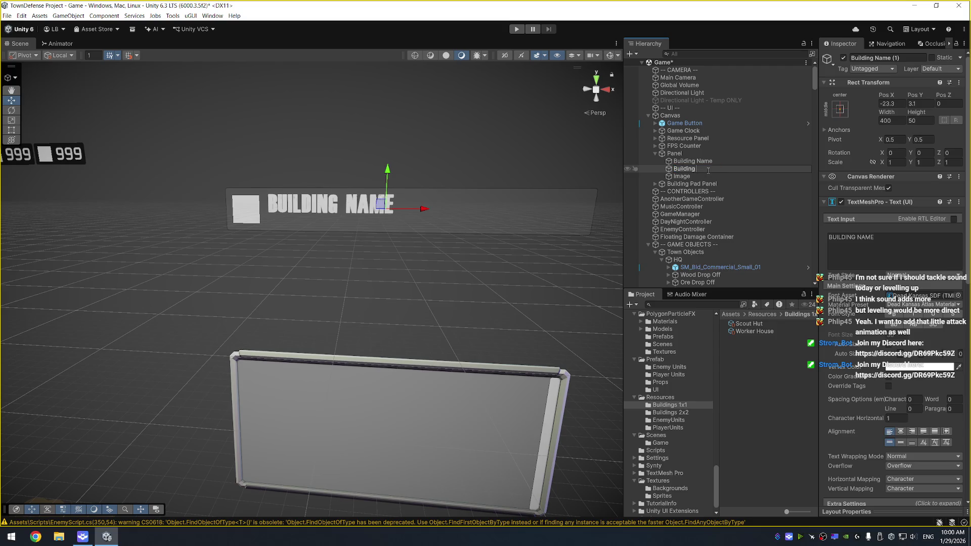
{"action": "type", "text": "n"}
{"action": "key", "text": "Return"}
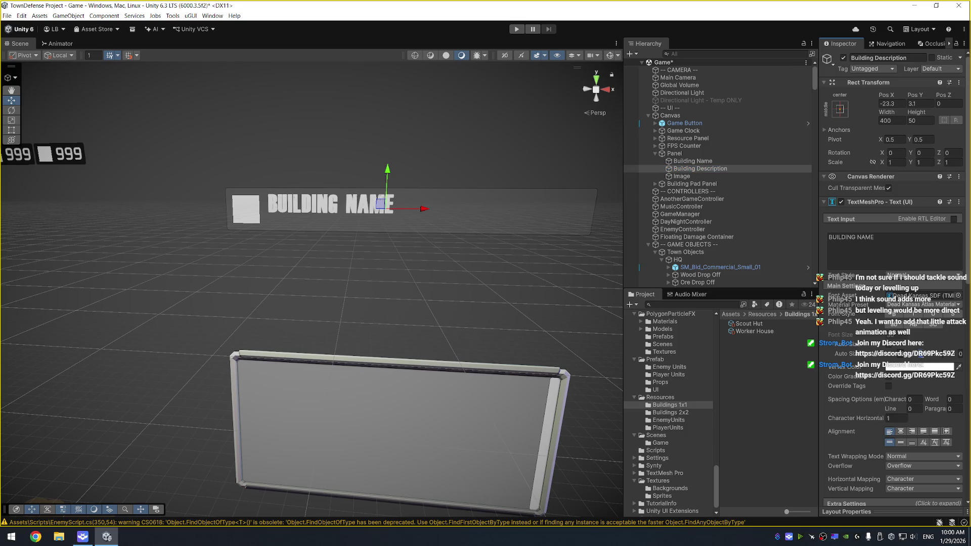
Nest Building Description under Building Name, move it below the title and shrink its font
{"action": "left_click_drag", "start_coordinate": [707, 167], "coordinate": [705, 163]}
{"action": "left_click", "coordinate": [659, 163]}
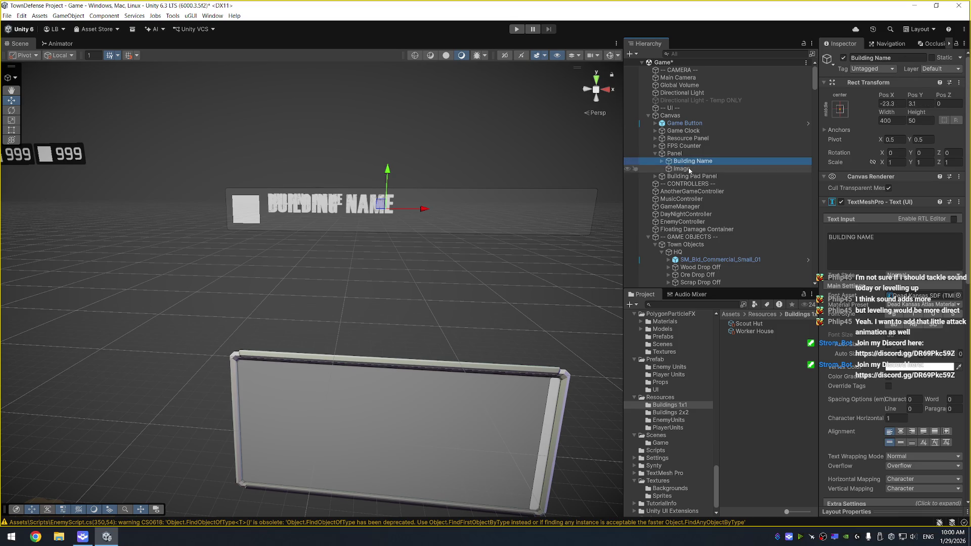
{"action": "left_click", "coordinate": [661, 161]}
{"action": "left_click", "coordinate": [703, 168]}
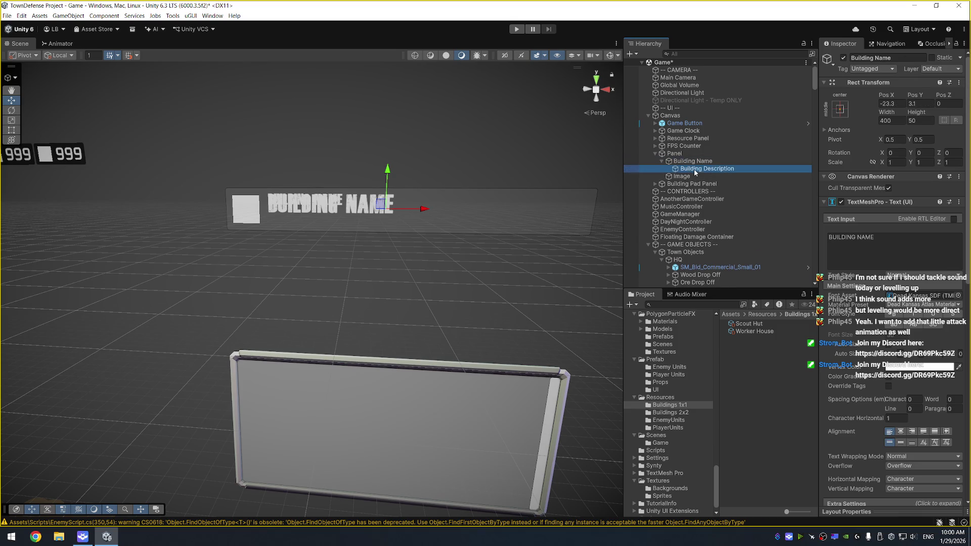
{"action": "left_click_drag", "start_coordinate": [387, 169], "coordinate": [392, 193]}
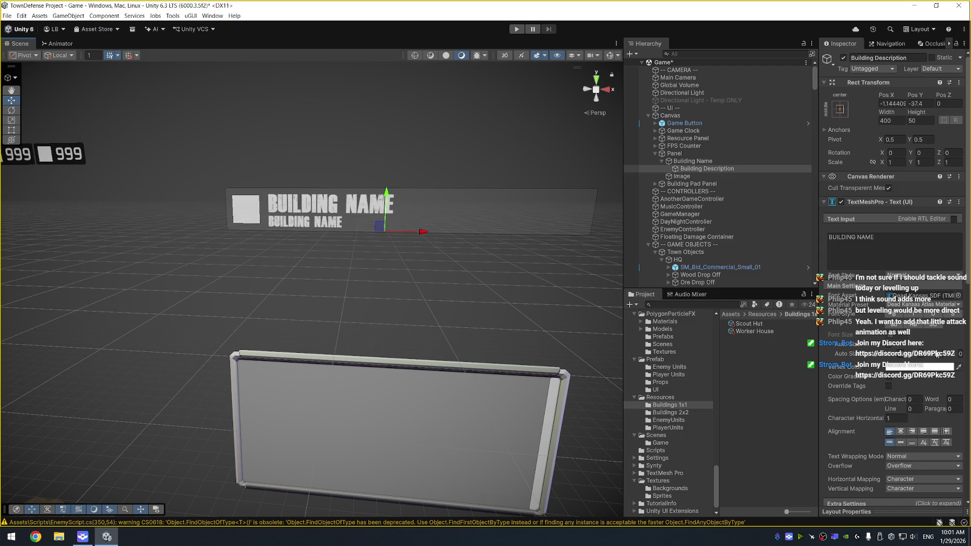
{"action": "left_click", "coordinate": [900, 353]}
{"action": "key", "text": "Return"}
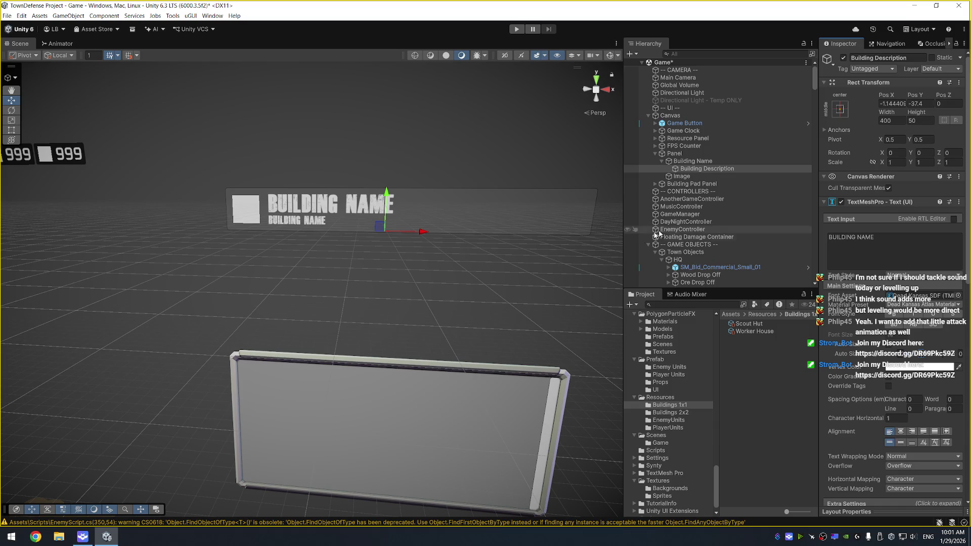
Resize the square Image to 60 by 60
{"action": "left_click", "coordinate": [688, 162]}
{"action": "scroll", "coordinate": [422, 188], "scroll_direction": "up", "scroll_amount": 5}
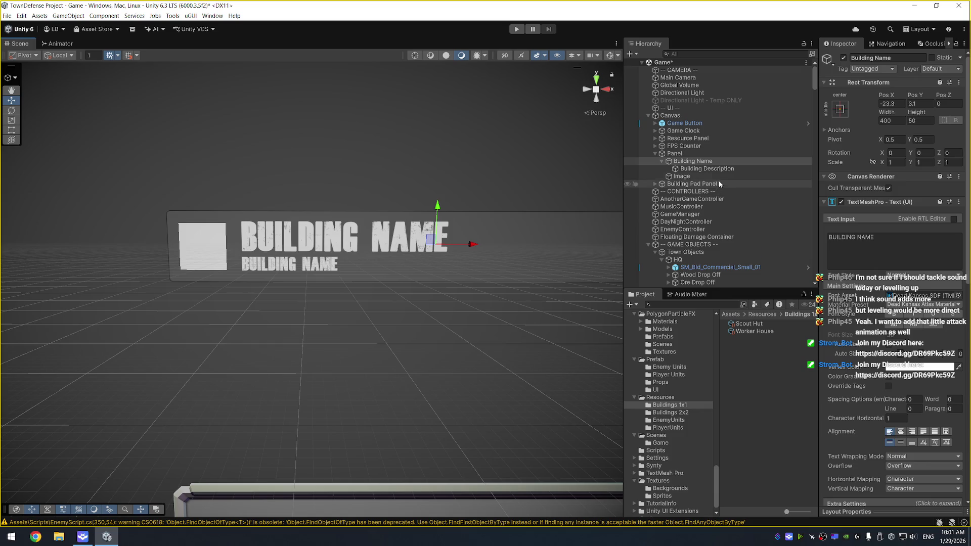
{"action": "left_click", "coordinate": [739, 175]}
{"action": "left_click", "coordinate": [894, 121]}
{"action": "type", "text": "52"}
{"action": "left_click", "coordinate": [924, 120]}
{"action": "type", "text": "52"}
{"action": "left_click", "coordinate": [901, 120]}
{"action": "type", "text": "60"}
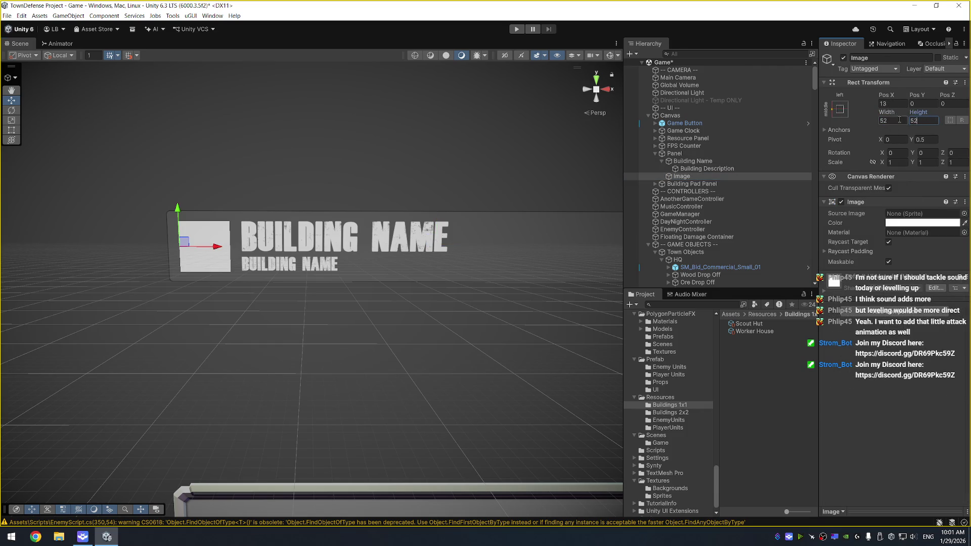
{"action": "key", "text": "Tab"}
{"action": "type", "text": "60"}
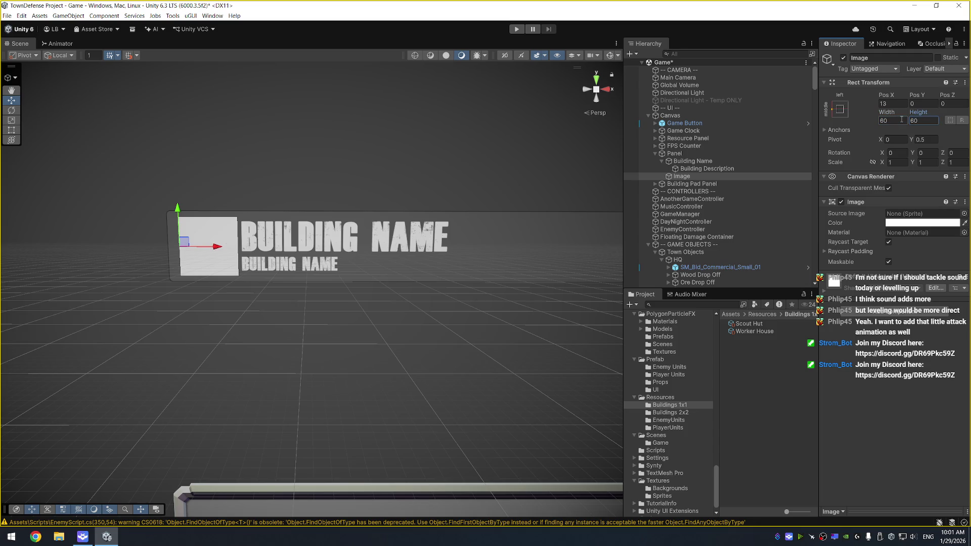
Resize the image to 56 by 56 and nudge it to about Pos X 12.2 beside the name
{"action": "left_click", "coordinate": [216, 248]}
{"action": "left_click_drag", "start_coordinate": [216, 248], "coordinate": [213, 248]}
{"action": "left_click", "coordinate": [905, 120]}
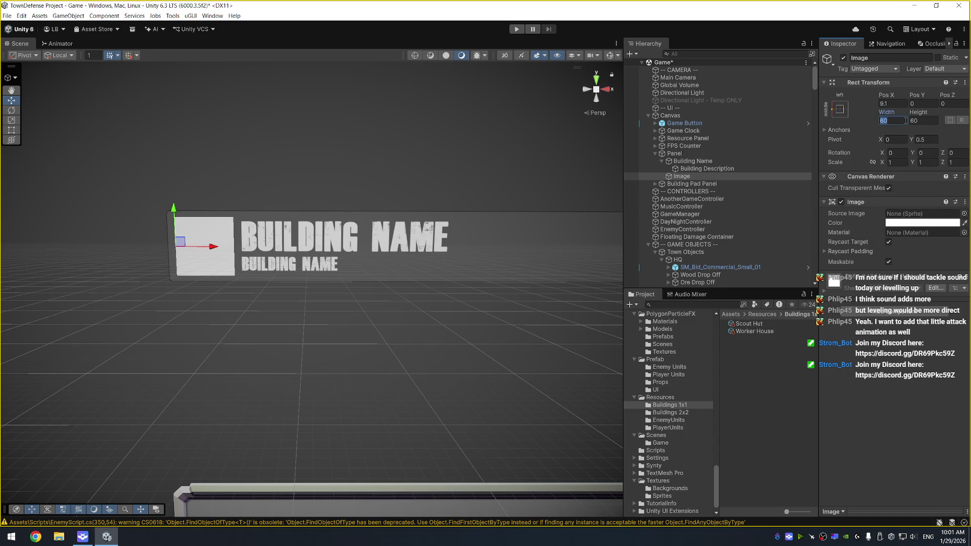
{"action": "type", "text": "56"}
{"action": "key", "text": "Tab"}
{"action": "type", "text": "56"}
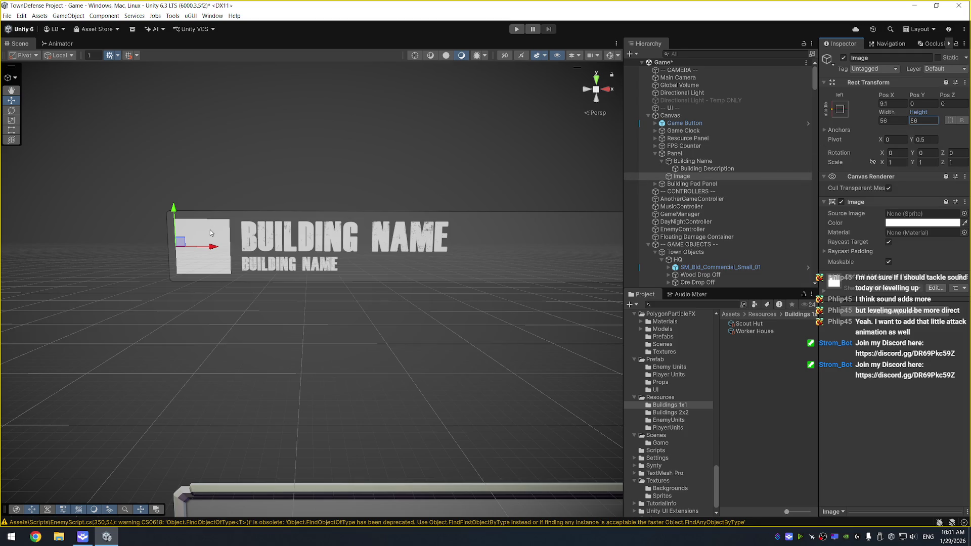
{"action": "left_click_drag", "start_coordinate": [214, 247], "coordinate": [220, 249]}
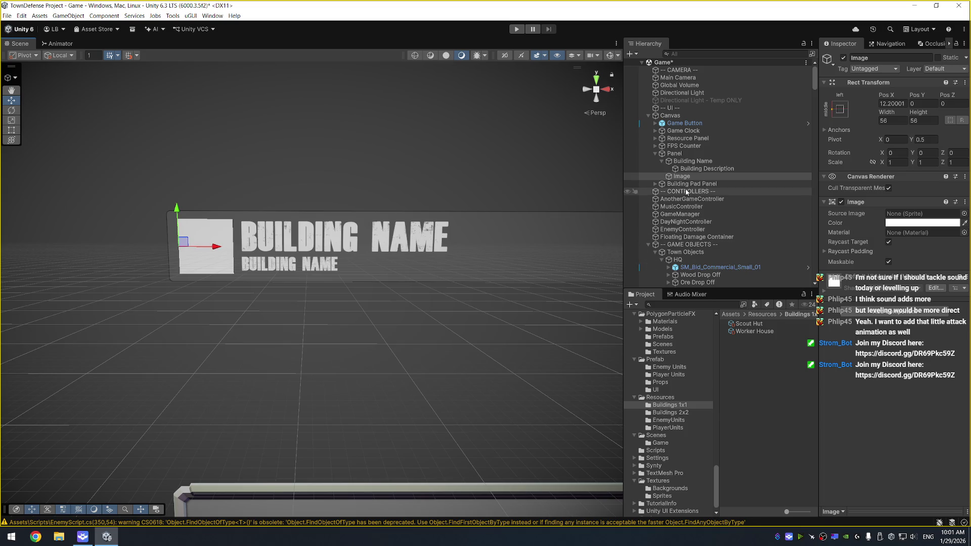
Save the scene and collapse the Building Name children in the Hierarchy
{"action": "left_click", "coordinate": [708, 178]}
{"action": "key", "text": "ctrl+s"}
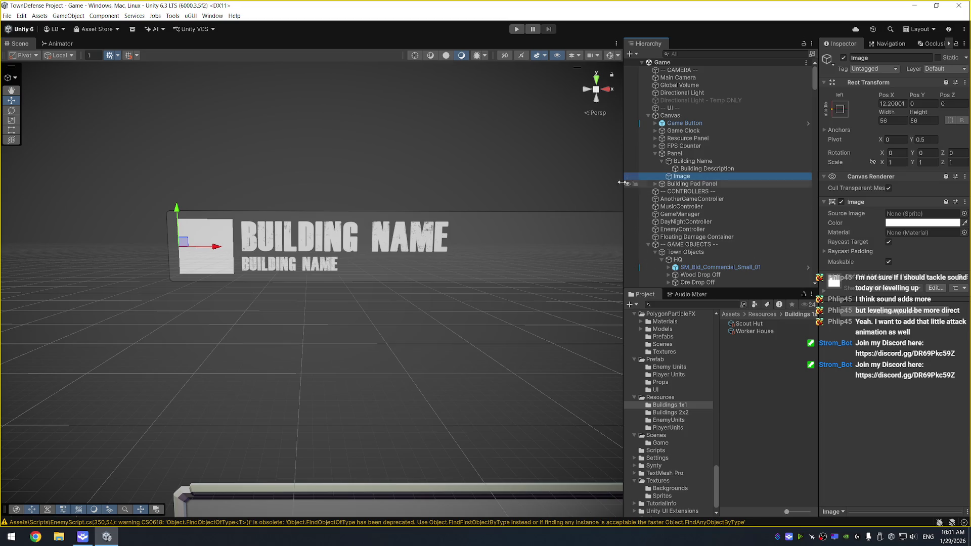
{"action": "left_click_drag", "start_coordinate": [603, 163], "coordinate": [469, 169]}
{"action": "scroll", "coordinate": [473, 166], "scroll_direction": "down", "scroll_amount": 3}
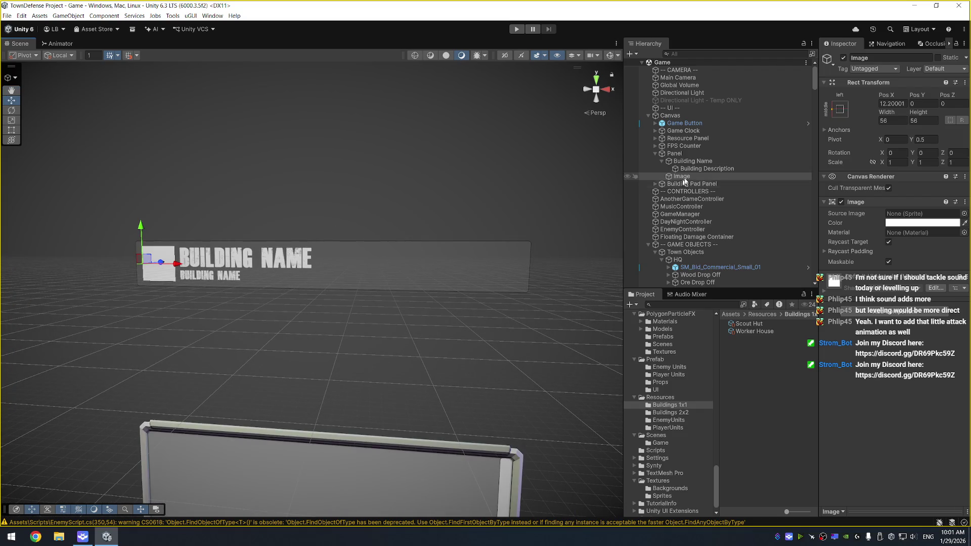
{"action": "left_click", "coordinate": [663, 161]}
Rename the Panel to Building Pad Prefab
{"action": "left_click", "coordinate": [665, 154]}
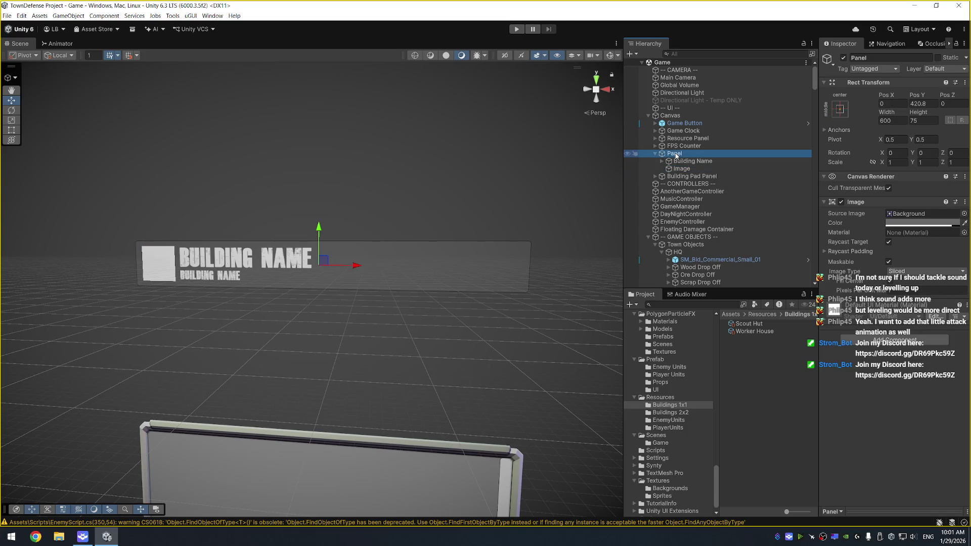
{"action": "key", "text": "F2"}
{"action": "type", "text": "Building"}
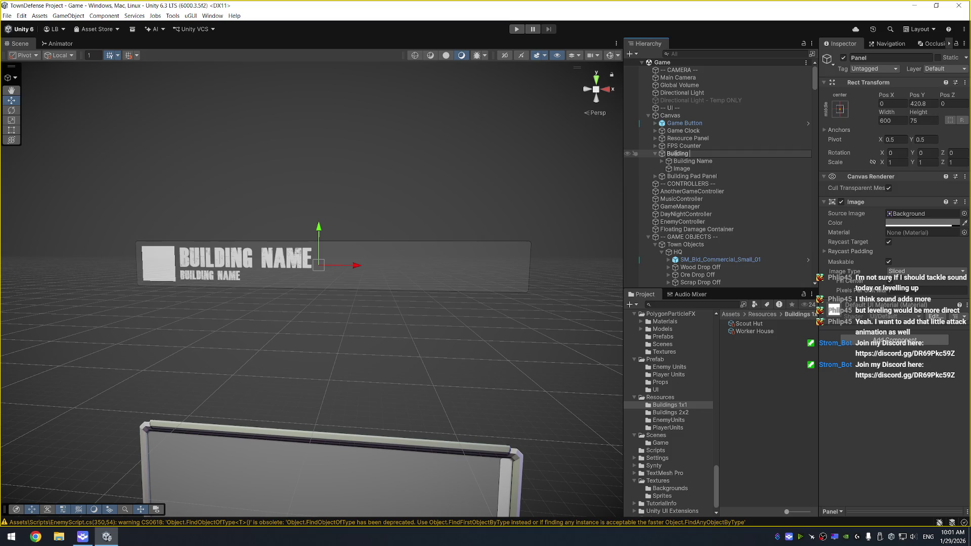
{"action": "type", "text": " Pad Prefab"}
{"action": "key", "text": "Return"}
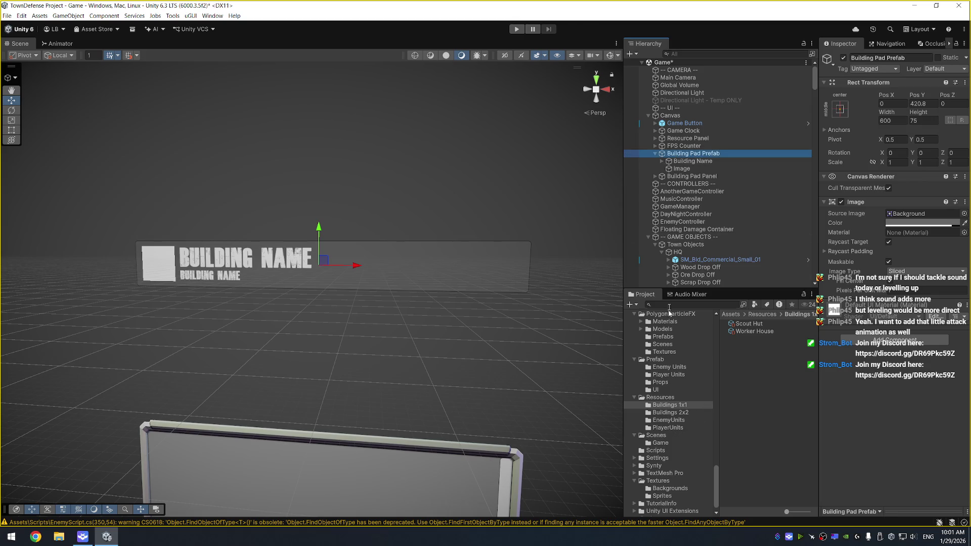
Save Building Pad Prefab as a prefab in Assets/Prefab/UI and duplicate the instance
{"action": "scroll", "coordinate": [686, 160], "scroll_direction": "down", "scroll_amount": 1}
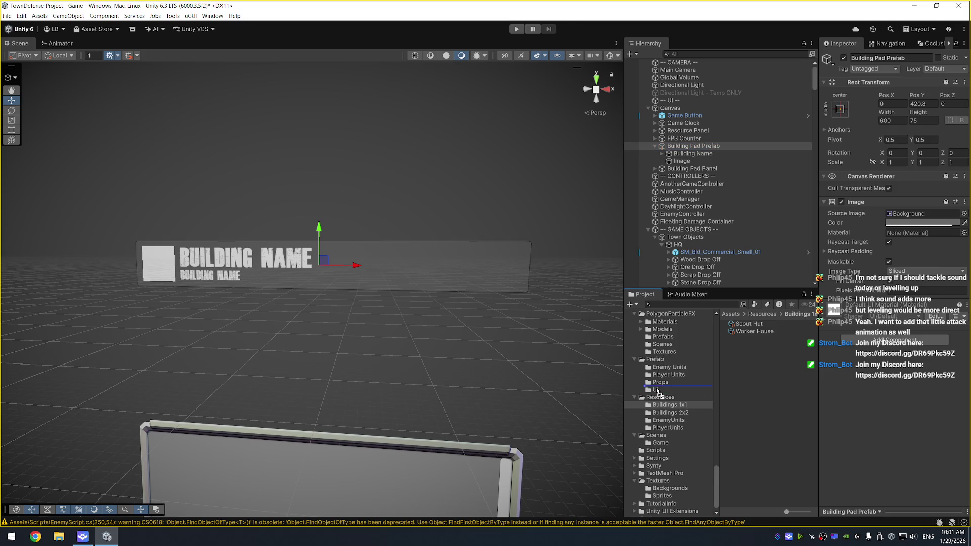
{"action": "left_click_drag", "start_coordinate": [655, 392], "coordinate": [655, 391]}
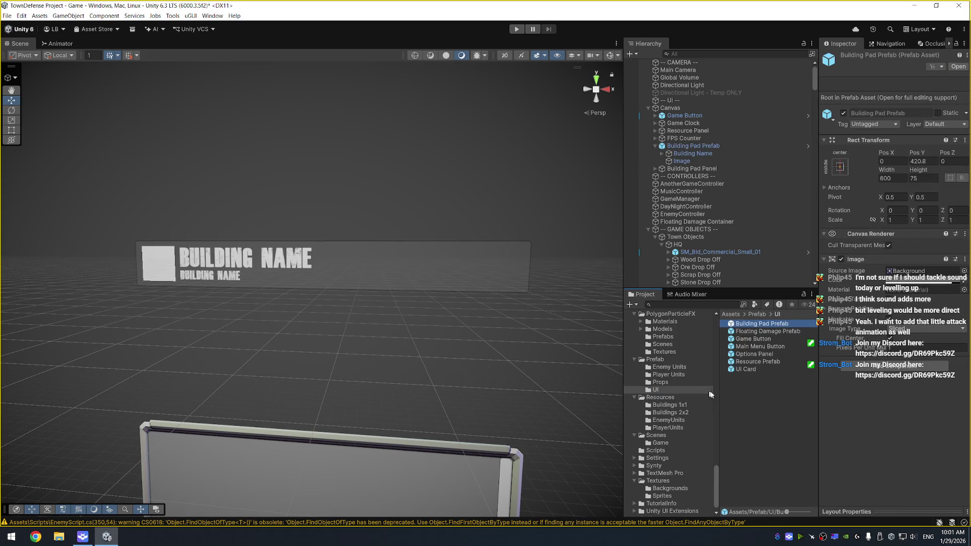
{"action": "left_click", "coordinate": [694, 146]}
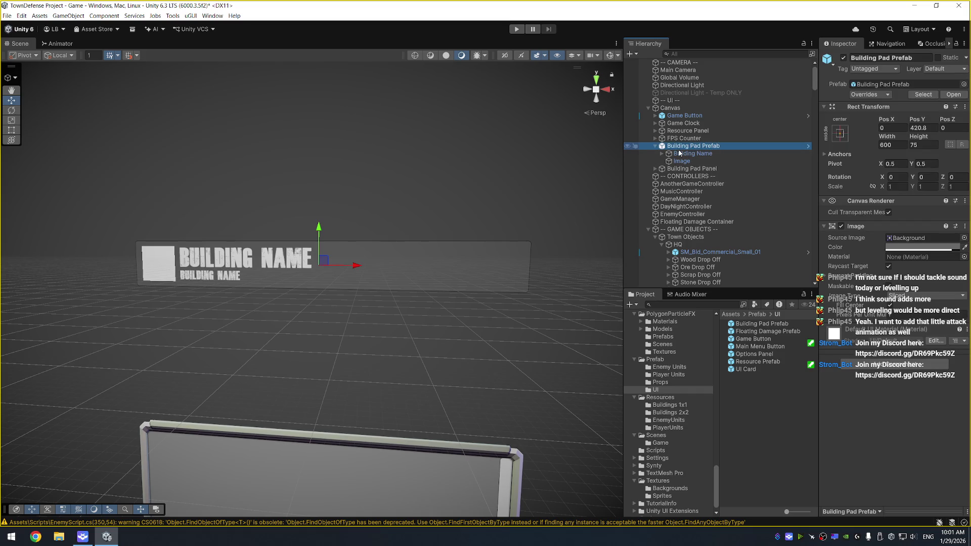
{"action": "key", "text": "ctrl+d"}
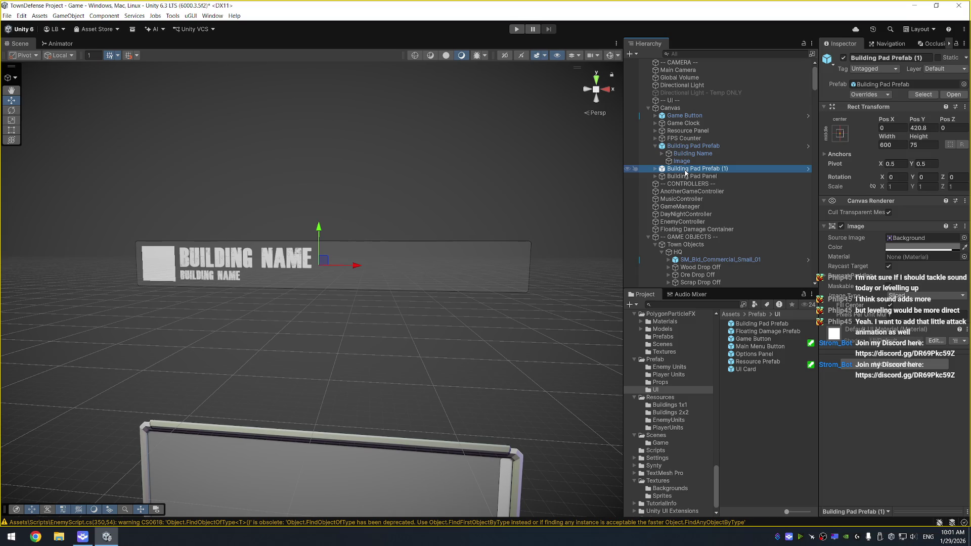
Move the copy above the original panel and delete its Building Description text
{"action": "left_click_drag", "start_coordinate": [319, 234], "coordinate": [319, 154]}
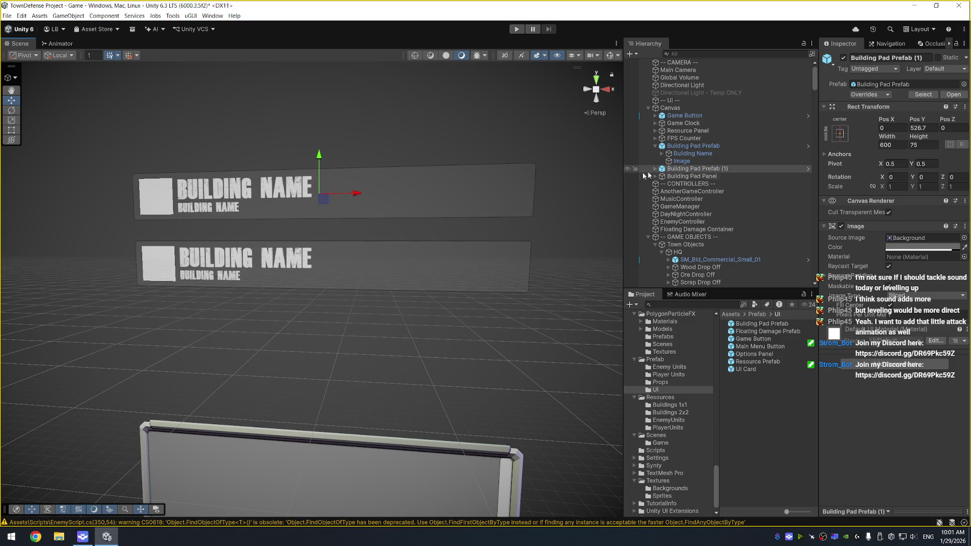
{"action": "key", "text": "Right"}
{"action": "left_click", "coordinate": [710, 176]}
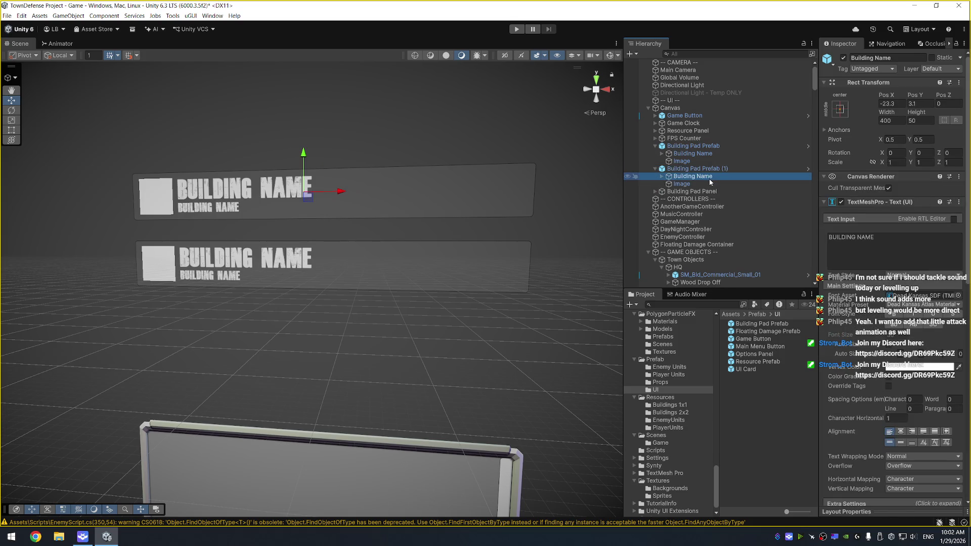
{"action": "key", "text": "Right"}
{"action": "left_click", "coordinate": [715, 183]}
{"action": "key", "text": "Delete"}
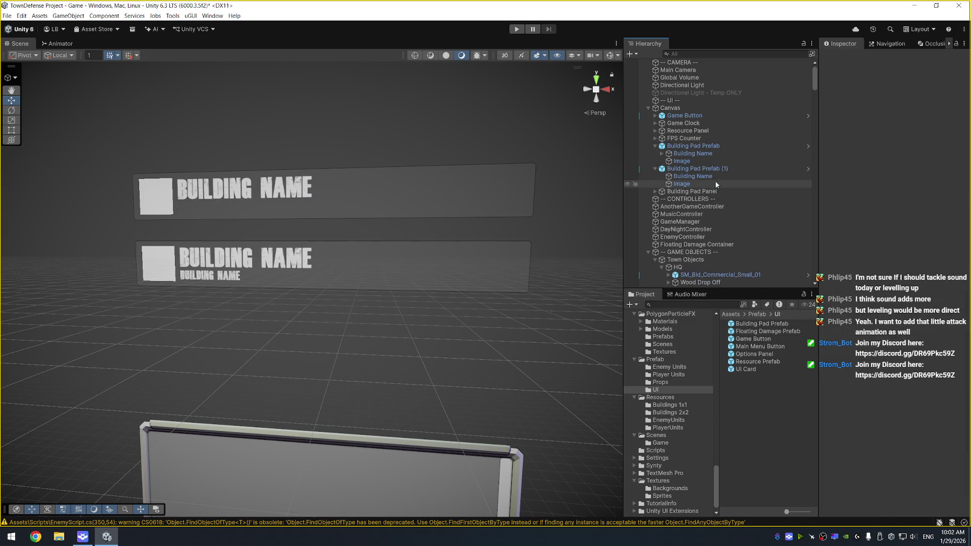
Set the copied Building Pad Prefab (1) panel's height to 60
{"action": "left_click", "coordinate": [707, 169]}
{"action": "left_click", "coordinate": [892, 145]}
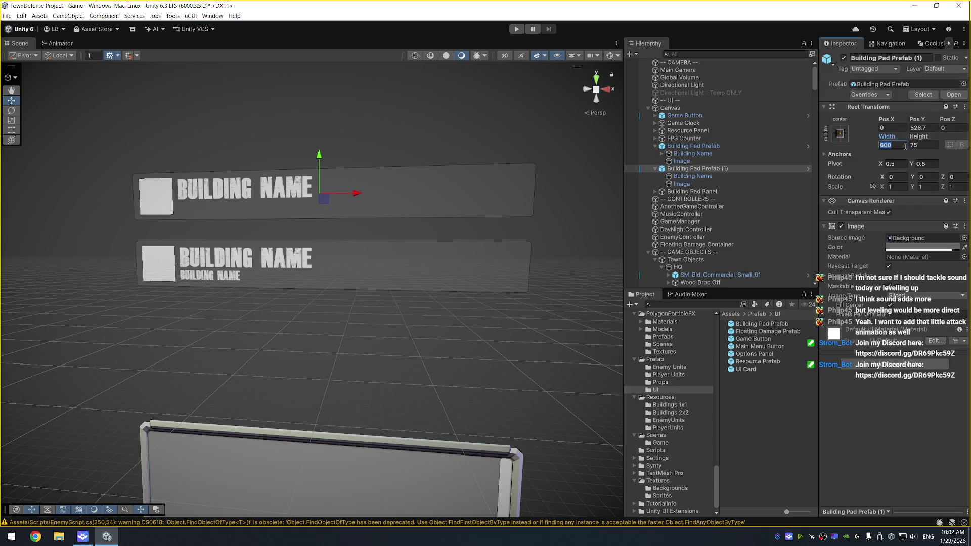
{"action": "type", "text": "200"}
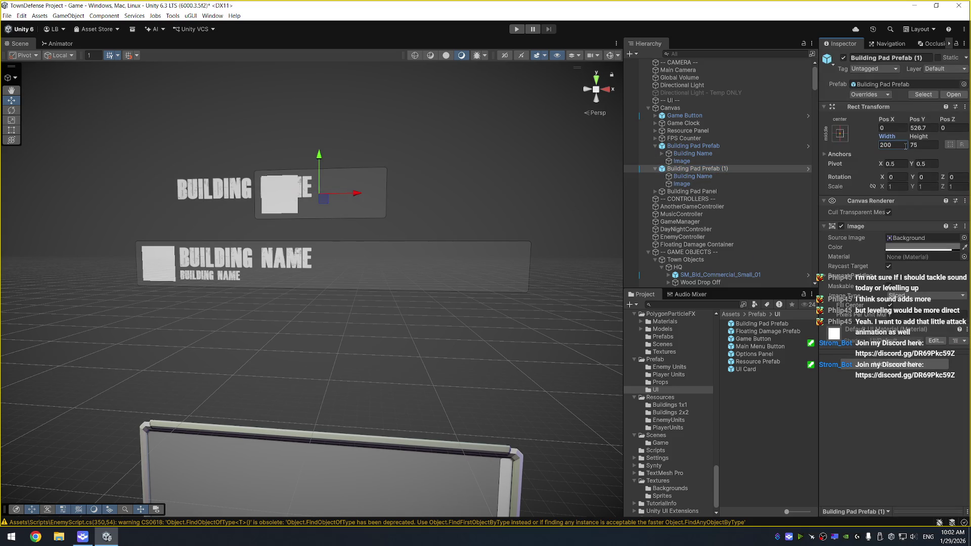
{"action": "type", "text": "150"}
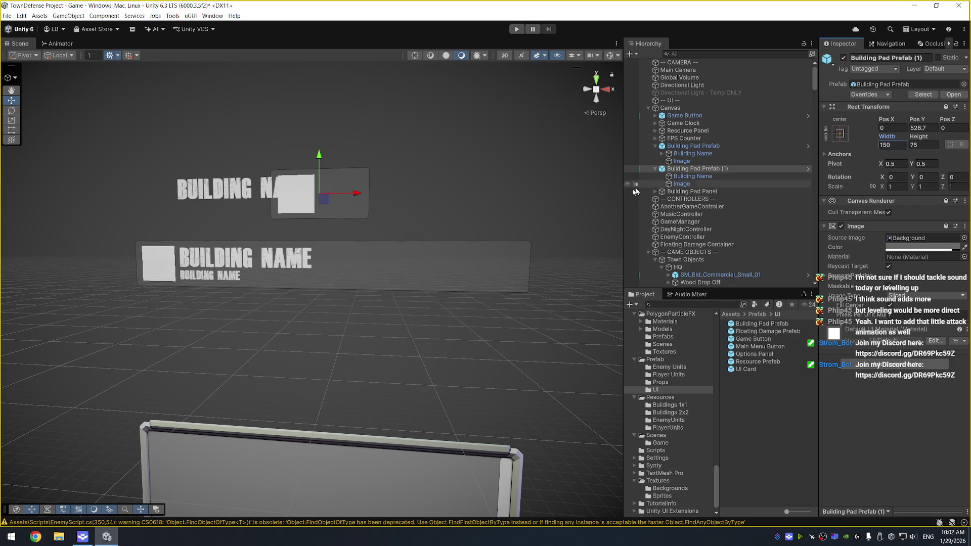
{"action": "left_click", "coordinate": [925, 146]}
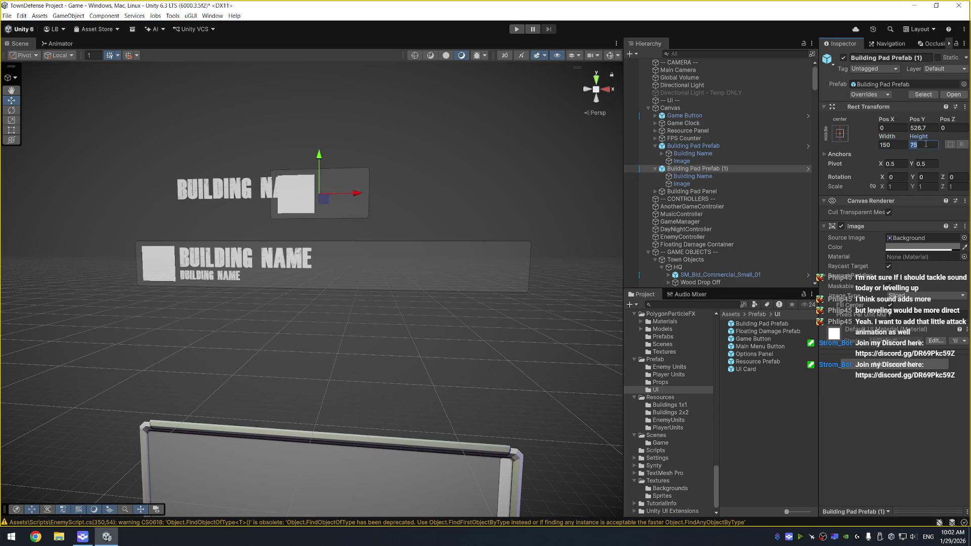
{"action": "type", "text": "60"}
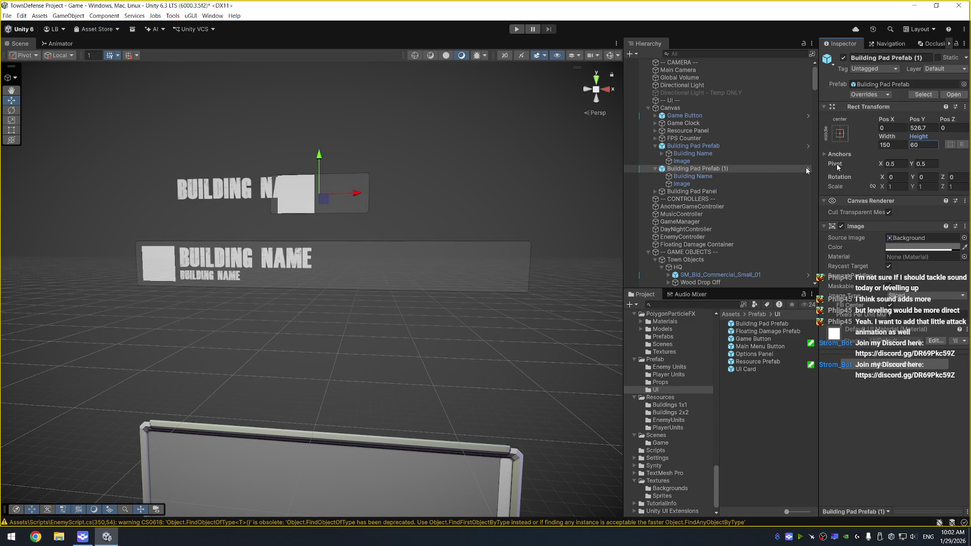
Anchor the copy's image stretch-left with top and bottom insets of 10
{"action": "left_click", "coordinate": [717, 183]}
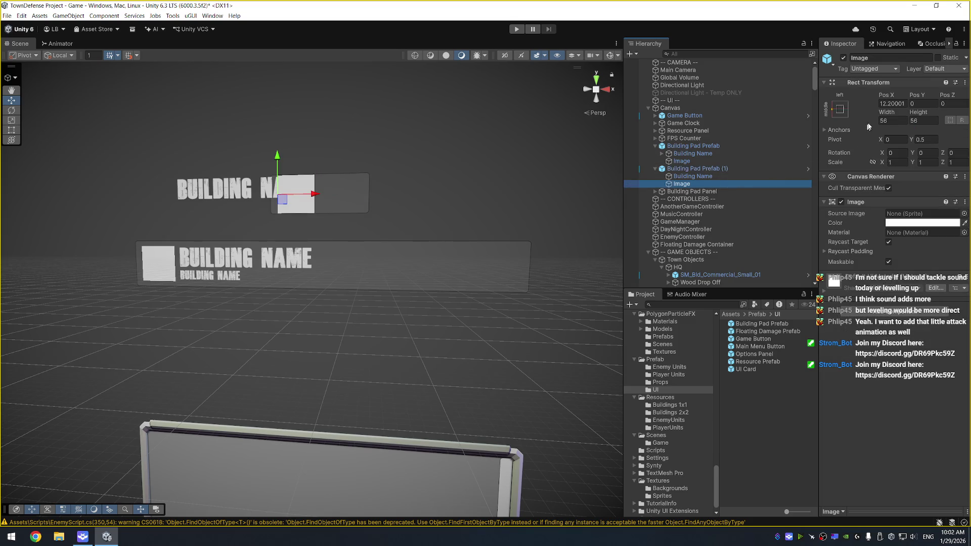
{"action": "left_click", "coordinate": [840, 110]}
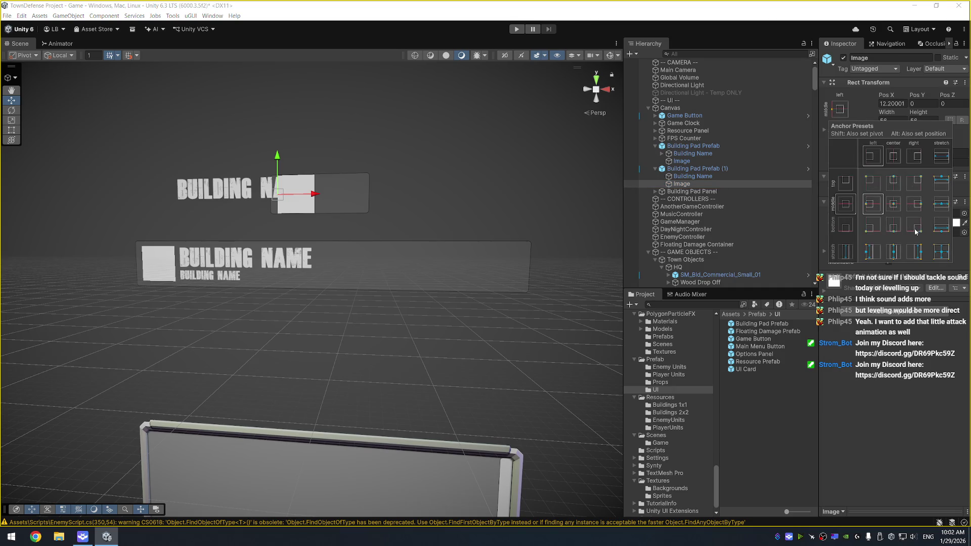
{"action": "left_click", "coordinate": [868, 253], "text": "alt"}
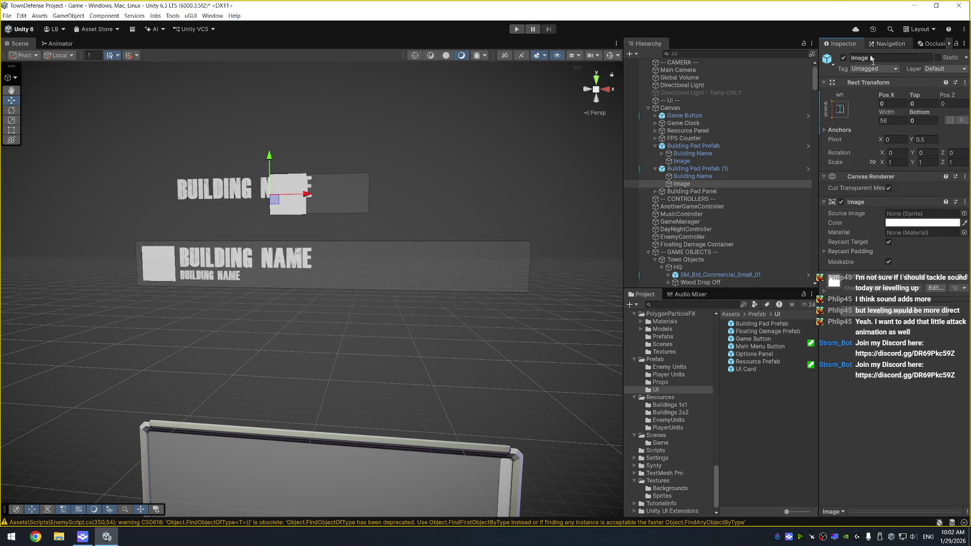
{"action": "type", "text": "5"}
{"action": "left_click", "coordinate": [922, 120]}
{"action": "type", "text": "5"}
{"action": "type", "text": "10"}
{"action": "key", "text": "shift+Tab"}
{"action": "key", "text": "shift+Tab"}
{"action": "key", "text": "shift+Tab"}
{"action": "type", "text": "10"}
{"action": "key", "text": "Return"}
{"action": "key", "text": "shift+Tab"}
{"action": "key", "text": "shift+Tab"}
{"action": "key", "text": "shift+Tab"}
{"action": "type", "text": "10"}
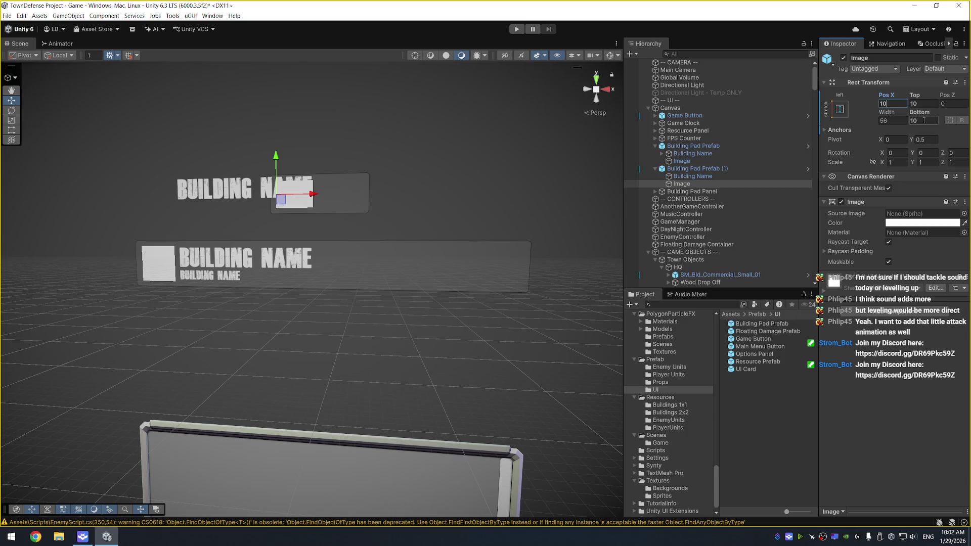
Set the copied image's width to 40
{"action": "left_click", "coordinate": [900, 120]}
{"action": "type", "text": "48"}
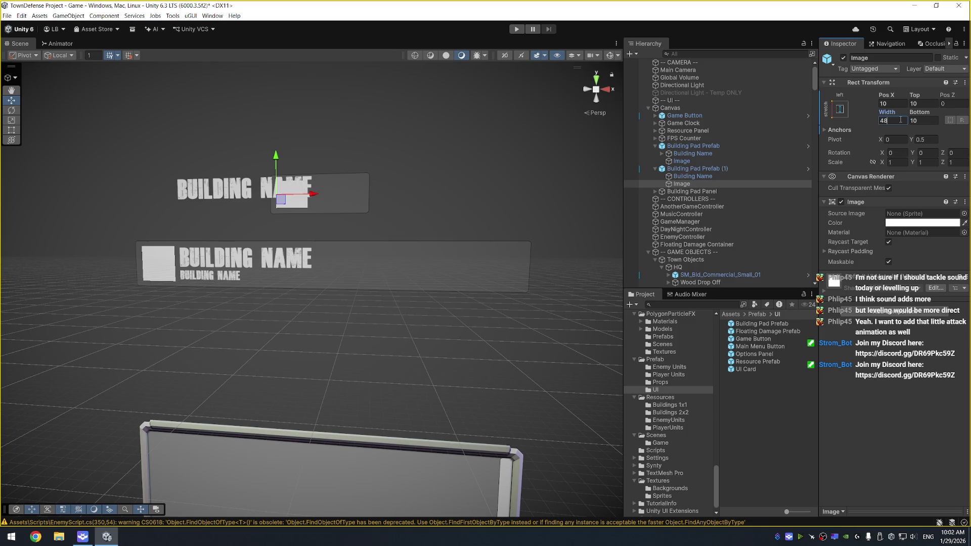
{"action": "key", "text": "Return"}
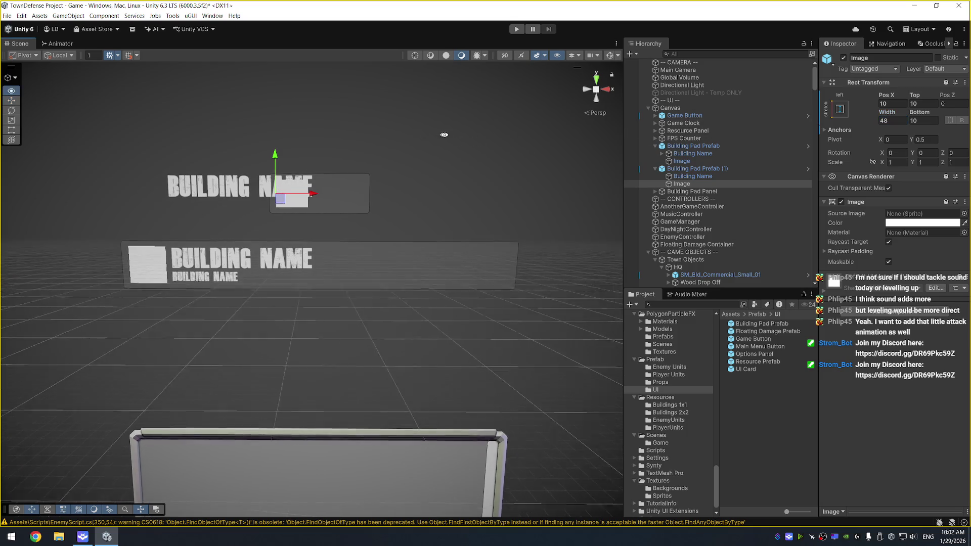
{"action": "left_click", "coordinate": [898, 121]}
{"action": "type", "text": "40"}
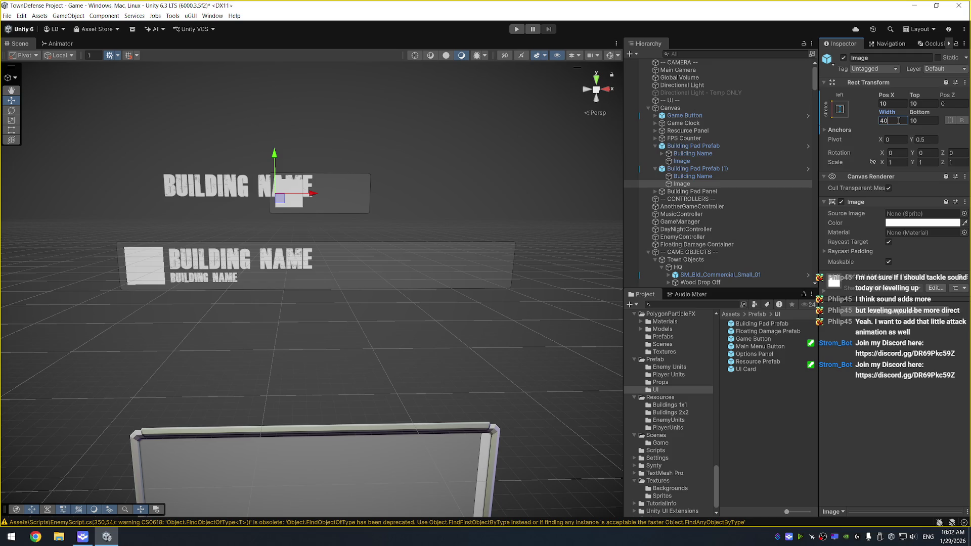
Change the copy's label text to 999 and name the text object Cost
{"action": "left_click", "coordinate": [691, 177]}
{"action": "left_click", "coordinate": [893, 251]}
{"action": "type", "text": "999"}
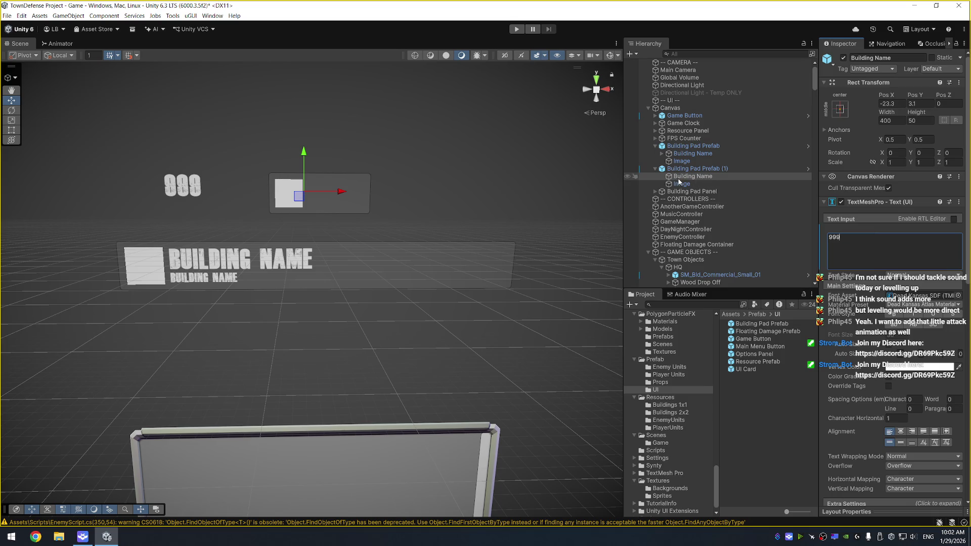
{"action": "left_click_drag", "start_coordinate": [681, 180], "coordinate": [360, 198]}
{"action": "key", "text": "Escape"}
{"action": "key", "text": "ctrl+z"}
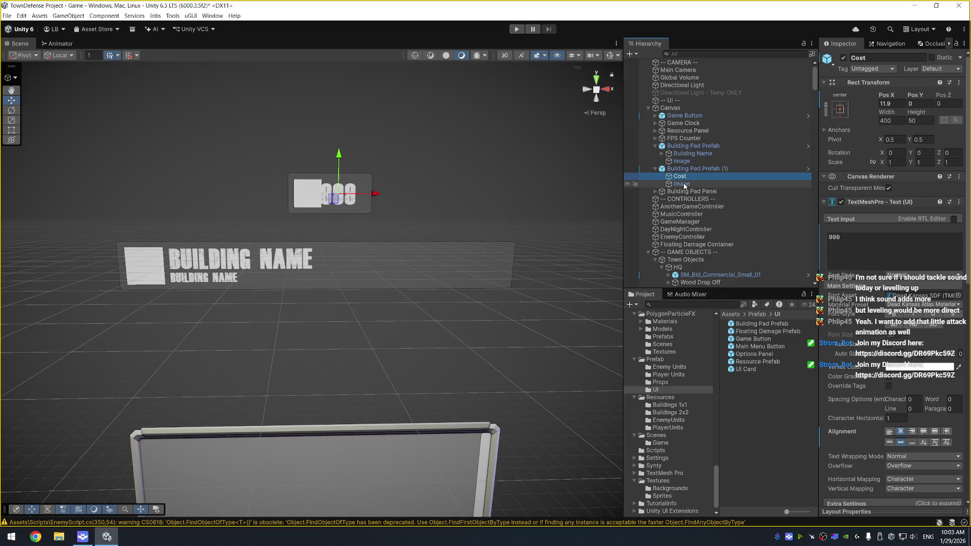
Rename the copy's image to Resource Image and reorder it relative to Cost
{"action": "left_click", "coordinate": [685, 184]}
{"action": "key", "text": "F2"}
{"action": "type", "text": "Resou"}
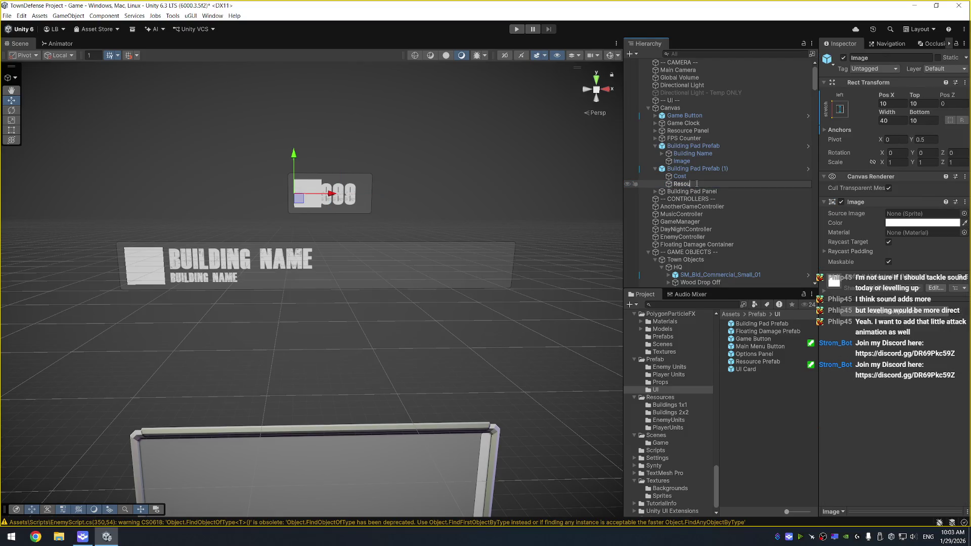
{"action": "type", "text": "rce Image"}
{"action": "key", "text": "Return"}
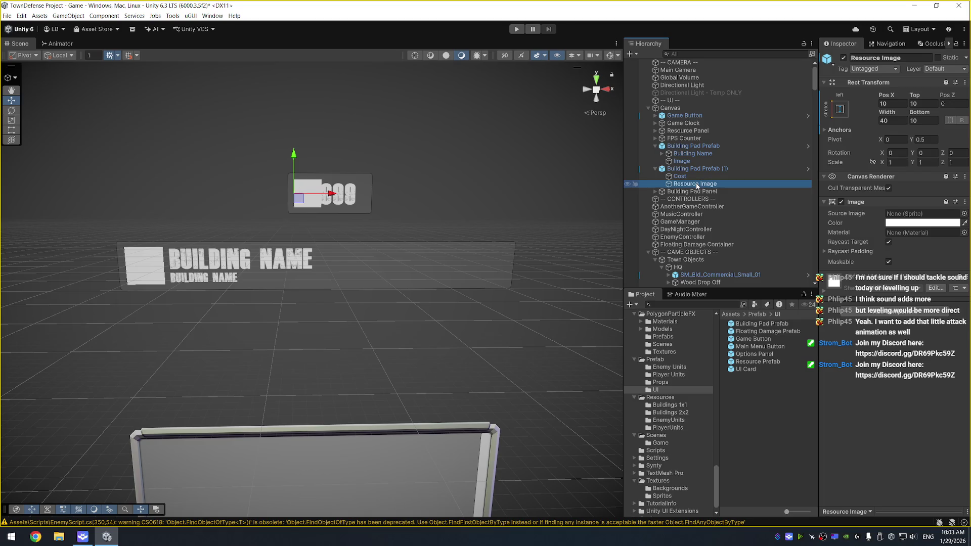
{"action": "left_click_drag", "start_coordinate": [696, 186], "coordinate": [694, 178]}
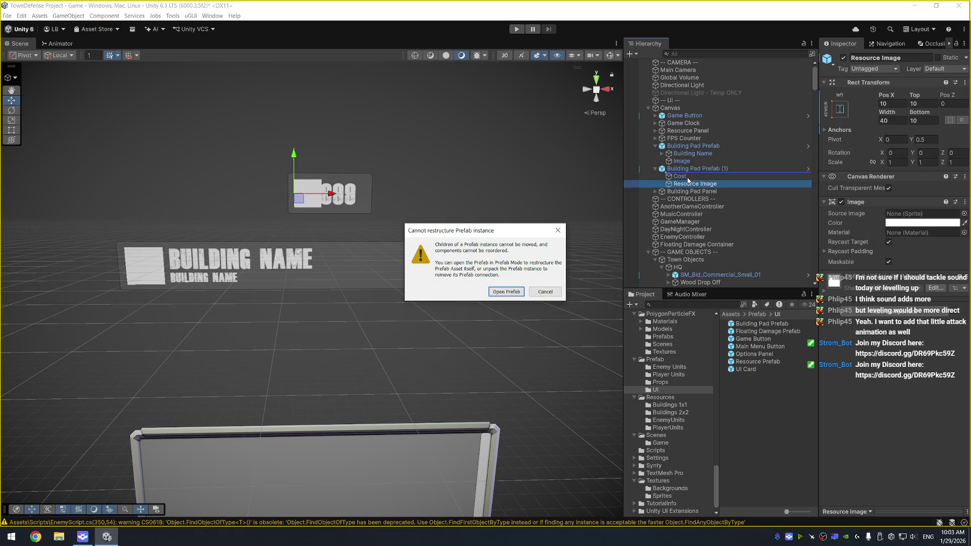
{"action": "left_click", "coordinate": [545, 291]}
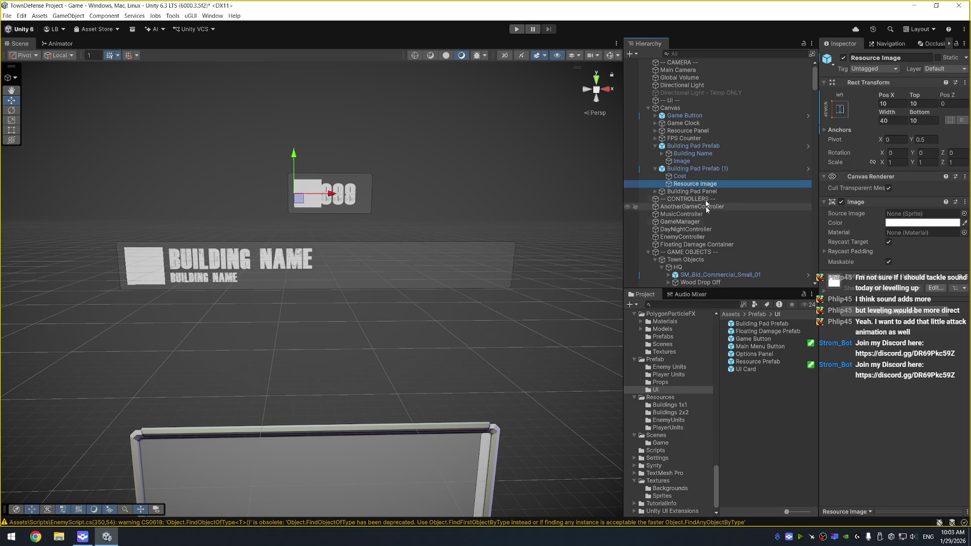
{"action": "left_click_drag", "start_coordinate": [685, 170], "coordinate": [747, 400]}
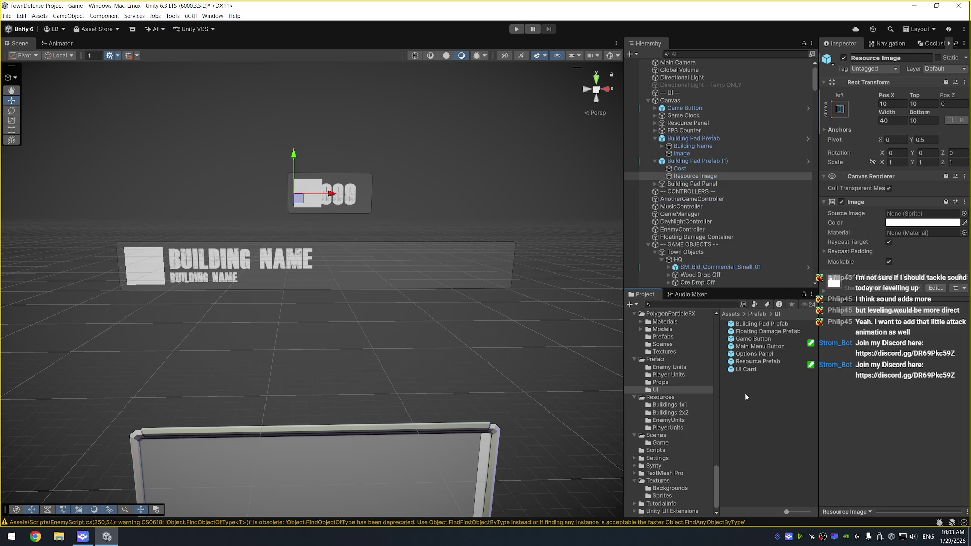
Rename the copy CostUI Prefab and save it as an original prefab in Prefab/UI
{"action": "left_click", "coordinate": [717, 162]}
{"action": "key", "text": "F2"}
{"action": "type", "text": "CostUI Pr"}
{"action": "key", "text": "Return"}
{"action": "left_click_drag", "start_coordinate": [701, 163], "coordinate": [779, 417]}
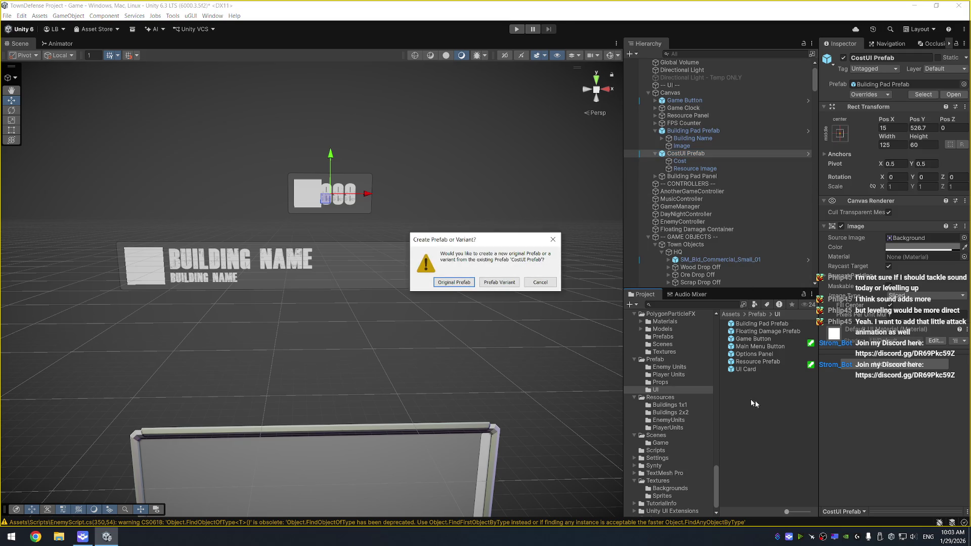
{"action": "left_click", "coordinate": [454, 282]}
Move Resource Image above Cost and open CostUI Prefab in Prefab Mode
{"action": "right_click", "coordinate": [682, 152]}
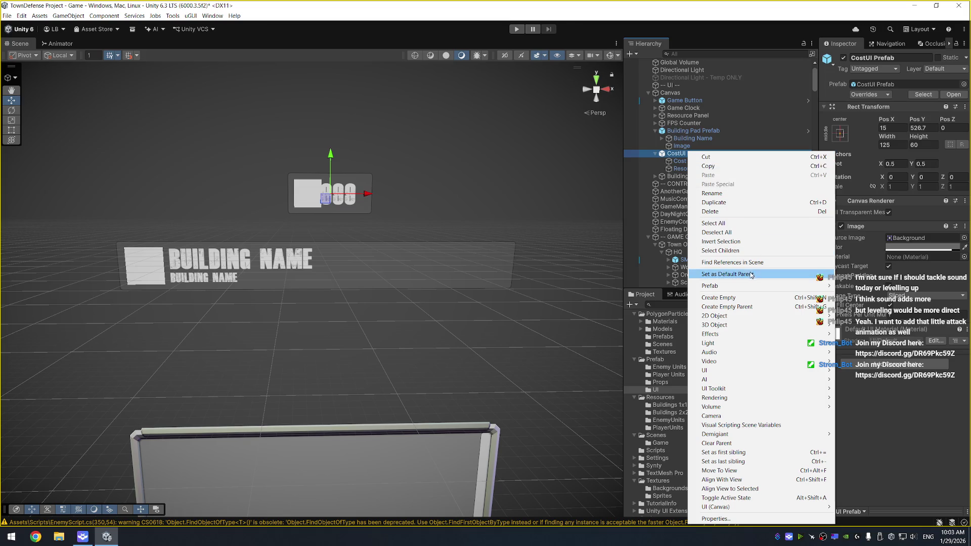
{"action": "key", "text": "Escape"}
{"action": "left_click_drag", "start_coordinate": [692, 168], "coordinate": [689, 161]}
{"action": "key", "text": "Return"}
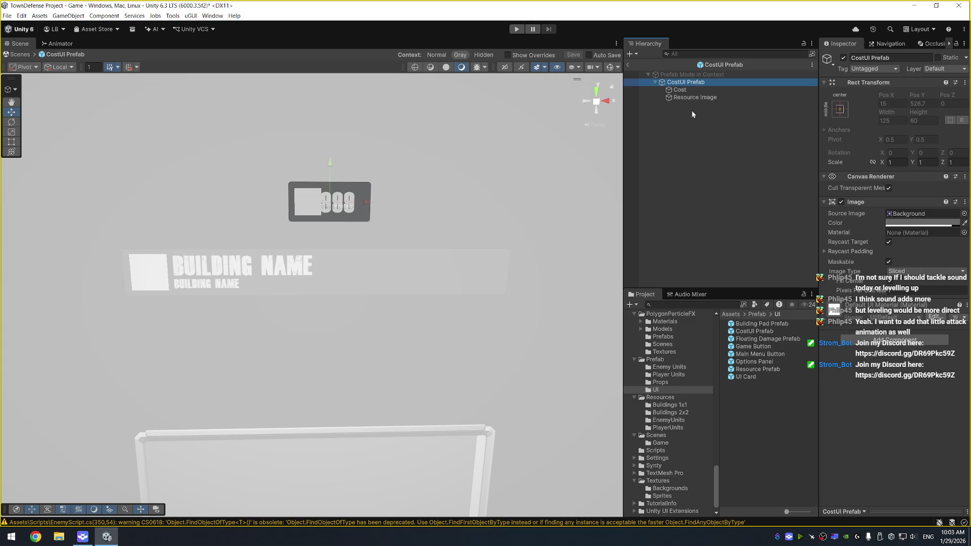
In Prefab Mode, place Resource Image above Cost, shift the 999 text right, and save
{"action": "left_click", "coordinate": [696, 98]}
{"action": "left_click_drag", "start_coordinate": [697, 99], "coordinate": [693, 87]}
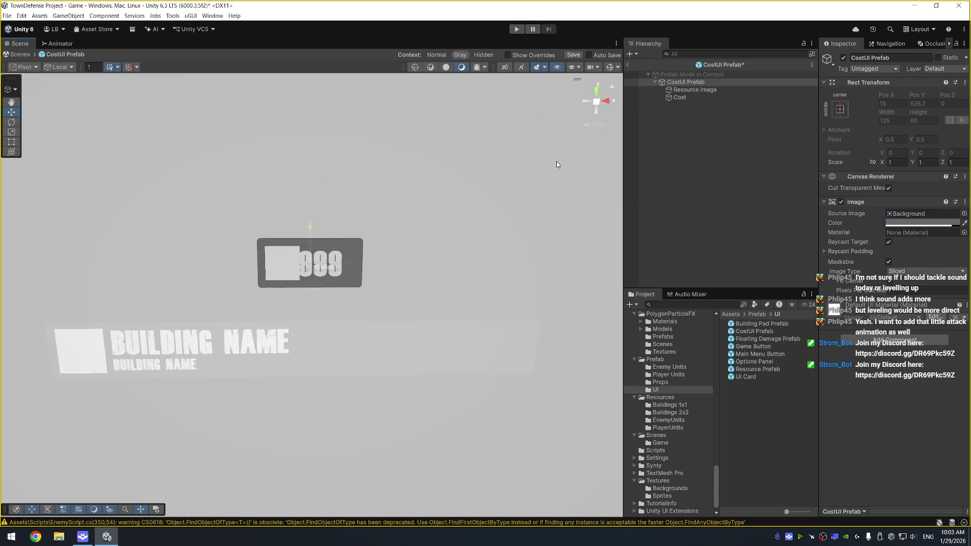
{"action": "left_click", "coordinate": [696, 98]}
{"action": "left_click_drag", "start_coordinate": [349, 295], "coordinate": [362, 294]}
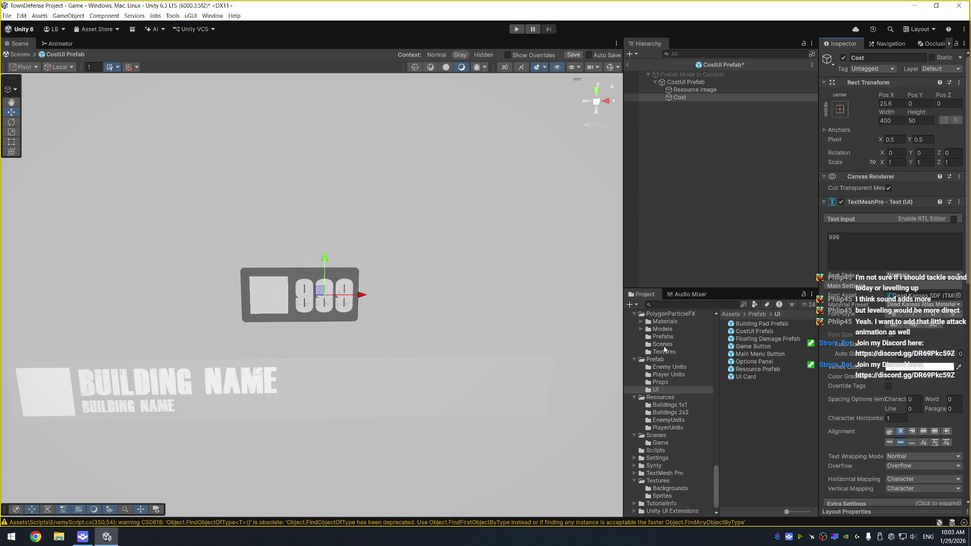
{"action": "key", "text": "ctrl+s"}
Back in the scene, lower Building Pad Prefab and CostUI Prefab to Pos Y 278.1 and 384
{"action": "left_click", "coordinate": [629, 66]}
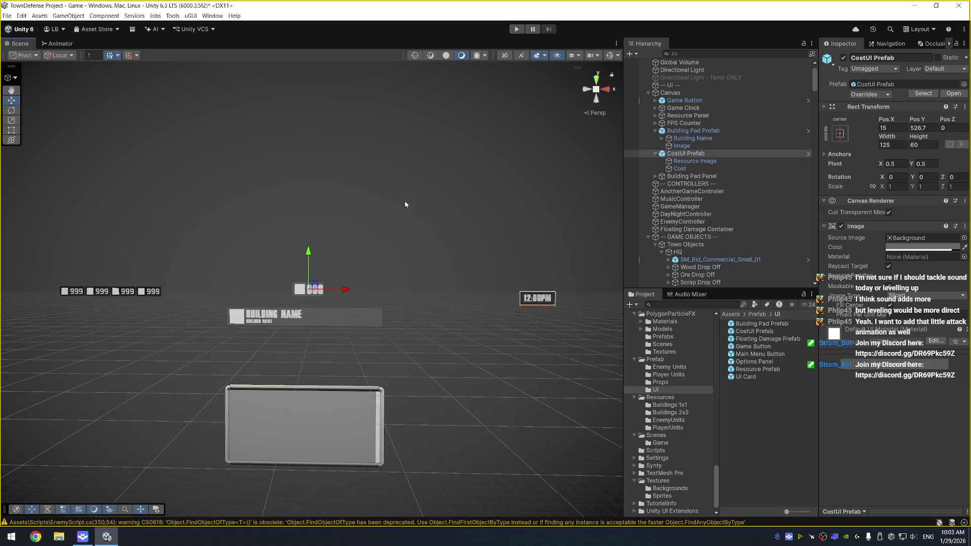
{"action": "left_click", "coordinate": [693, 130], "text": "ctrl"}
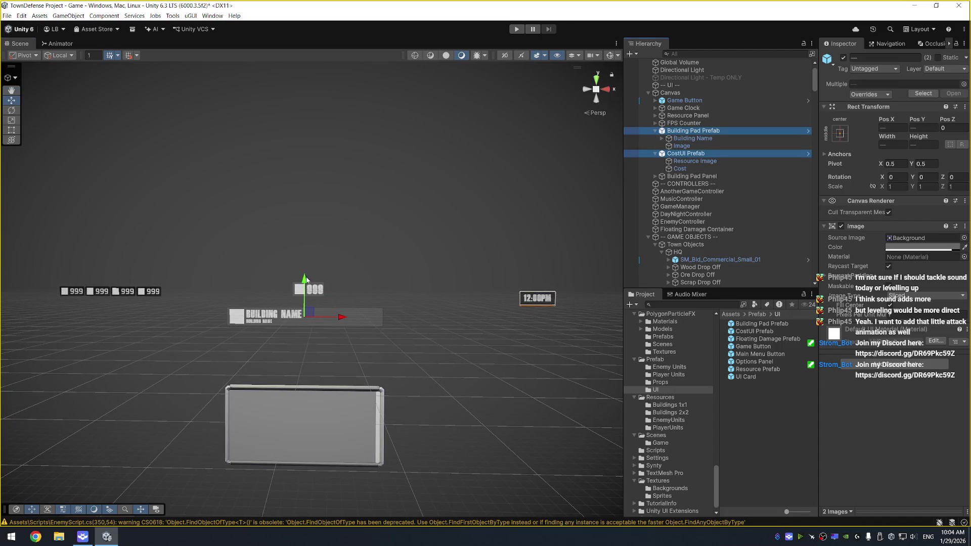
{"action": "left_click_drag", "start_coordinate": [307, 279], "coordinate": [307, 316]}
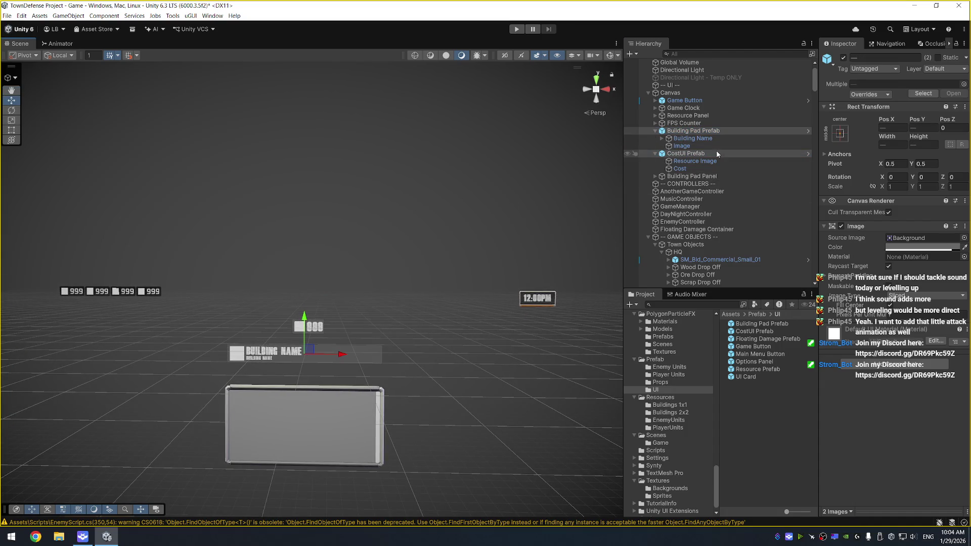
{"action": "left_click", "coordinate": [692, 154]}
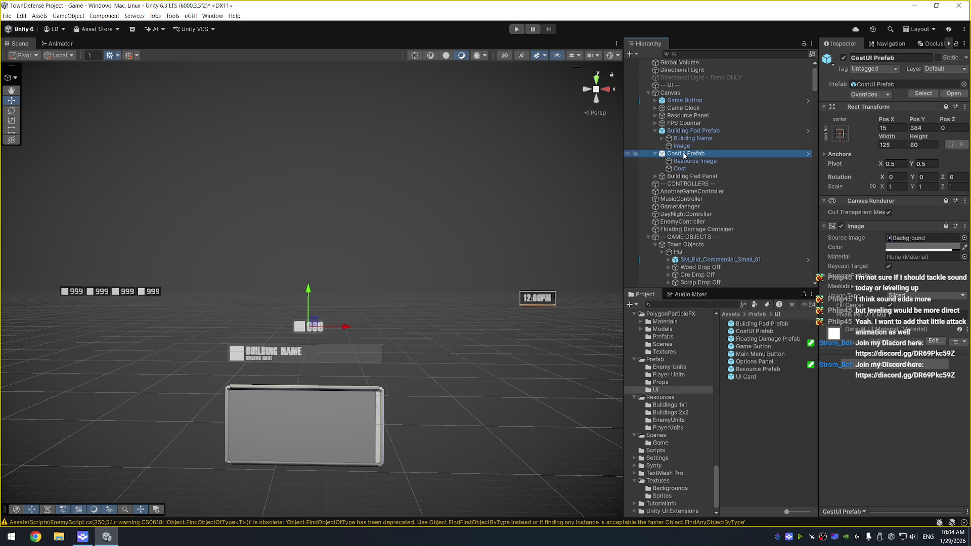
{"action": "left_click", "coordinate": [694, 131]}
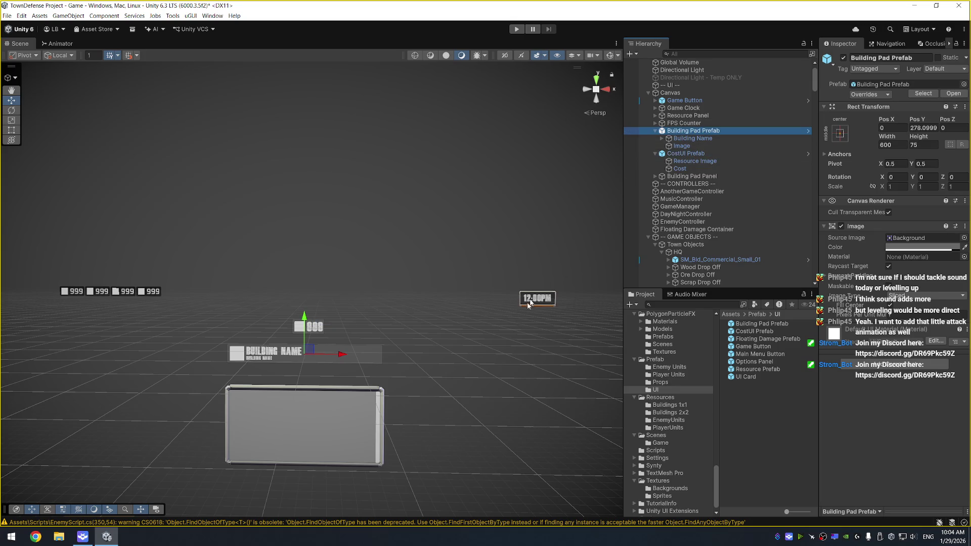
Turn off Raycast Target on the Cost text
{"action": "scroll", "coordinate": [449, 272], "scroll_direction": "up", "scroll_amount": 5}
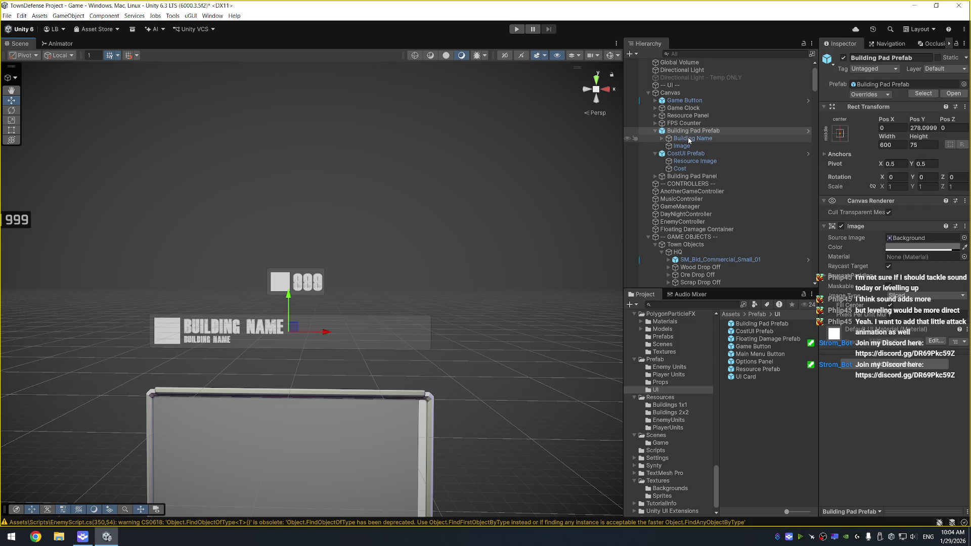
{"action": "left_click", "coordinate": [733, 154]}
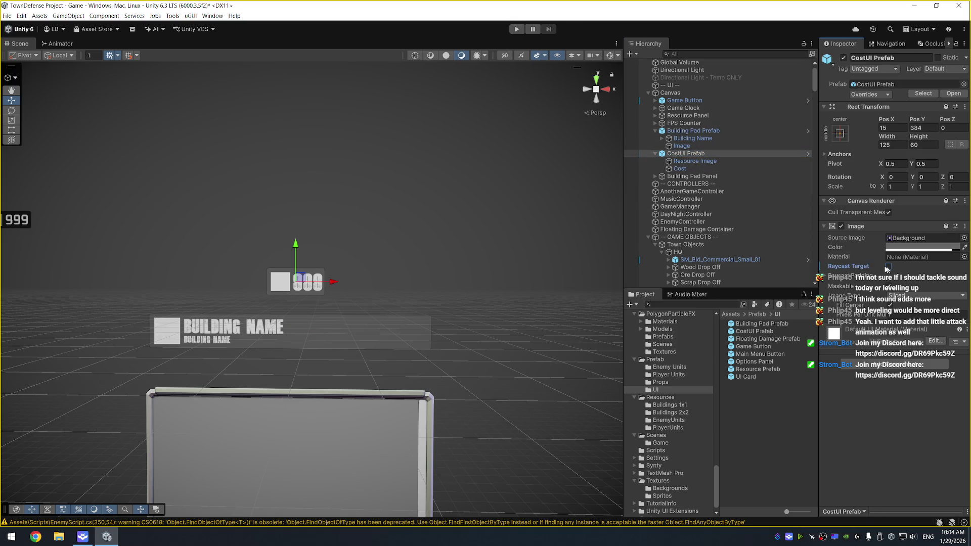
{"action": "left_click", "coordinate": [698, 161]}
{"action": "key", "text": "Down"}
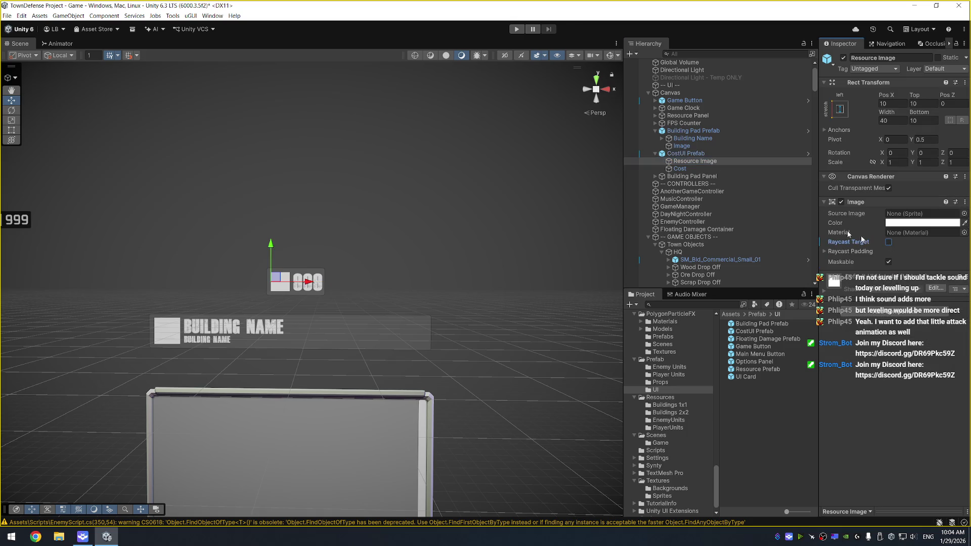
{"action": "scroll", "coordinate": [871, 385], "scroll_direction": "down", "scroll_amount": 5}
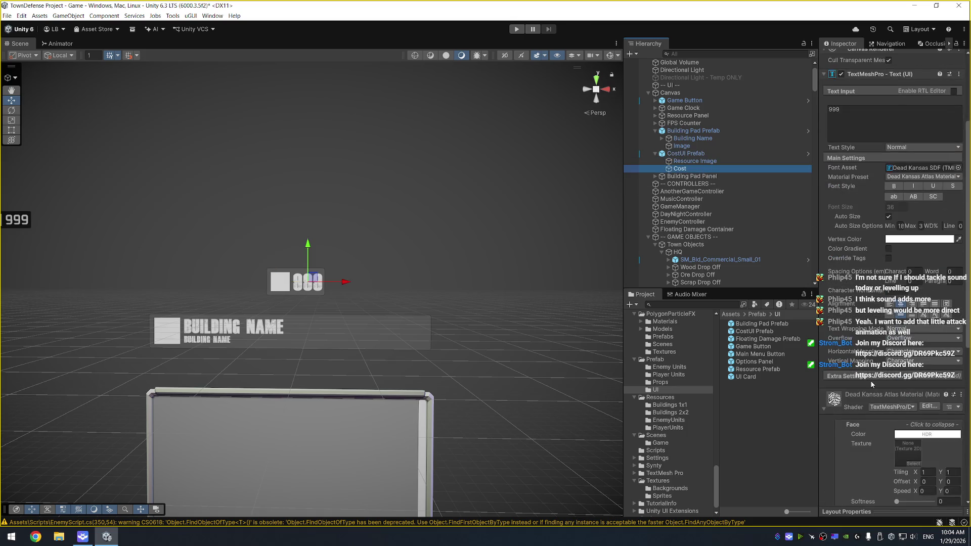
{"action": "left_click", "coordinate": [863, 379]}
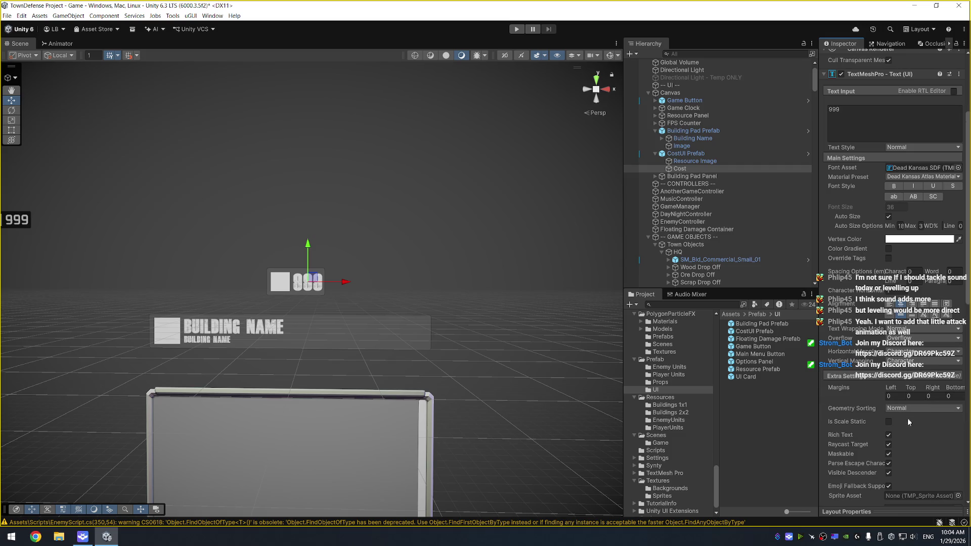
{"action": "left_click", "coordinate": [888, 444]}
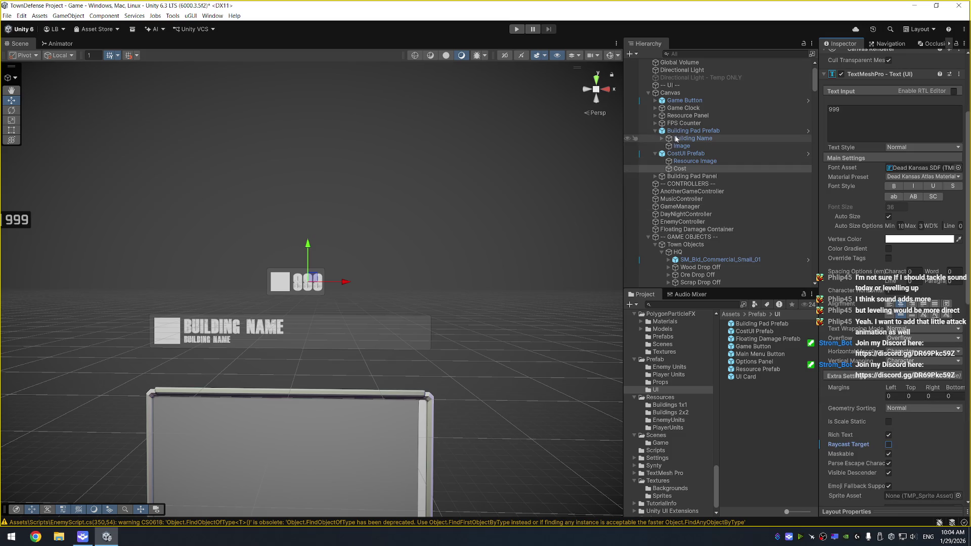
Set the CostUI Prefab width to 100
{"action": "left_click", "coordinate": [689, 154]}
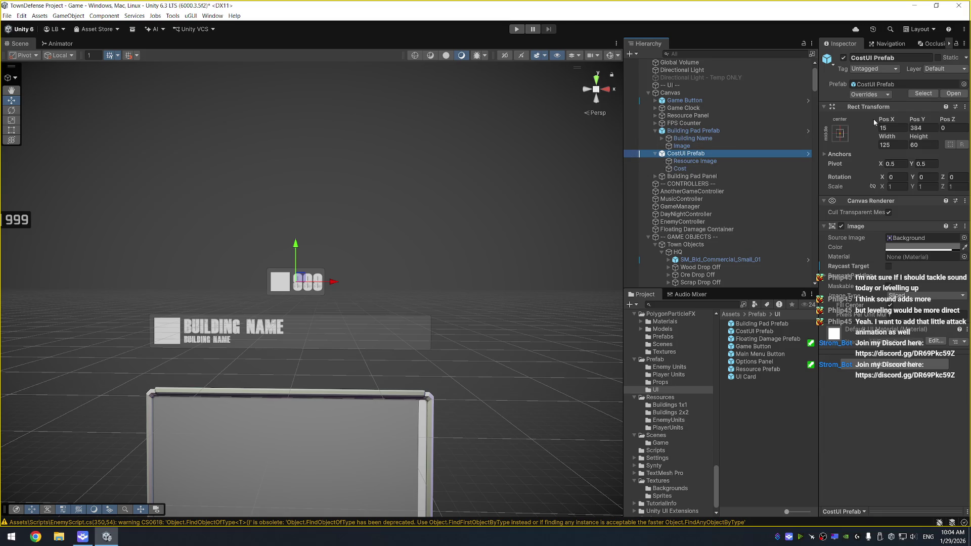
{"action": "left_click", "coordinate": [901, 145]}
{"action": "type", "text": "100"}
{"action": "key", "text": "Tab"}
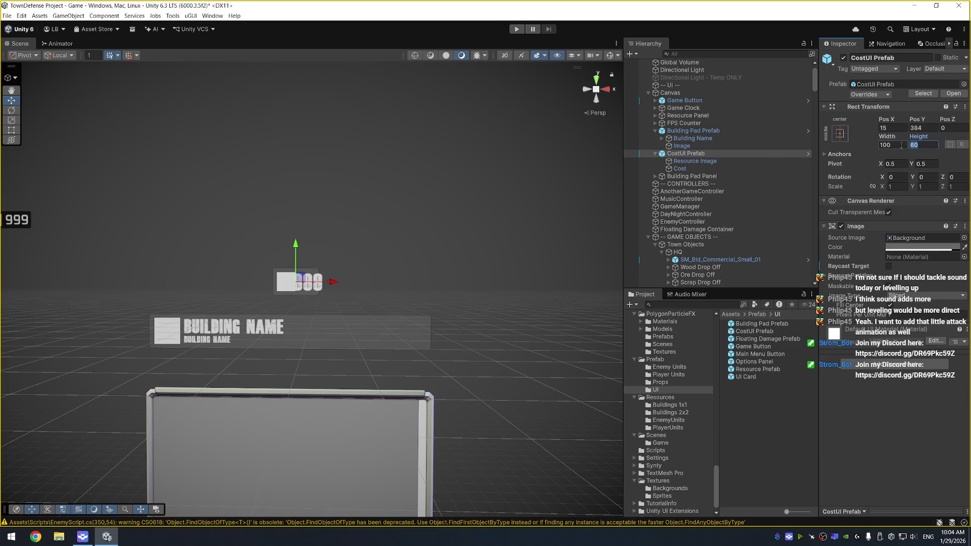
{"action": "type", "text": "50"}
{"action": "key", "text": "ctrl+z"}
{"action": "key", "text": "ctrl+z"}
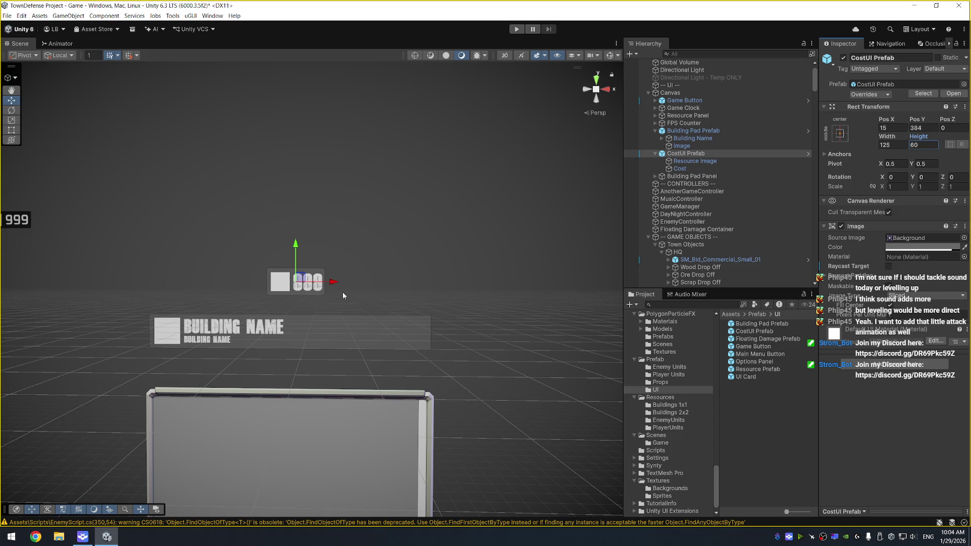
{"action": "left_click", "coordinate": [894, 146]}
{"action": "type", "text": "100"}
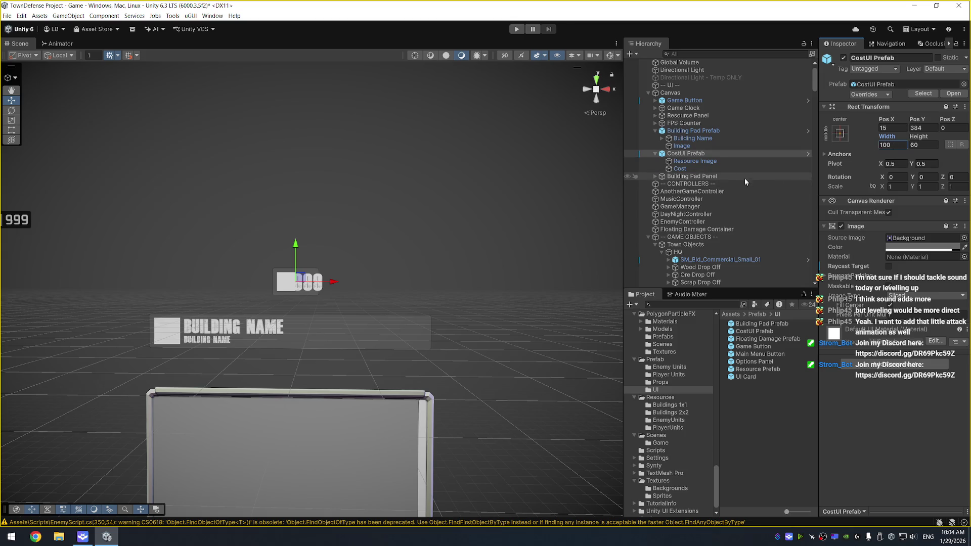
Make the Cost text 200 wide and the Resource Image 32 wide
{"action": "left_click", "coordinate": [747, 169]}
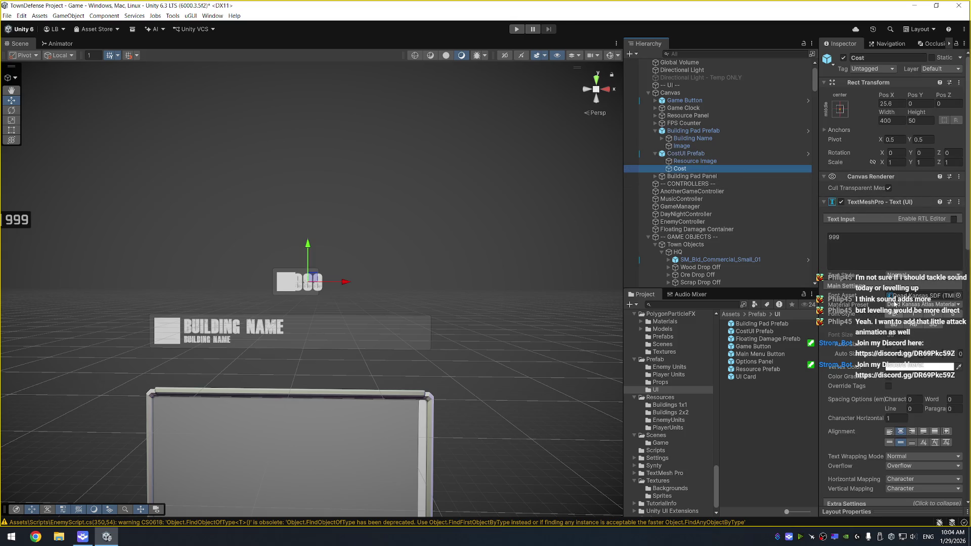
{"action": "left_click", "coordinate": [899, 121]}
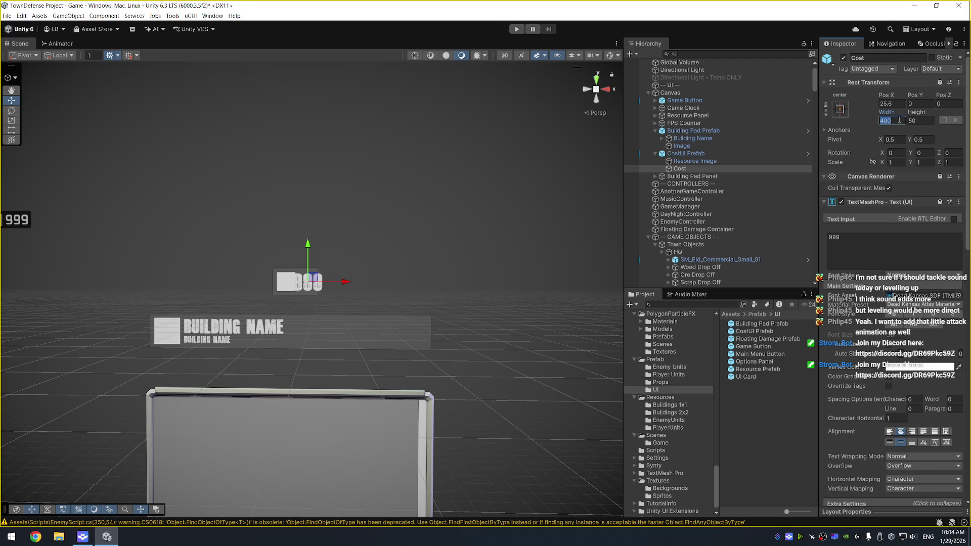
{"action": "type", "text": "200"}
{"action": "left_click", "coordinate": [713, 161]}
{"action": "left_click", "coordinate": [899, 121]}
{"action": "type", "text": "32"}
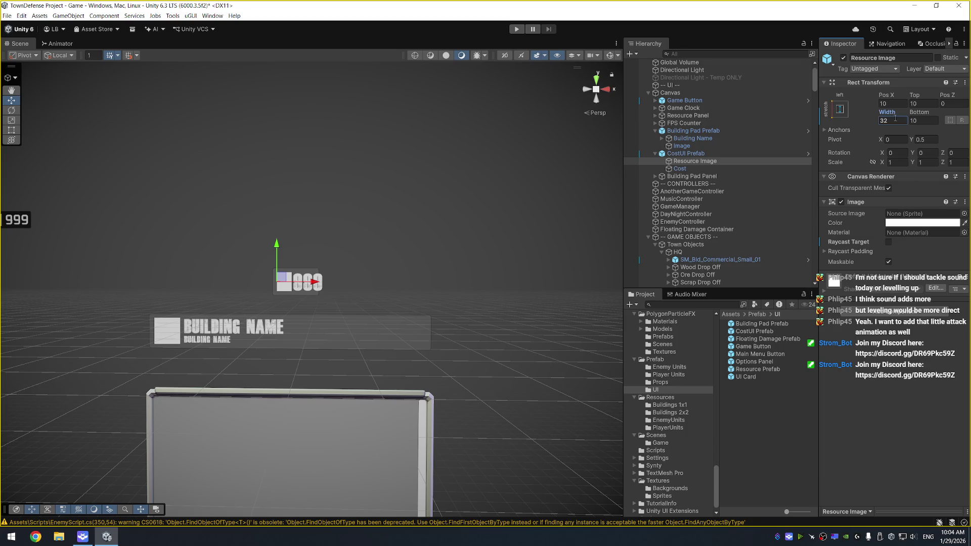
{"action": "left_click", "coordinate": [720, 170]}
{"action": "key", "text": "f"}
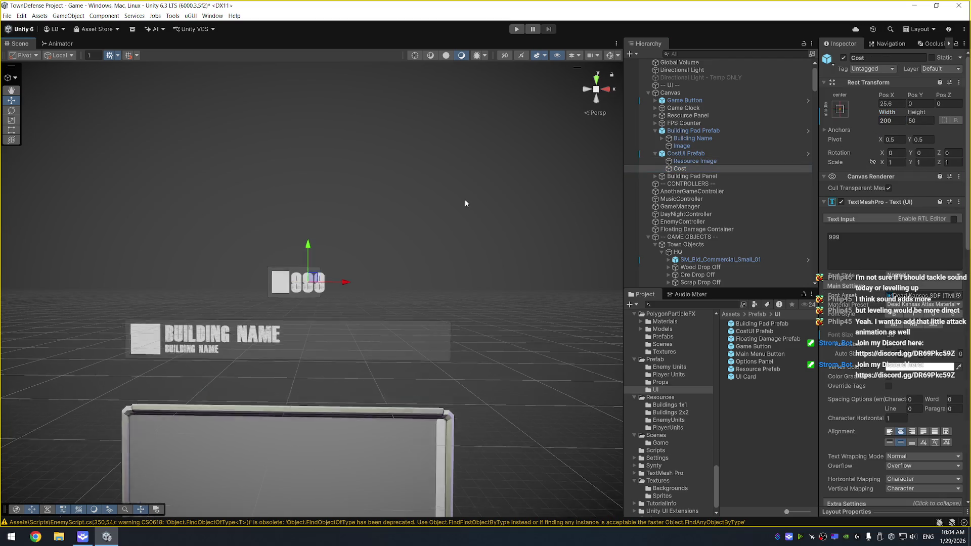
{"action": "left_click", "coordinate": [921, 357]}
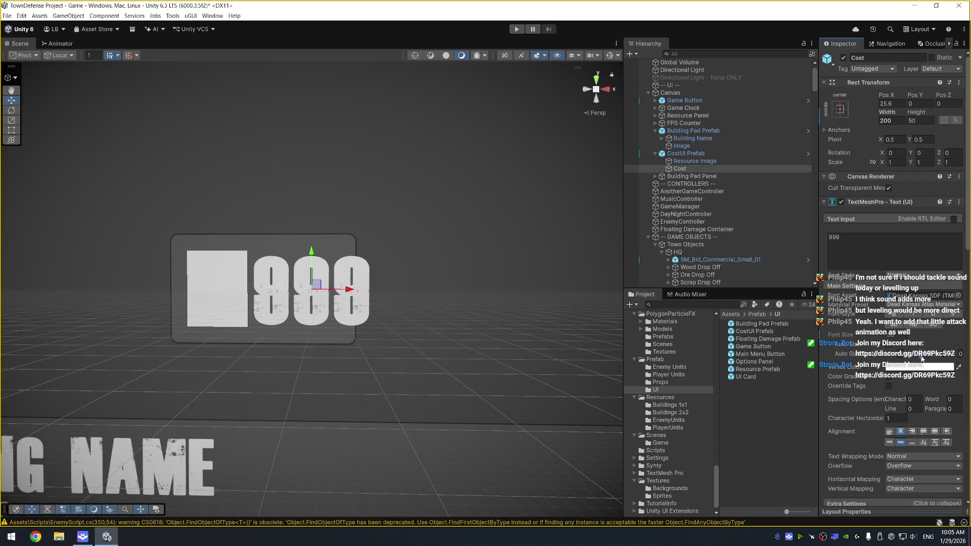
Shorten the CostUI Prefab entry to about 53.5 high
{"action": "type", "text": "6"}
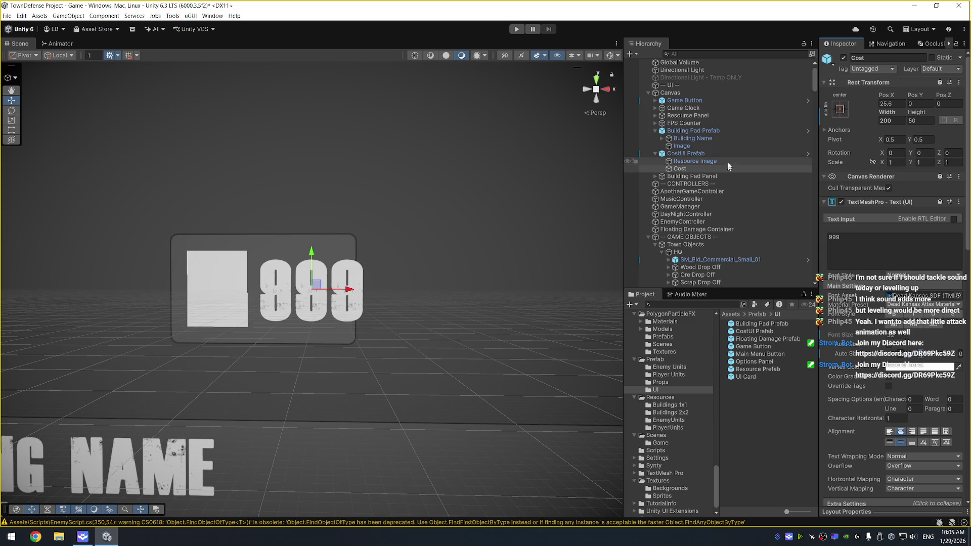
{"action": "left_click", "coordinate": [683, 153]}
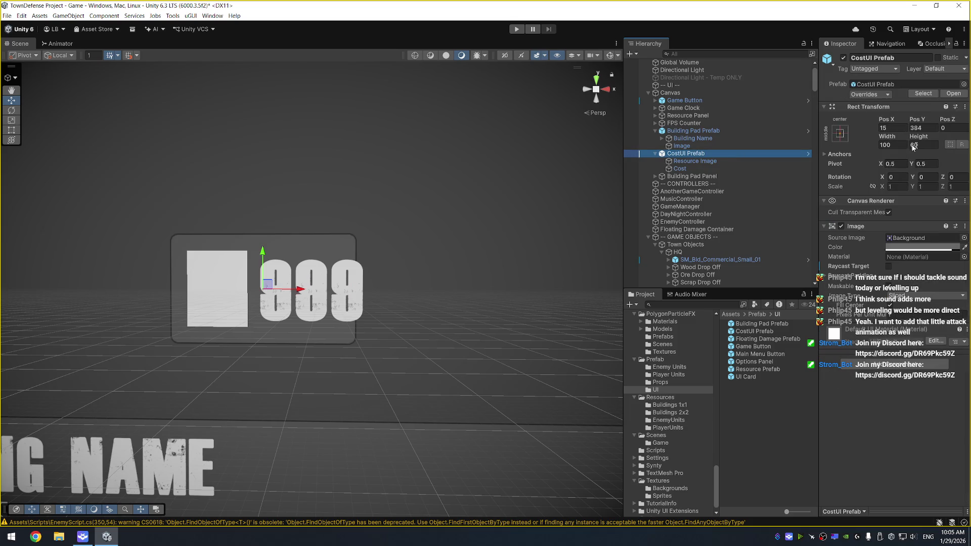
{"action": "left_click_drag", "start_coordinate": [919, 137], "coordinate": [903, 139]}
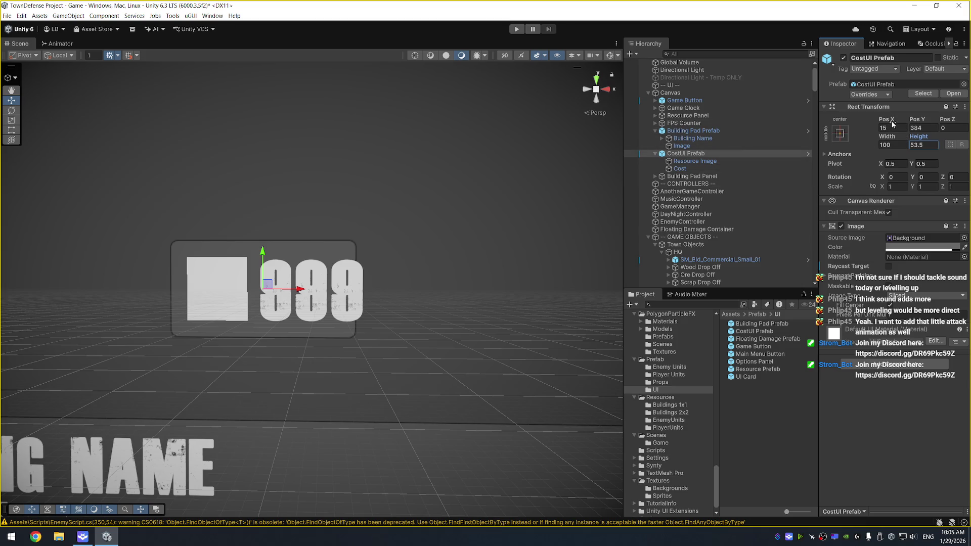
{"action": "left_click_drag", "start_coordinate": [888, 121], "coordinate": [884, 121]}
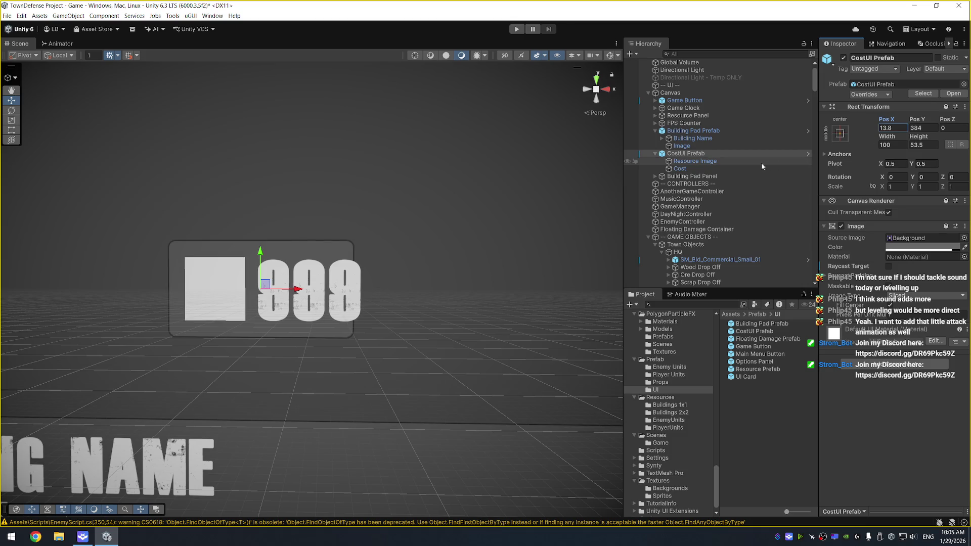
{"action": "key", "text": "ctrl+z"}
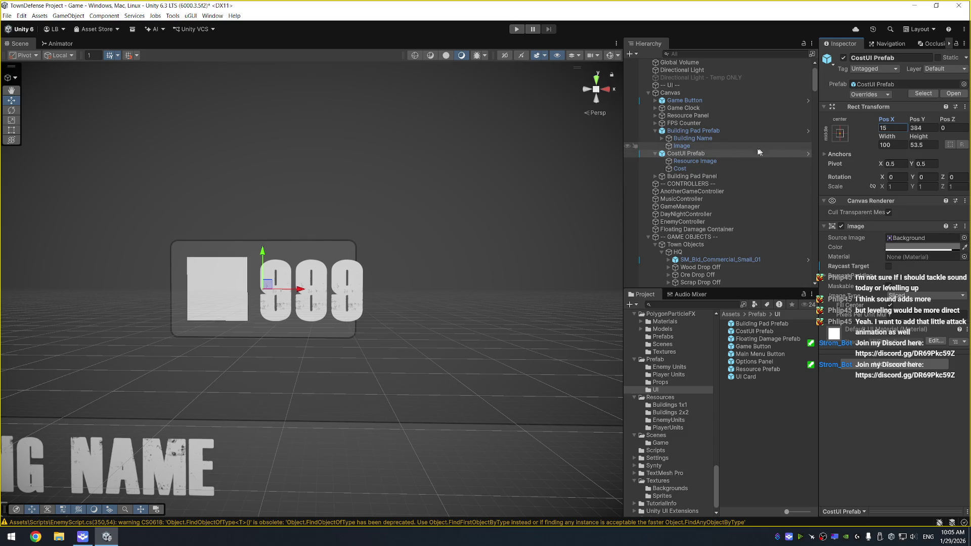
Shrink the 999 Cost text and move it left to Pos X 20.7
{"action": "left_click", "coordinate": [769, 168]}
{"action": "left_click", "coordinate": [918, 357]}
{"action": "left_click_drag", "start_coordinate": [342, 291], "coordinate": [338, 292]}
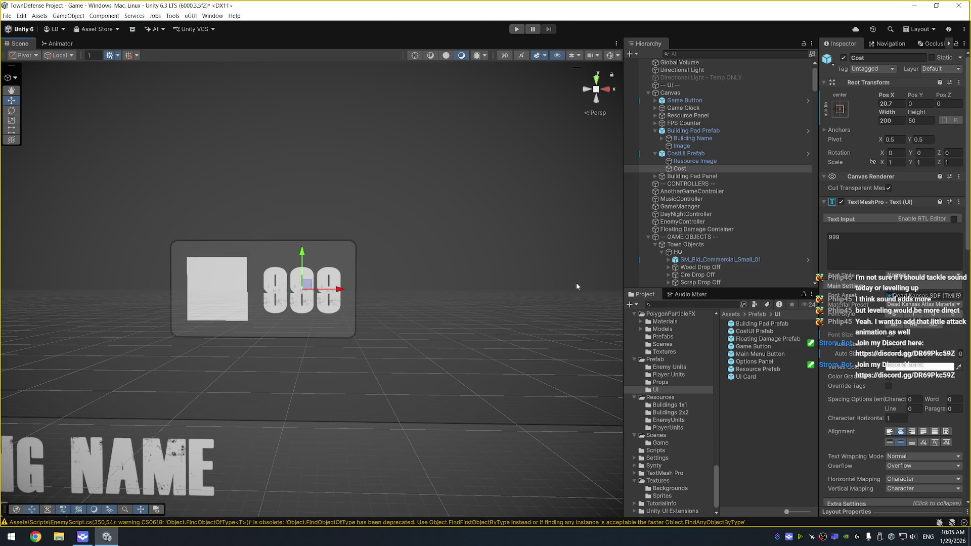
{"action": "left_click", "coordinate": [958, 296]}
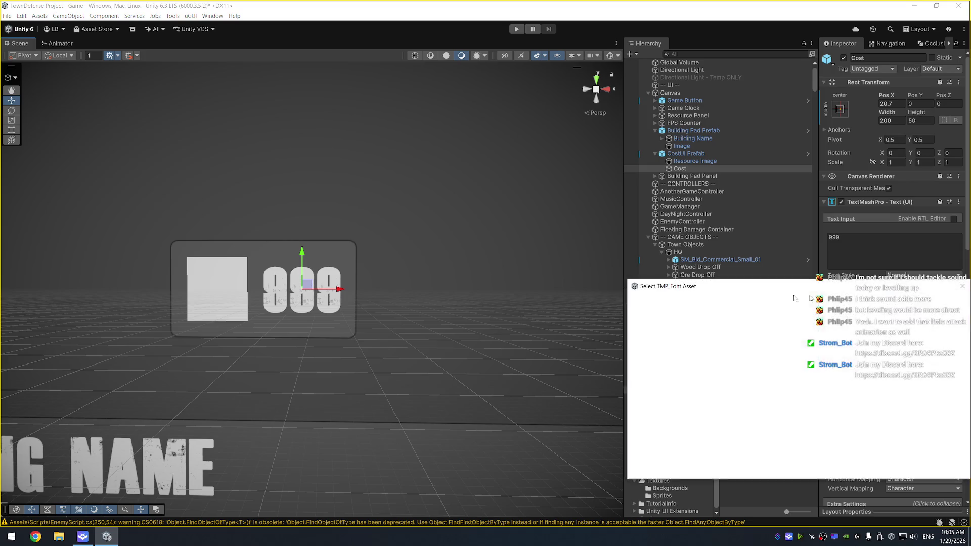
Give the 999 cost text the Oxanium-Medium SDF font and adjust its Auto Size and text size
{"action": "left_click", "coordinate": [682, 432]}
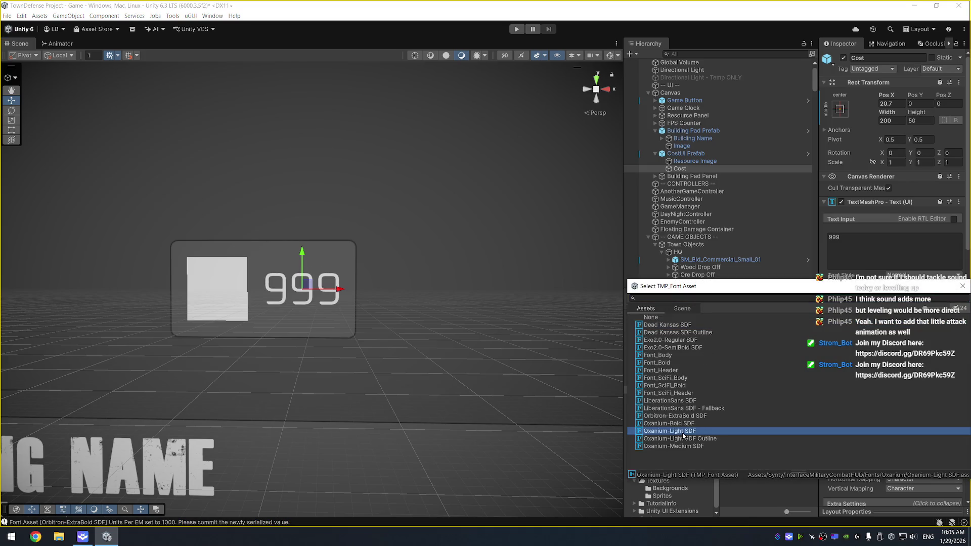
{"action": "key", "text": "Down"}
{"action": "key", "text": "Down"}
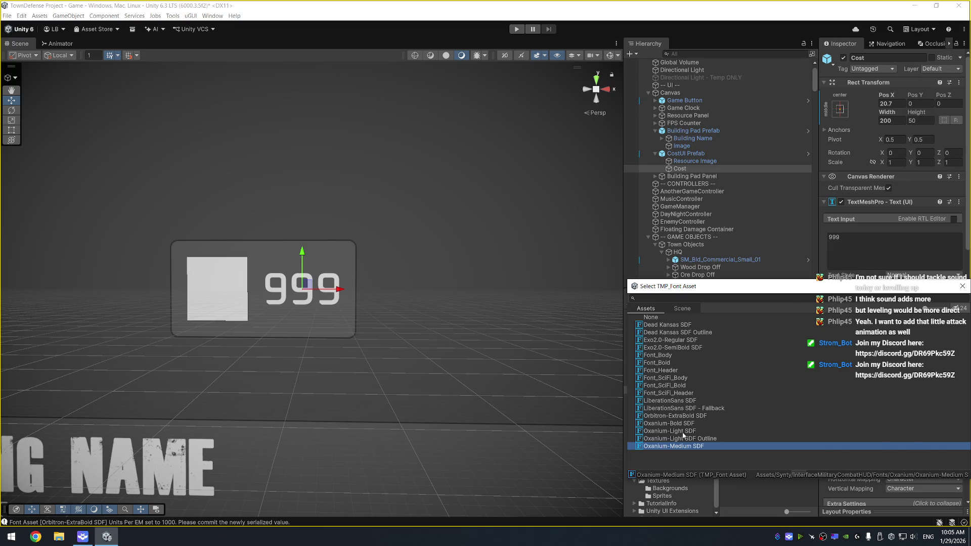
{"action": "key", "text": "Return"}
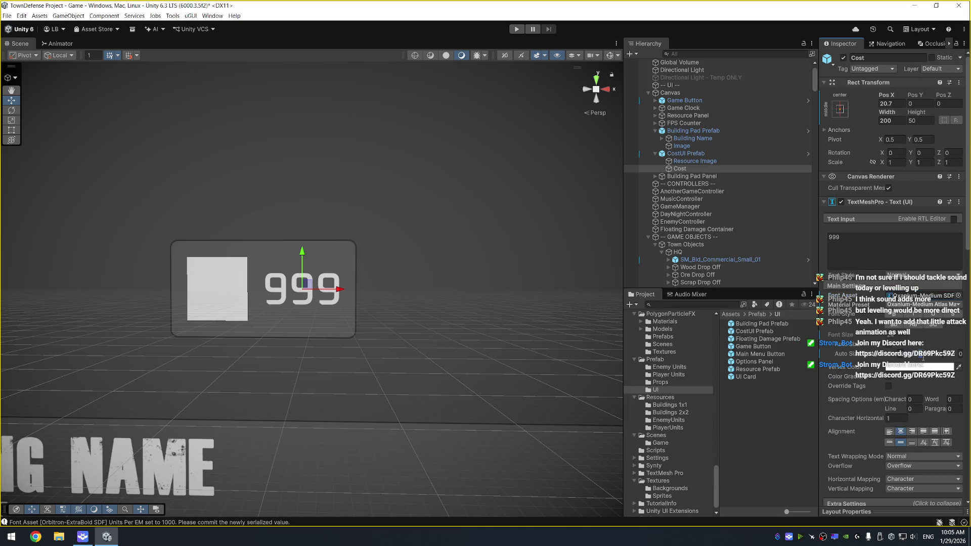
{"action": "left_click", "coordinate": [923, 357]}
{"action": "left_click", "coordinate": [922, 357]}
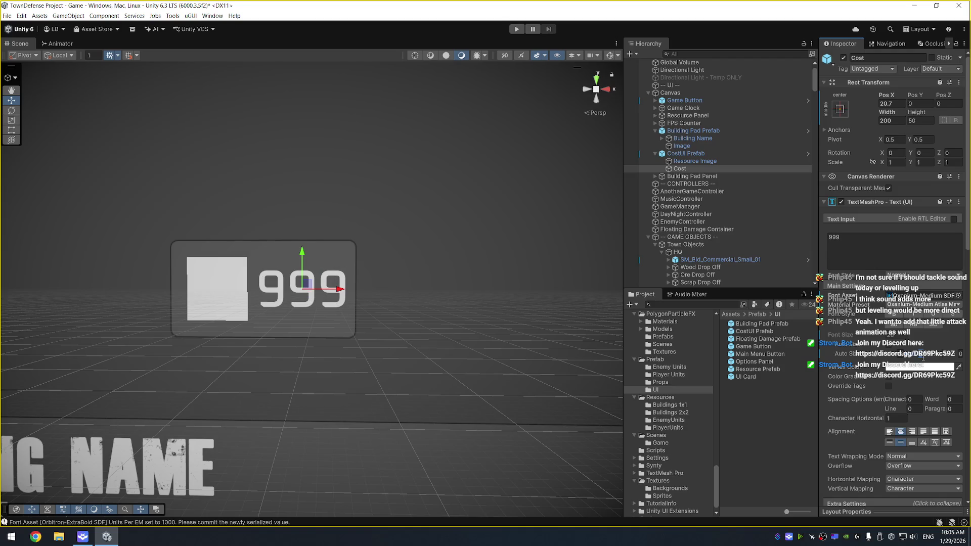
{"action": "left_click", "coordinate": [923, 356]}
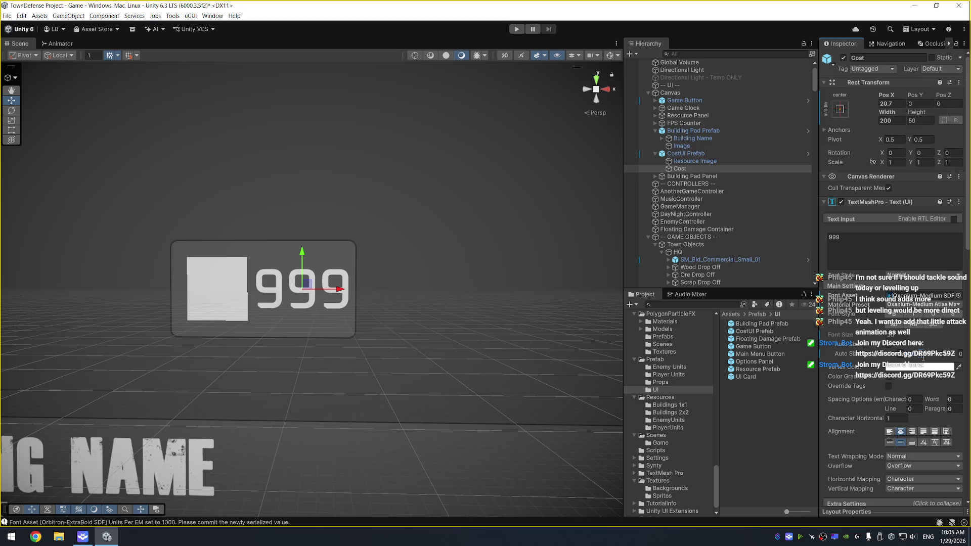
{"action": "left_click", "coordinate": [922, 357]}
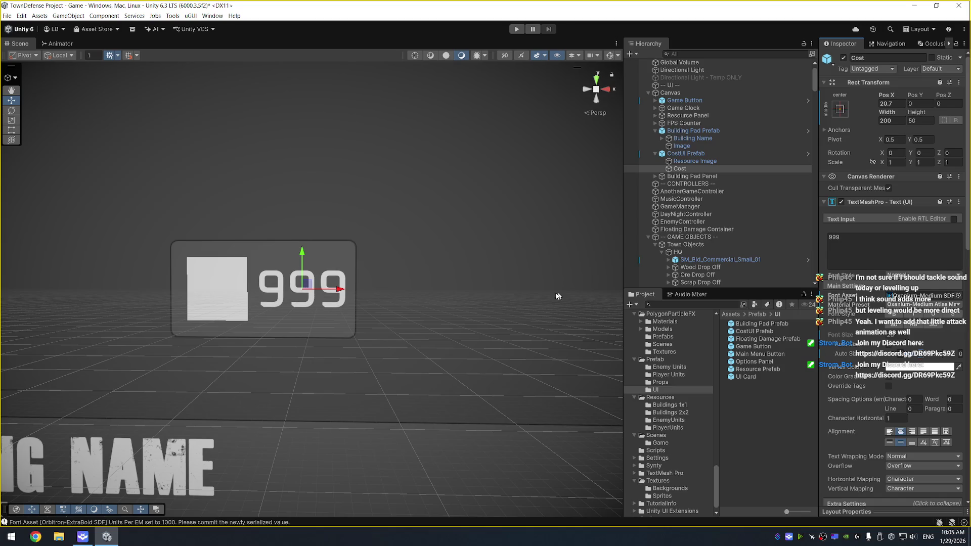
Delete the old CostUI Prefab asset and save the cost entry as a new prefab in Prefab/UI
{"action": "left_click_drag", "start_coordinate": [397, 169], "coordinate": [461, 175]}
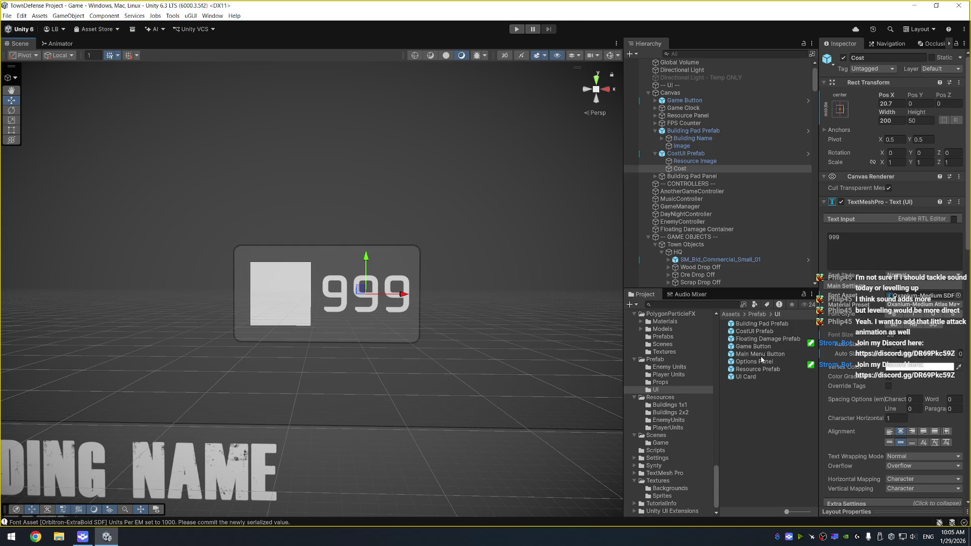
{"action": "left_click", "coordinate": [756, 332]}
{"action": "key", "text": "Delete"}
{"action": "key", "text": "Return"}
{"action": "mouse_move", "coordinate": [718, 153]}
{"action": "left_mouse_down"}
{"action": "mouse_move", "coordinate": [779, 199]}
{"action": "mouse_move", "coordinate": [770, 398]}
{"action": "left_mouse_up"}
{"action": "mouse_move", "coordinate": [579, 224]}
{"action": "left_mouse_down"}
{"action": "mouse_move", "coordinate": [554, 196]}
{"action": "mouse_move", "coordinate": [538, 132]}
{"action": "left_mouse_up"}
{"action": "scroll", "coordinate": [495, 209], "scroll_direction": "down", "scroll_amount": 6}
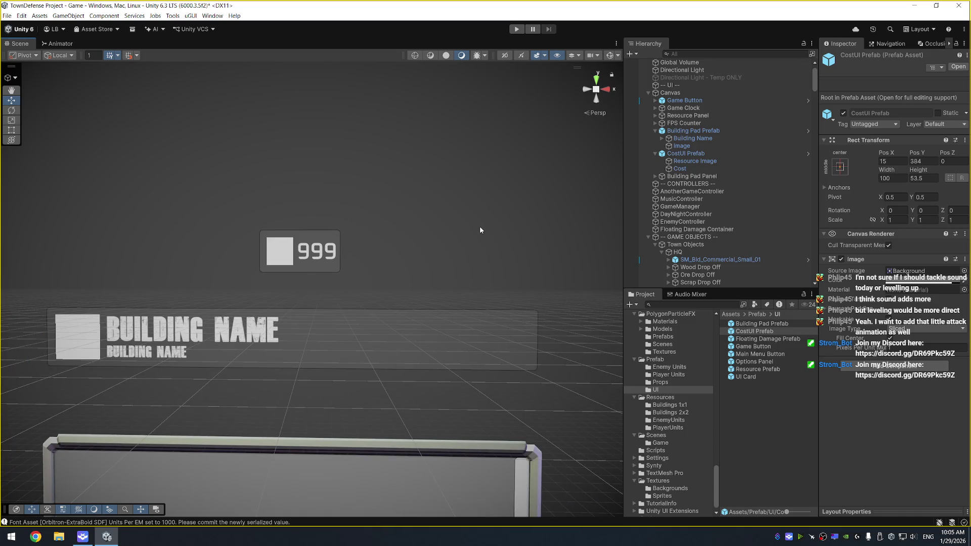
Create a Scroll View under Building Pad Prefab and set its Height to 75
{"action": "right_click", "coordinate": [688, 131]}
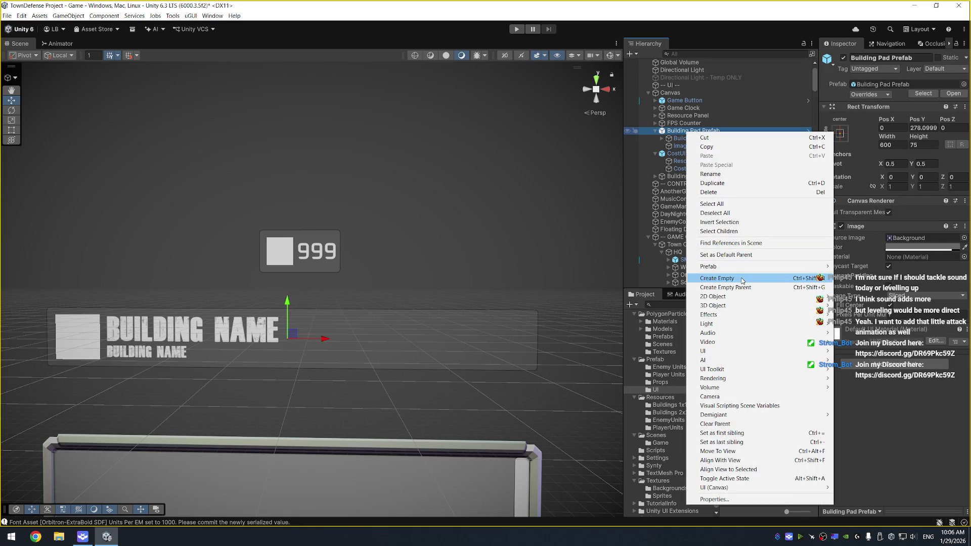
{"action": "key", "text": "Escape"}
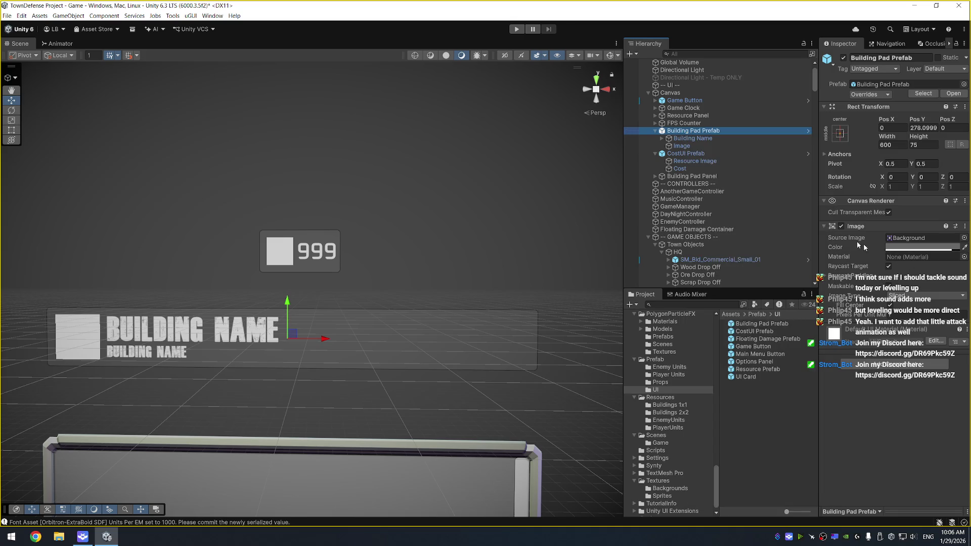
{"action": "right_click", "coordinate": [686, 132]}
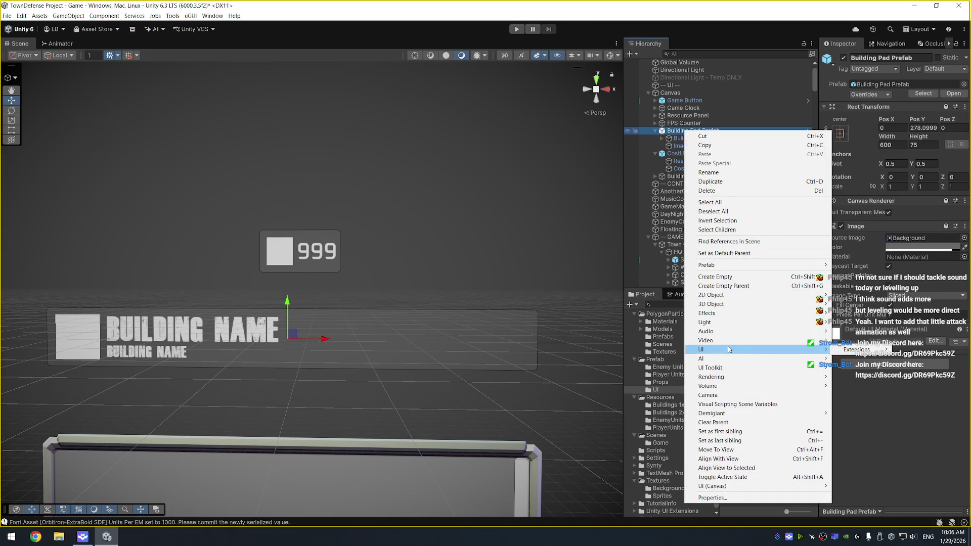
{"action": "mouse_move", "coordinate": [724, 487]}
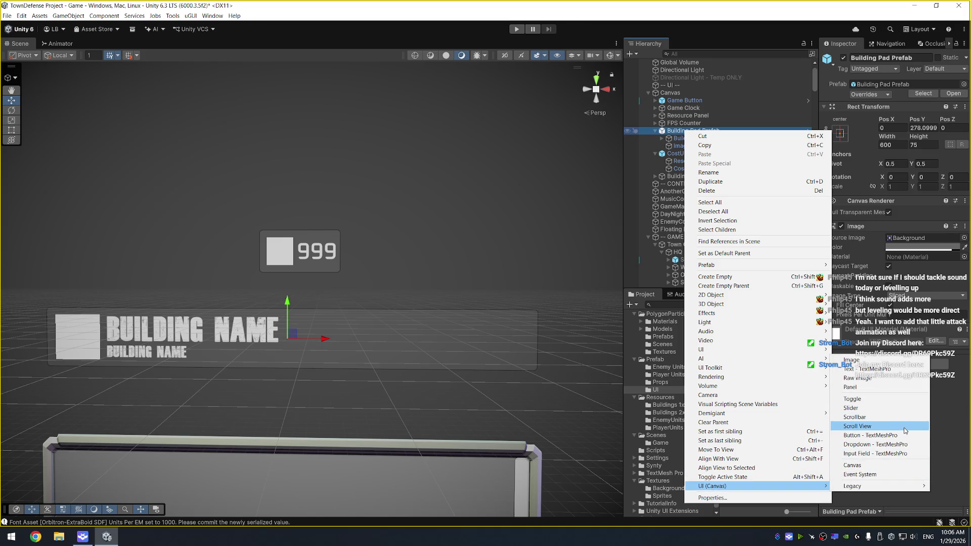
{"action": "left_click", "coordinate": [917, 429]}
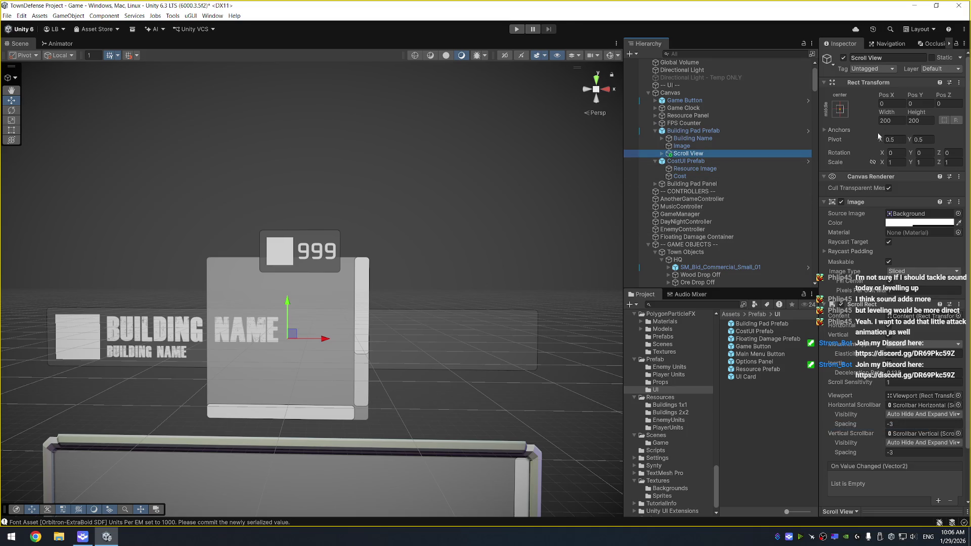
{"action": "double_click", "coordinate": [920, 120]}
{"action": "type", "text": "50"}
{"action": "key", "text": "BackSpace"}
{"action": "key", "text": "BackSpace"}
{"action": "type", "text": "7"}
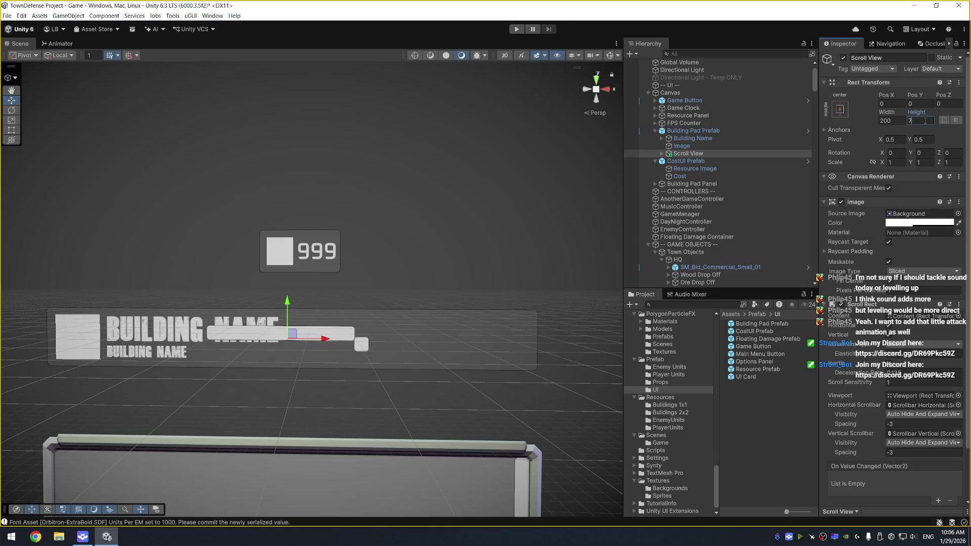
{"action": "type", "text": "5"}
Delete both scrollbars and set the Scroll Rect's horizontal and vertical scrollbar fields to None
{"action": "left_click", "coordinate": [755, 153]}
{"action": "key", "text": "Right"}
{"action": "left_click", "coordinate": [753, 169]}
{"action": "left_click", "coordinate": [748, 176], "text": "shift"}
{"action": "key", "text": "Delete"}
{"action": "left_click", "coordinate": [725, 161]}
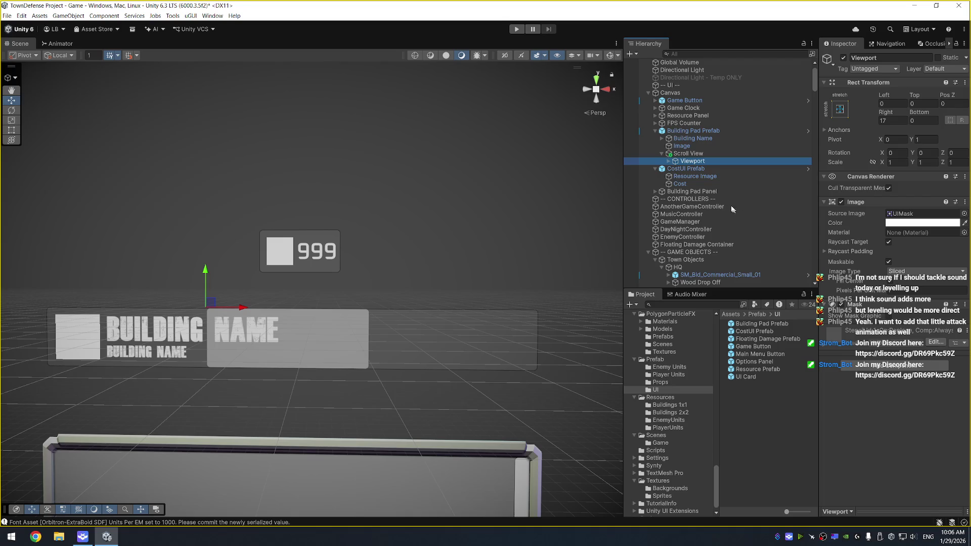
{"action": "left_click", "coordinate": [732, 154]}
{"action": "left_click", "coordinate": [915, 405]}
{"action": "key", "text": "Delete"}
{"action": "left_click", "coordinate": [922, 415]}
{"action": "key", "text": "Delete"}
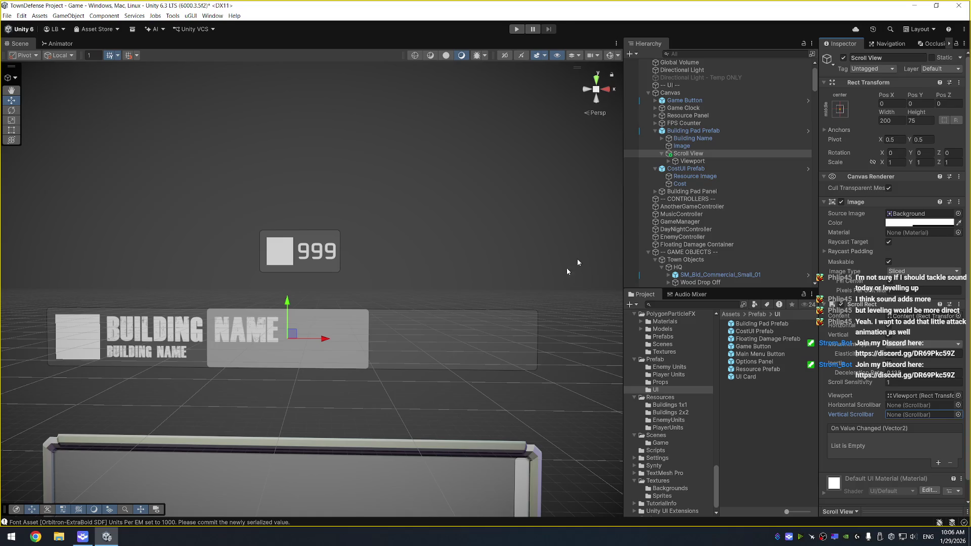
{"action": "left_click", "coordinate": [686, 154]}
Set the Scroll View's Width to 300 and move it beside the building name
{"action": "left_click_drag", "start_coordinate": [319, 343], "coordinate": [491, 340]}
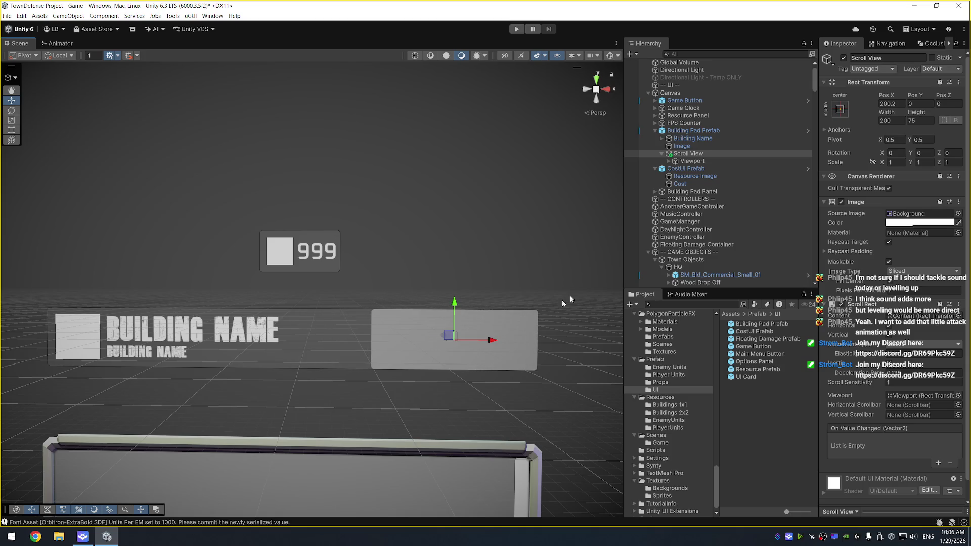
{"action": "left_click", "coordinate": [897, 119]}
{"action": "type", "text": "300"}
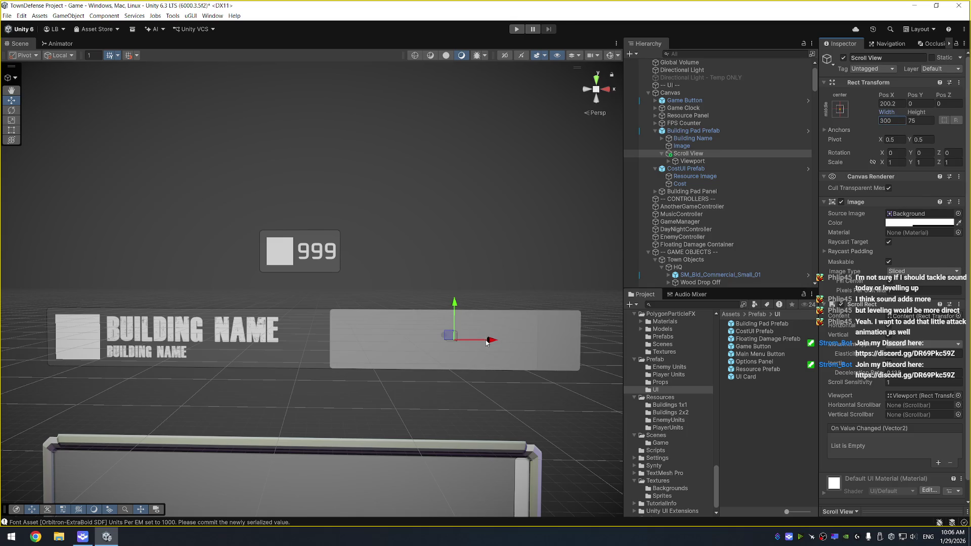
{"action": "left_click_drag", "start_coordinate": [490, 340], "coordinate": [451, 347]}
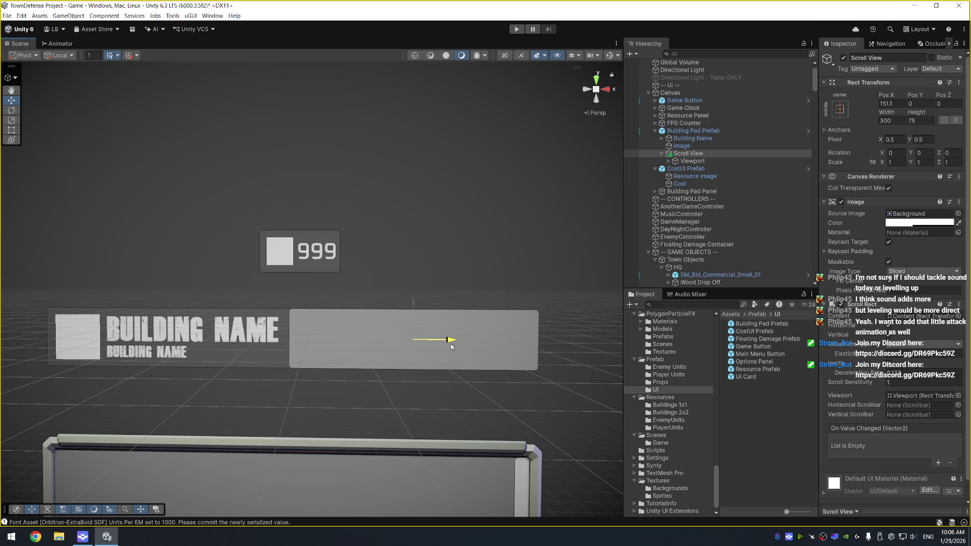
Add a Content Size Fitter component to the Viewport
{"action": "left_click", "coordinate": [692, 161]}
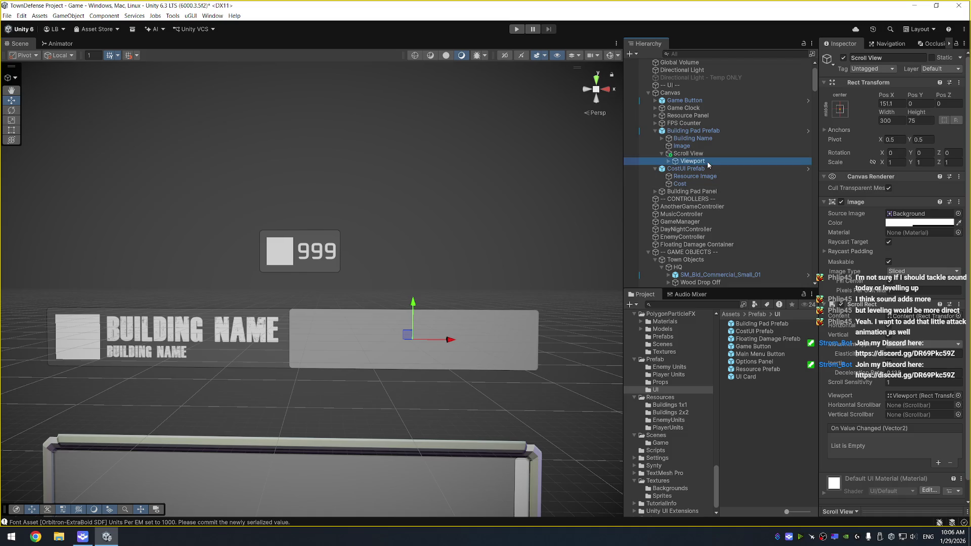
{"action": "left_click", "coordinate": [907, 366]}
{"action": "key", "text": "BackSpace"}
{"action": "key", "text": "BackSpace"}
{"action": "key", "text": "BackSpace"}
{"action": "type", "text": "content"}
{"action": "key", "text": "Return"}
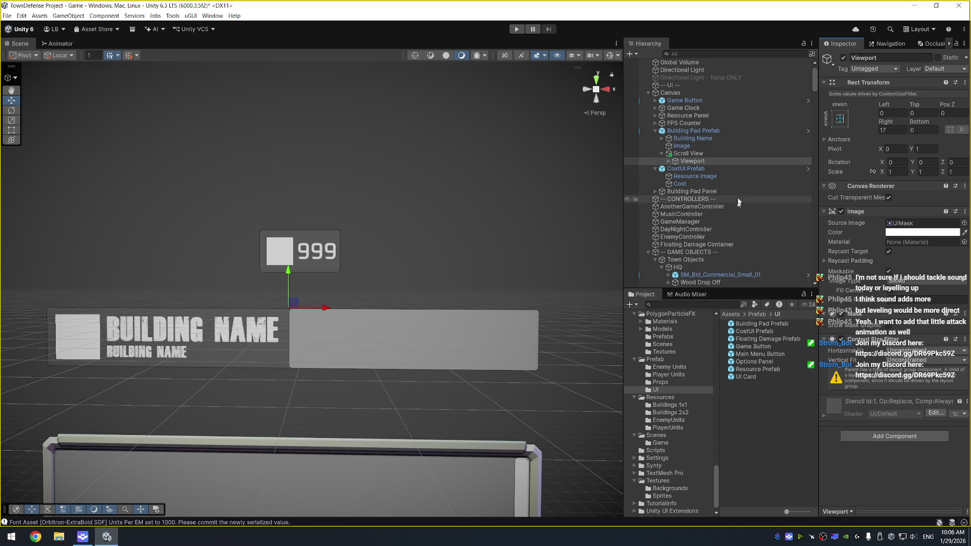
{"action": "left_click", "coordinate": [737, 156]}
{"action": "left_click", "coordinate": [736, 162]}
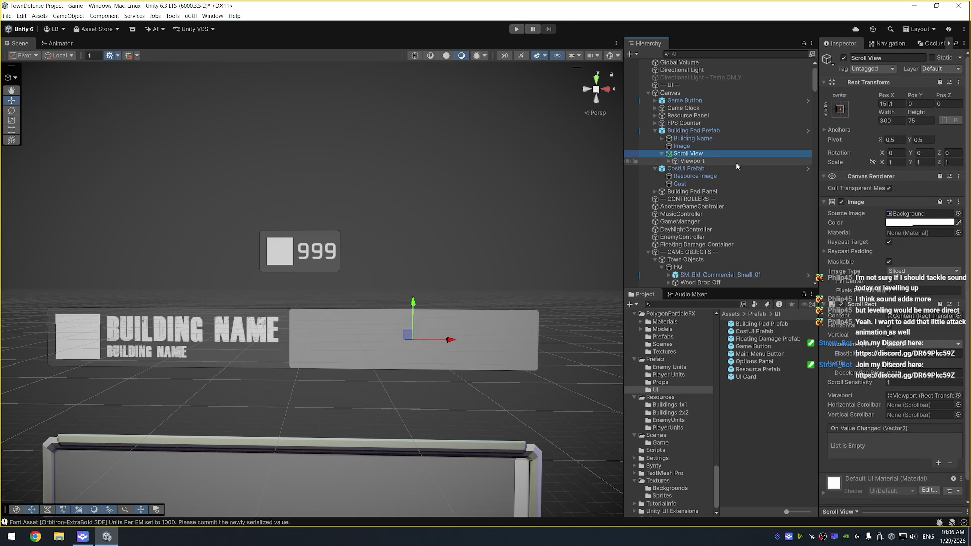
Remove the Content Size Fitter from Viewport and select the Content object
{"action": "left_click", "coordinate": [875, 341]}
{"action": "right_click", "coordinate": [875, 340]}
{"action": "left_click", "coordinate": [899, 357]}
{"action": "left_click", "coordinate": [713, 162]}
{"action": "key", "text": "Right"}
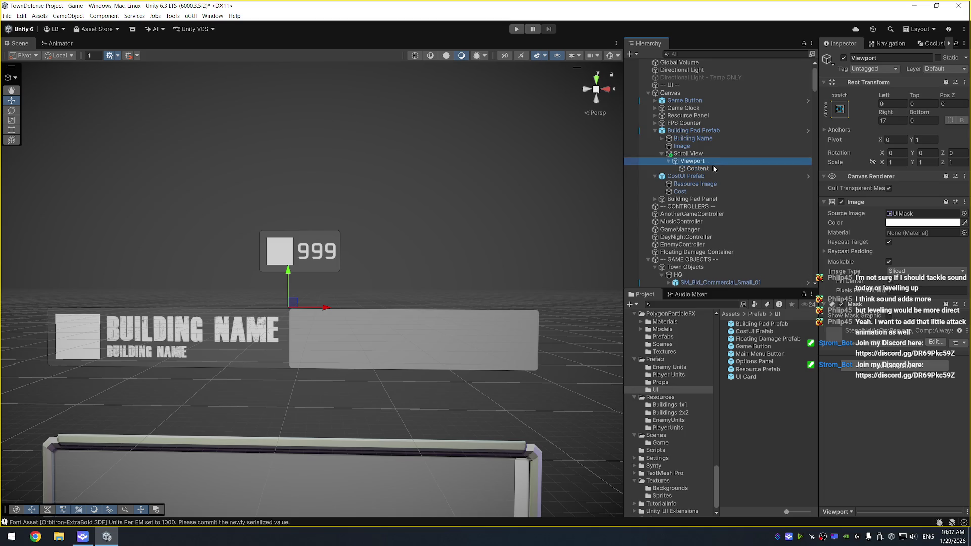
{"action": "left_click", "coordinate": [715, 169]}
Add a Content Size Fitter and a Horizontal Layout Group to Content
{"action": "left_click", "coordinate": [881, 180]}
{"action": "type", "text": "conten"}
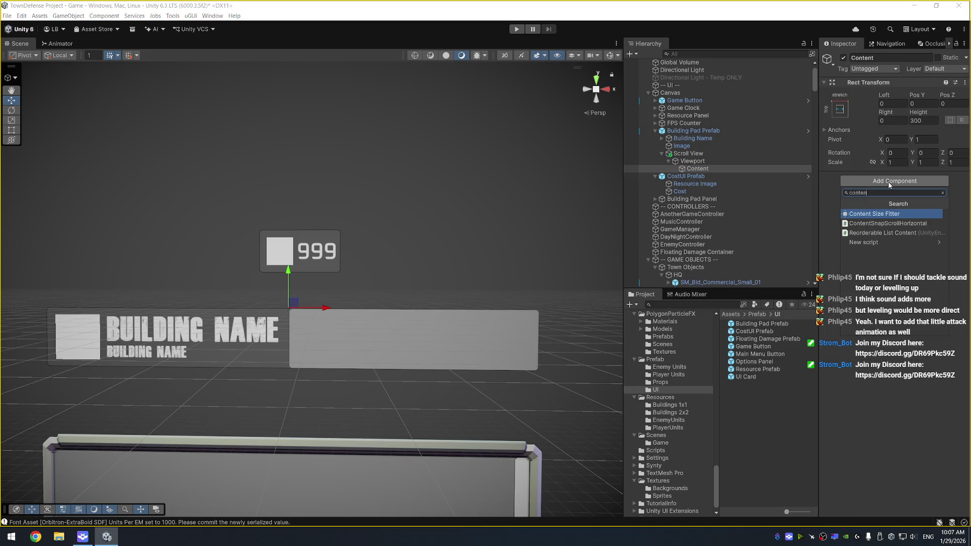
{"action": "key", "text": "Return"}
{"action": "left_click", "coordinate": [900, 203]}
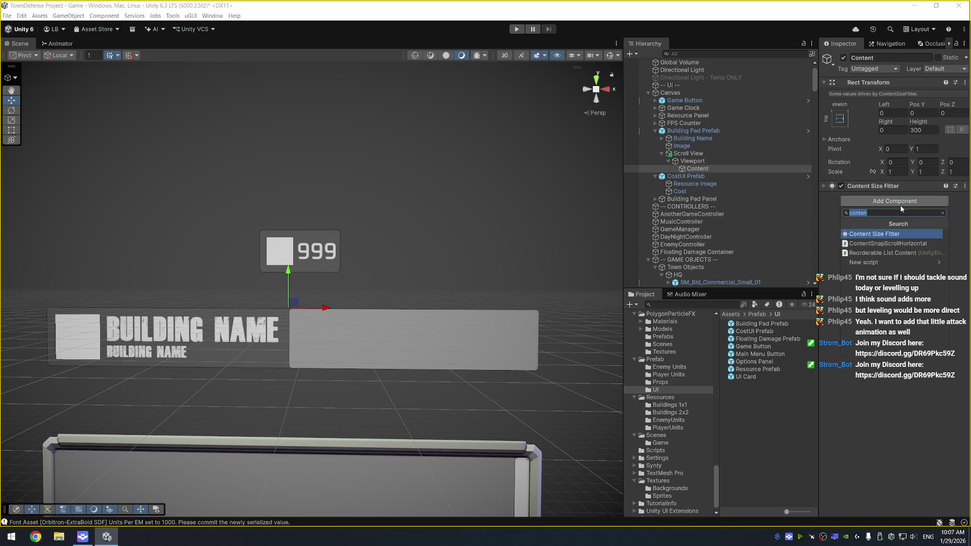
{"action": "type", "text": "horizontal"}
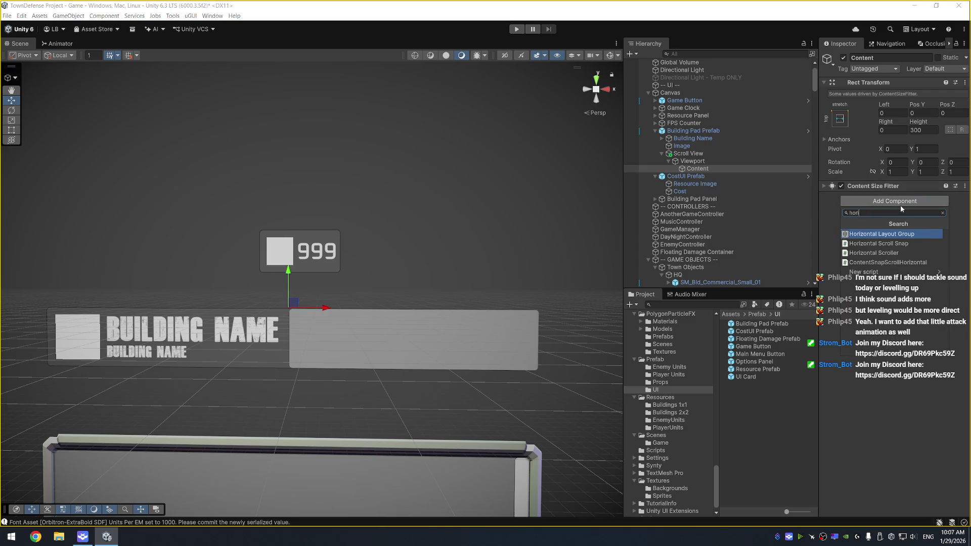
{"action": "key", "text": "Return"}
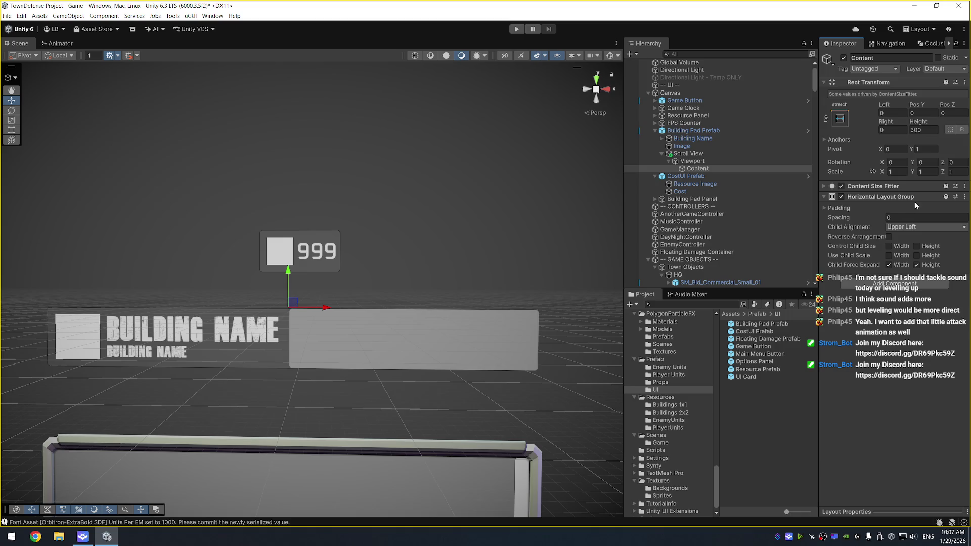
{"action": "scroll", "coordinate": [424, 202], "scroll_direction": "up", "scroll_amount": 2}
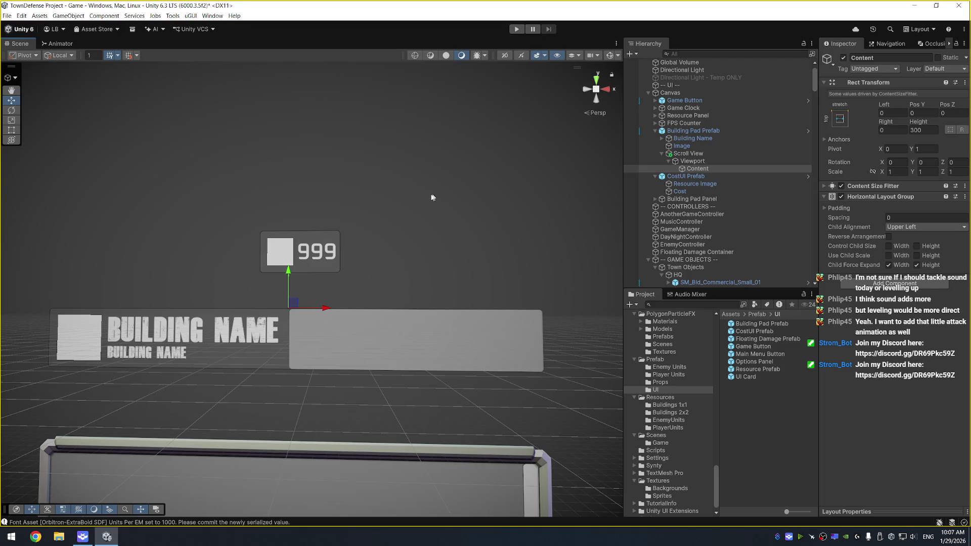
Place a CostUI Prefab instance under the Scroll View's Content object
{"action": "mouse_move", "coordinate": [455, 199]}
{"action": "left_mouse_down"}
{"action": "mouse_move", "coordinate": [477, 140]}
{"action": "mouse_move", "coordinate": [495, 162]}
{"action": "left_mouse_up"}
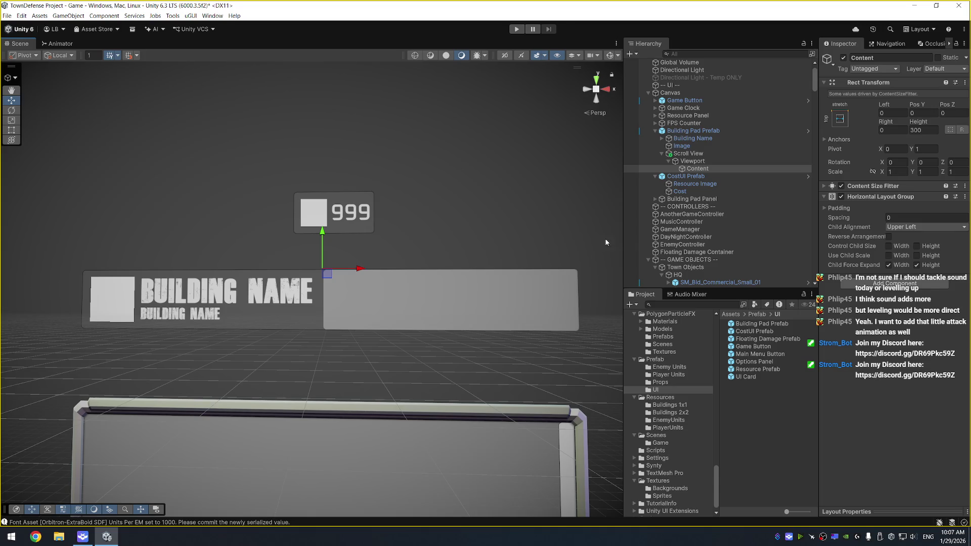
{"action": "scroll", "coordinate": [522, 183], "scroll_direction": "down", "scroll_amount": 1}
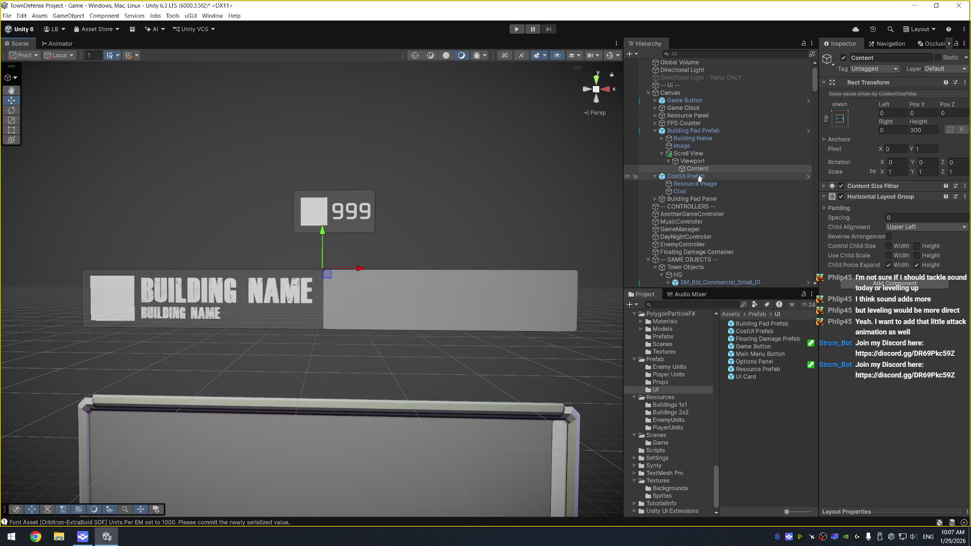
{"action": "left_click_drag", "start_coordinate": [699, 177], "coordinate": [704, 176]}
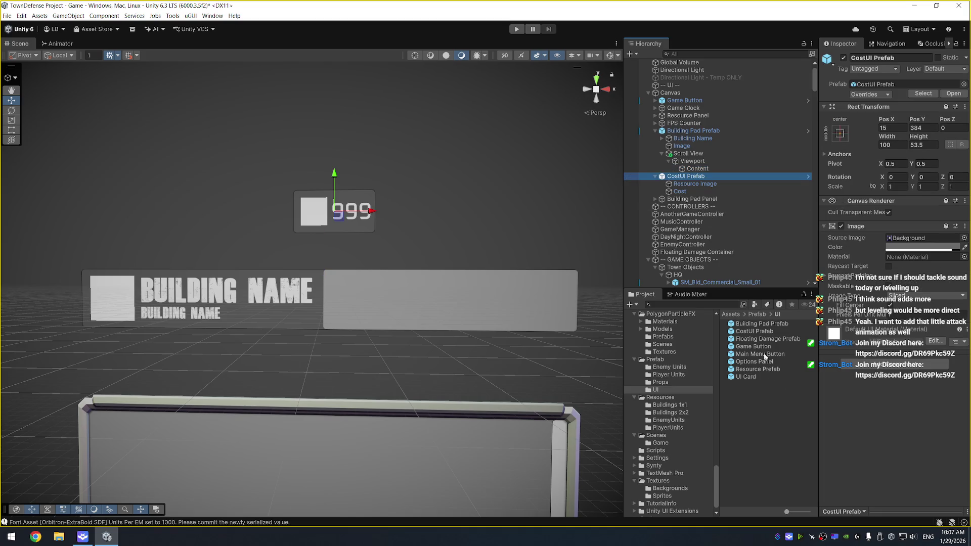
{"action": "left_click_drag", "start_coordinate": [762, 336], "coordinate": [696, 155]}
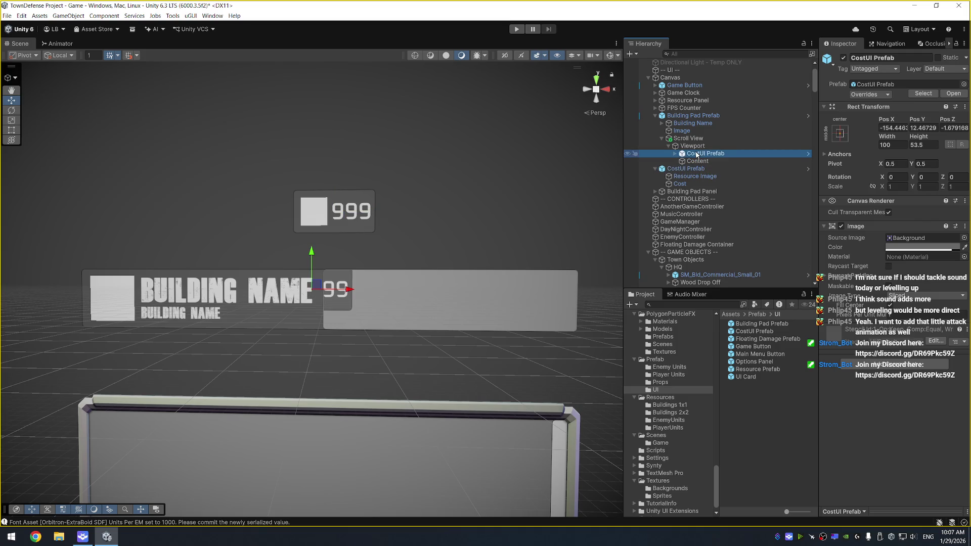
{"action": "key", "text": "ctrl+z"}
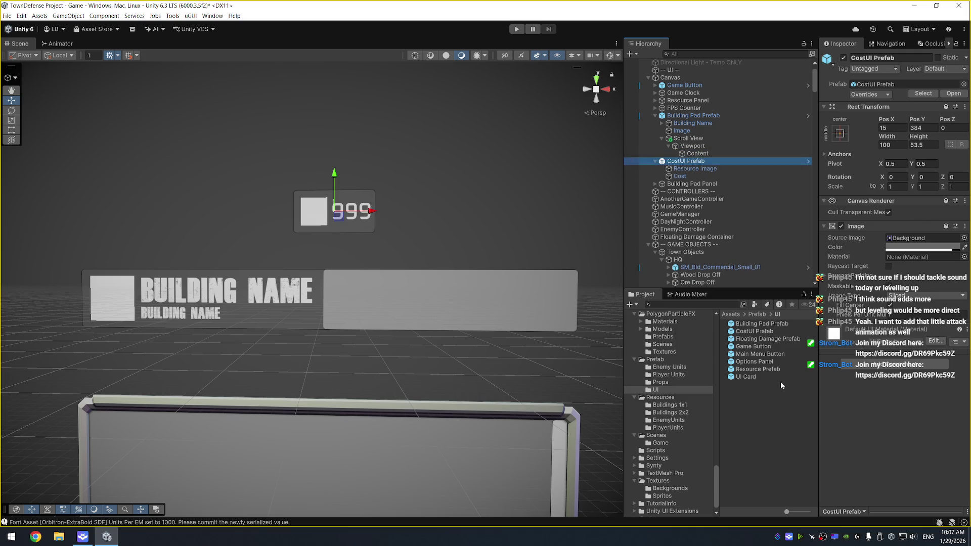
{"action": "left_click_drag", "start_coordinate": [751, 332], "coordinate": [697, 154]}
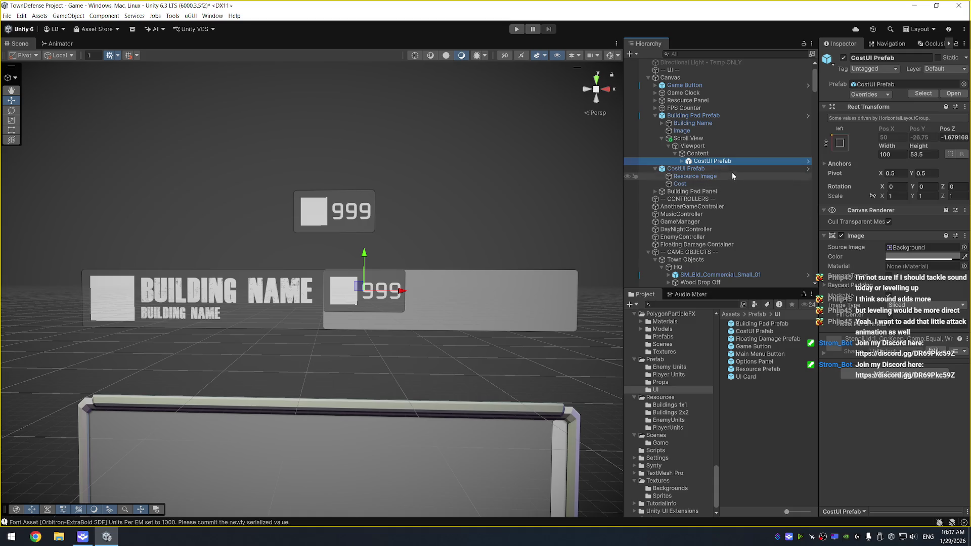
Set Content's Horizontal Layout Group Child Alignment to Middle Left
{"action": "left_click", "coordinate": [739, 154]}
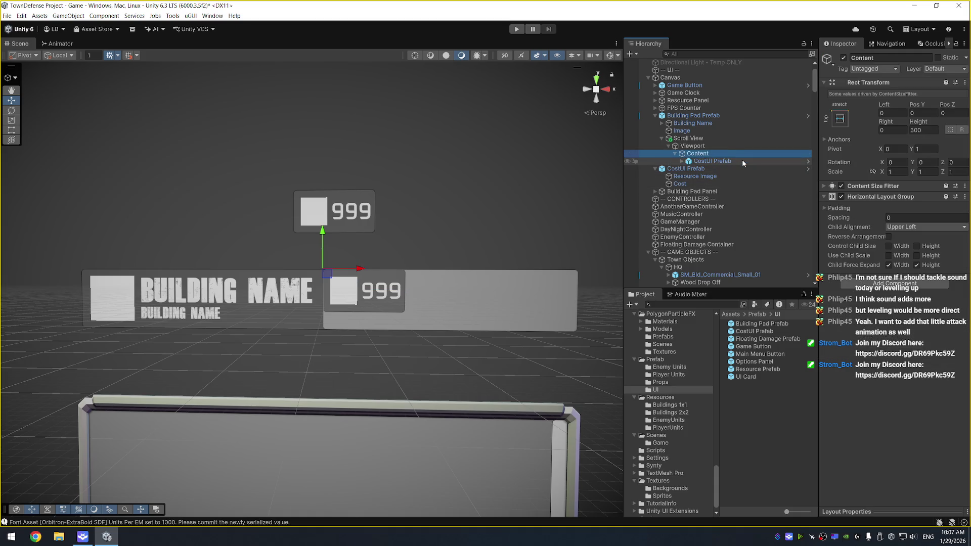
{"action": "left_click", "coordinate": [920, 226]}
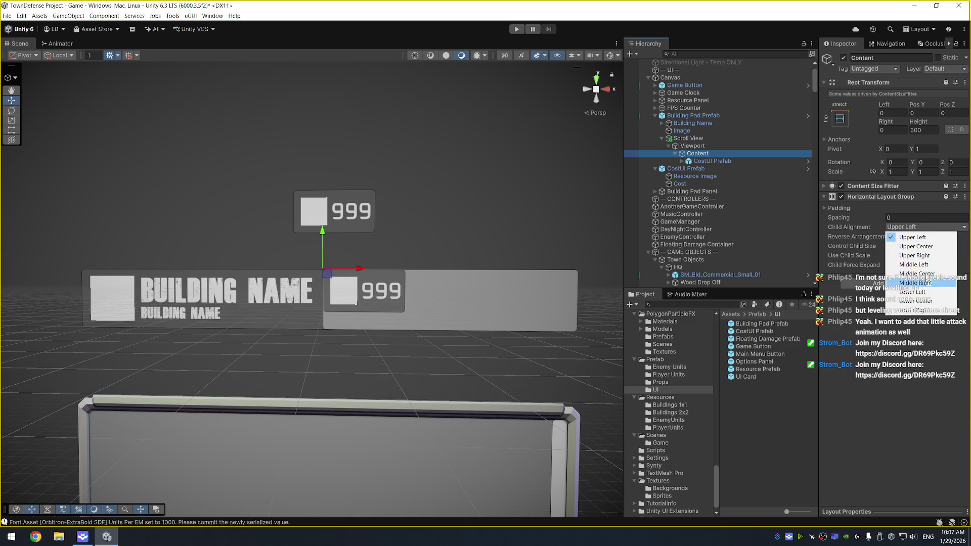
{"action": "left_click", "coordinate": [919, 264]}
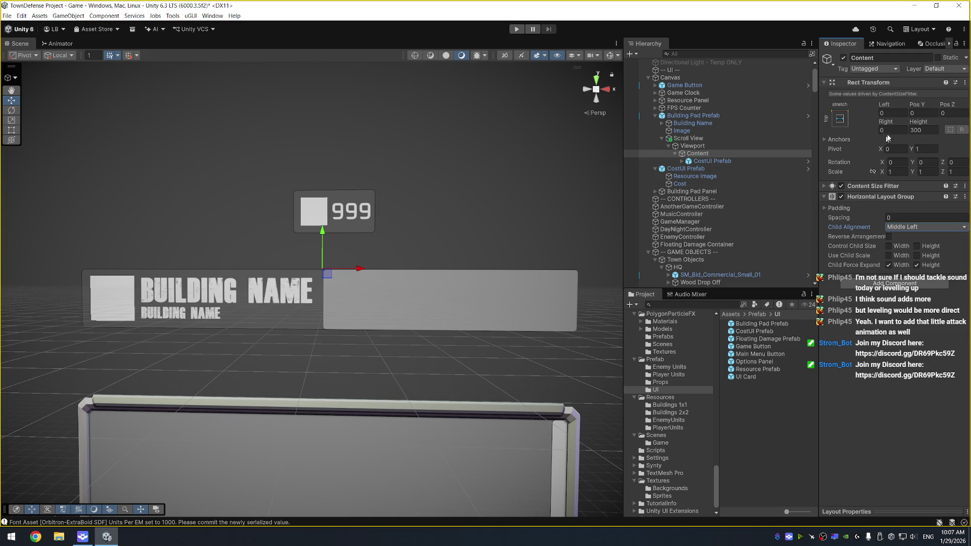
{"action": "scroll", "coordinate": [487, 235], "scroll_direction": "down", "scroll_amount": 4}
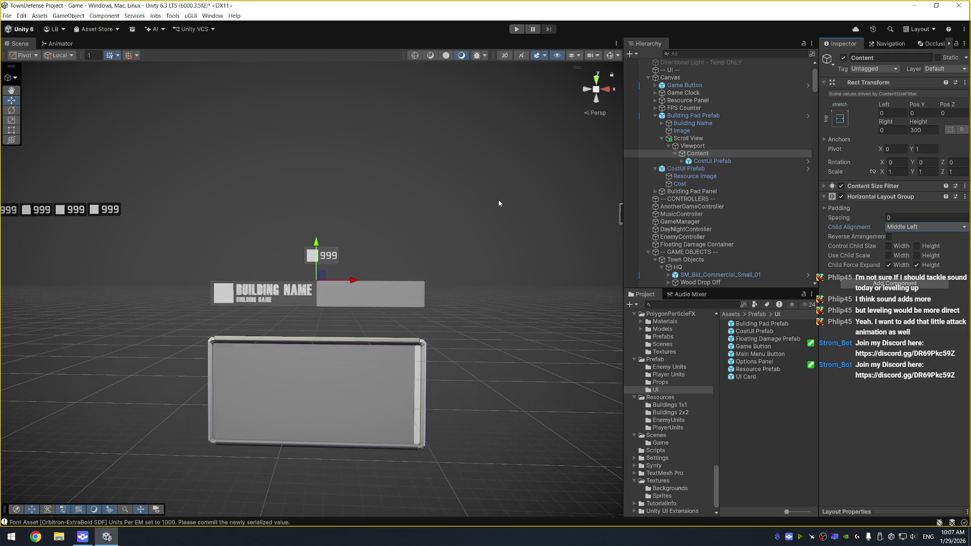
{"action": "scroll", "coordinate": [498, 199], "scroll_direction": "up", "scroll_amount": 6}
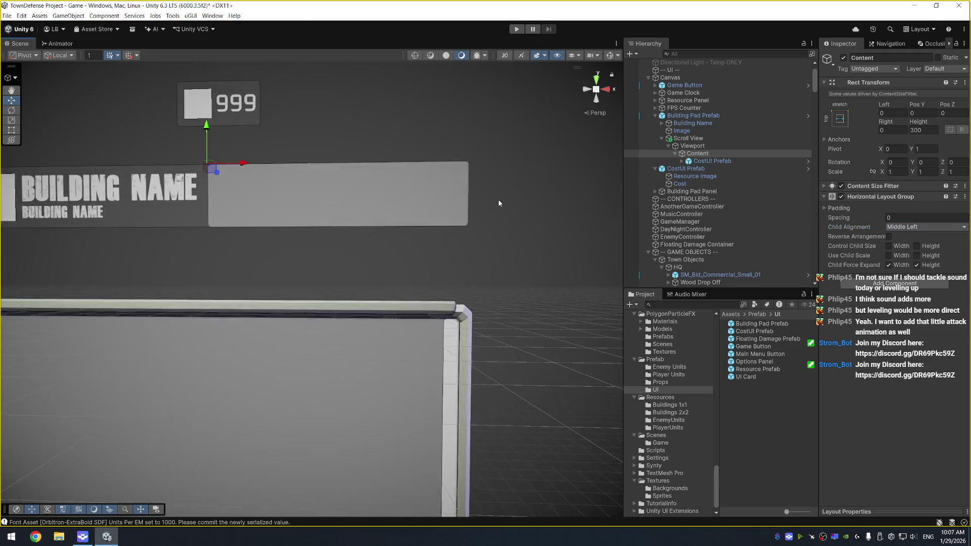
Frame the CostUI entry in the scene and enter 304.1 as Content's height
{"action": "left_click", "coordinate": [739, 160]}
{"action": "key", "text": "f"}
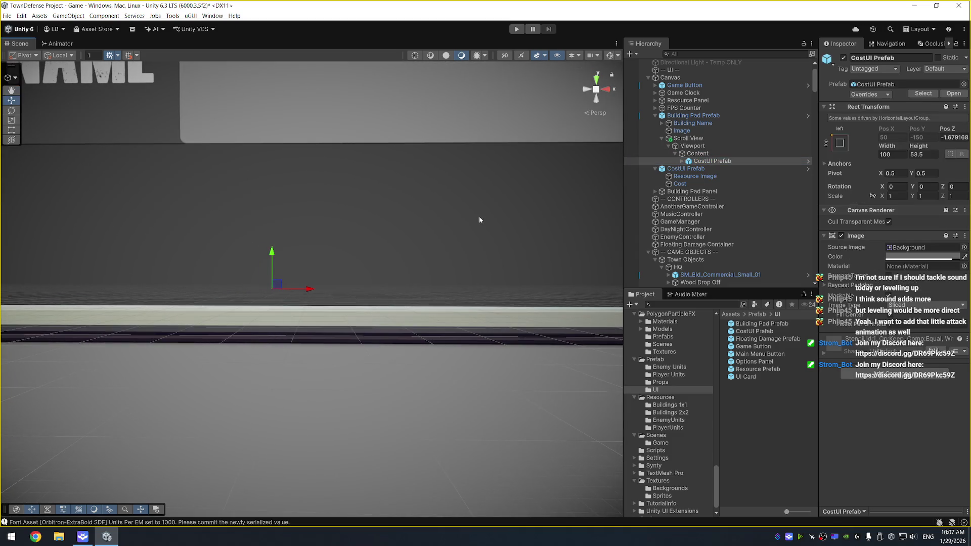
{"action": "scroll", "coordinate": [484, 217], "scroll_direction": "down", "scroll_amount": 5}
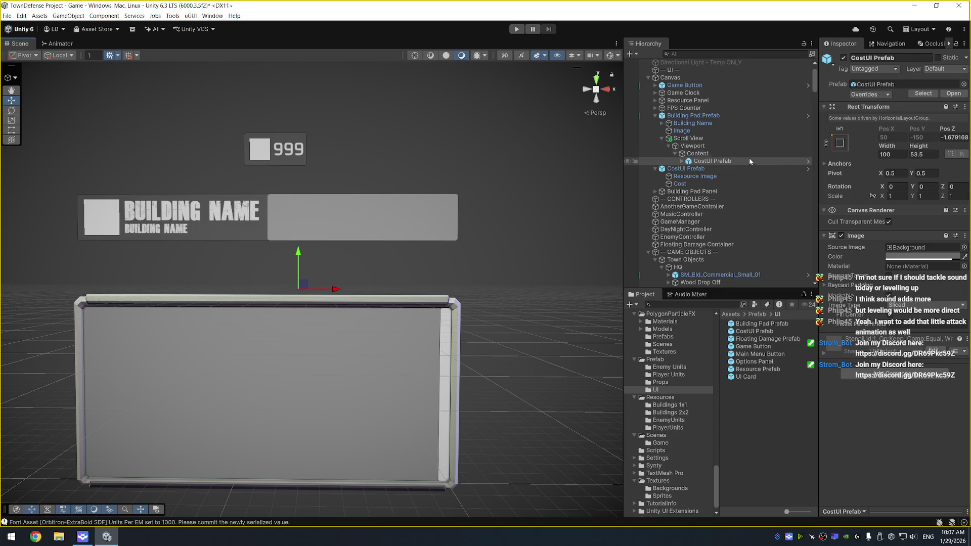
{"action": "left_click", "coordinate": [747, 154]}
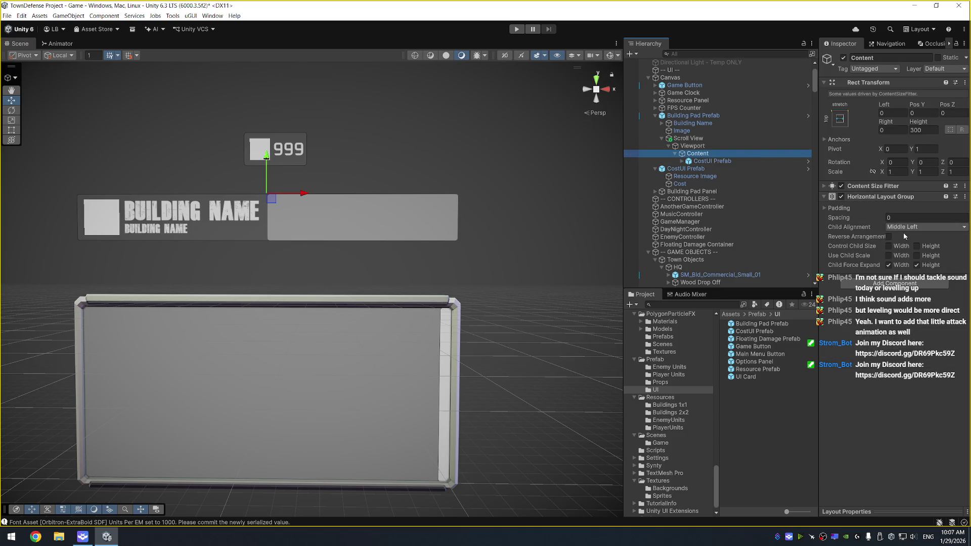
{"action": "left_click", "coordinate": [928, 131]}
{"action": "type", "text": "304.1"}
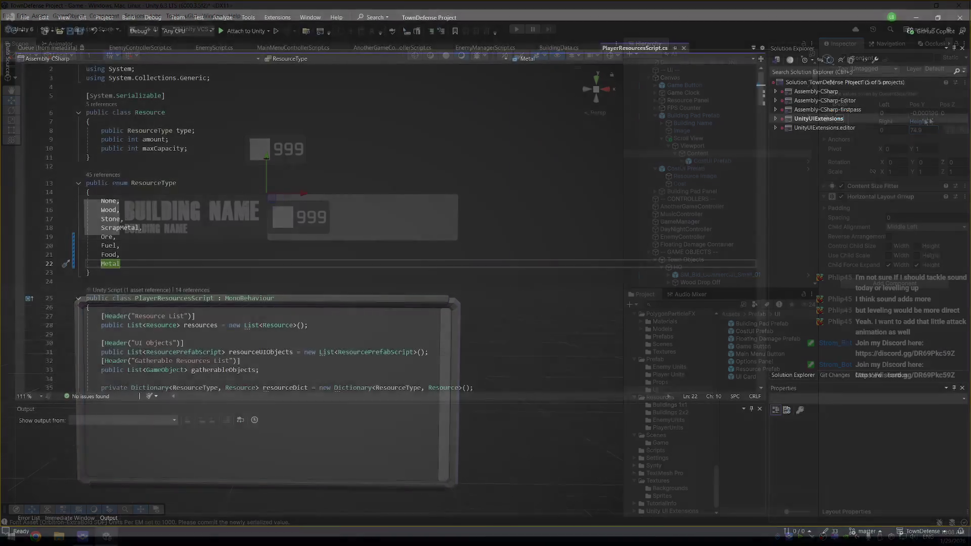
Set Content's height to 75, then duplicate the CostUI entry and undo it
{"action": "type", "text": "75"}
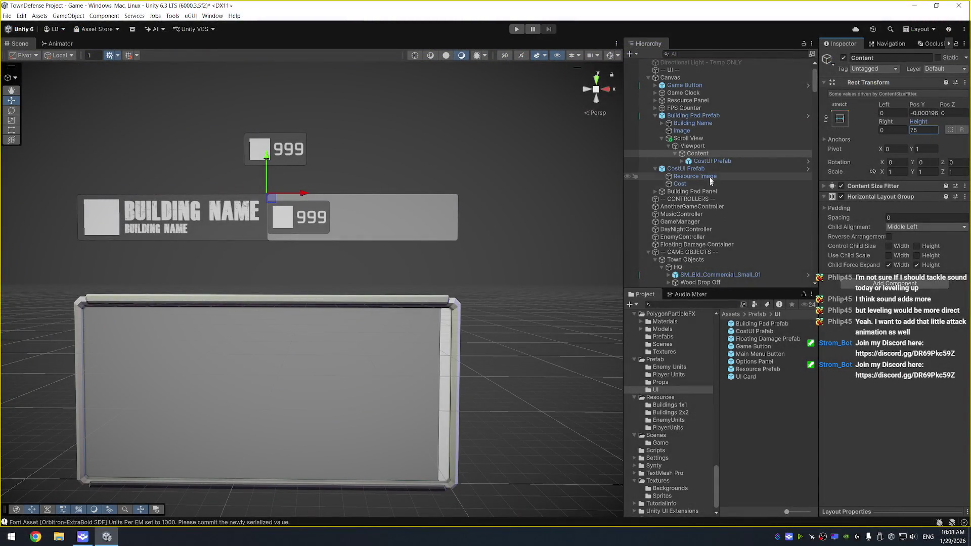
{"action": "left_click", "coordinate": [718, 162]}
{"action": "key", "text": "ctrl+d"}
{"action": "key", "text": "ctrl+d"}
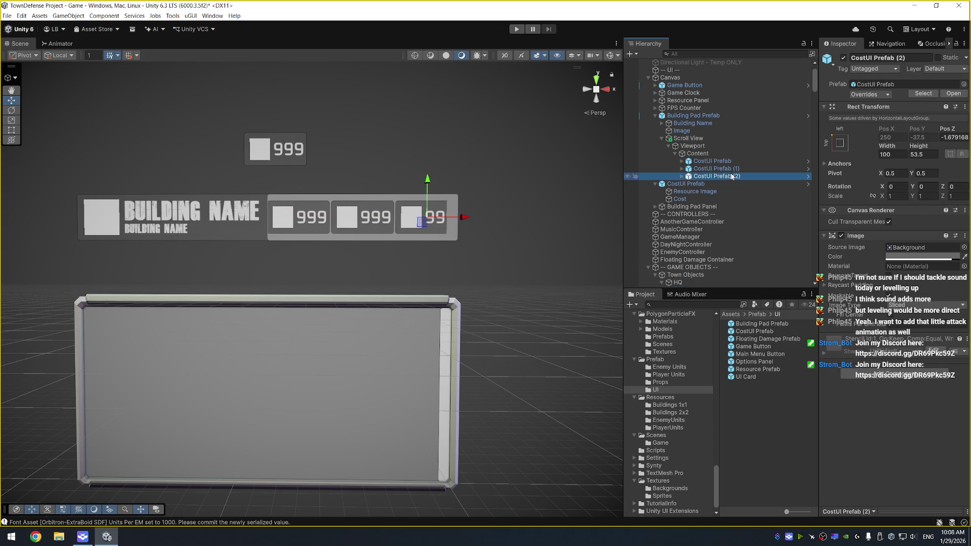
{"action": "key", "text": "ctrl+z"}
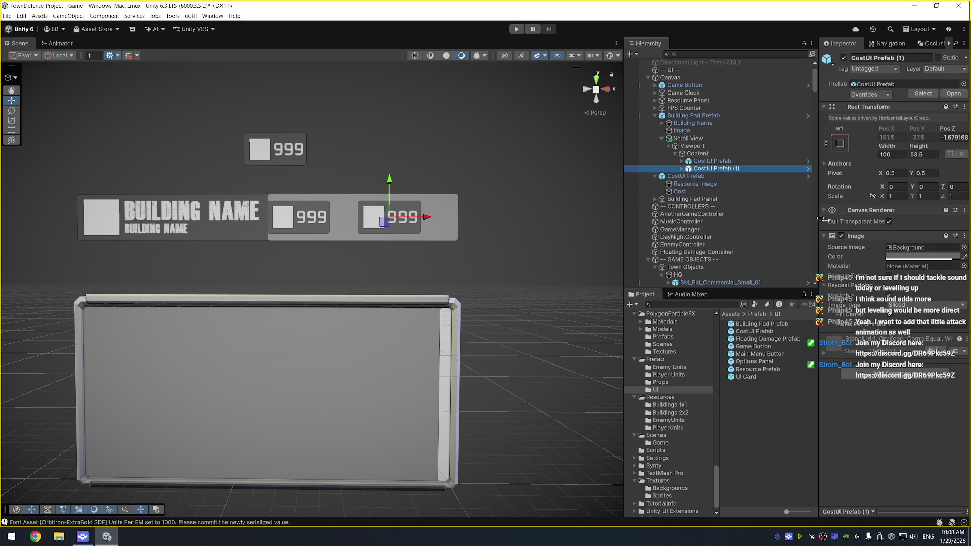
Uncheck Child Force Expand width and height on Content's Horizontal Layout Group, leaving Control Child Size off
{"action": "left_click", "coordinate": [740, 154]}
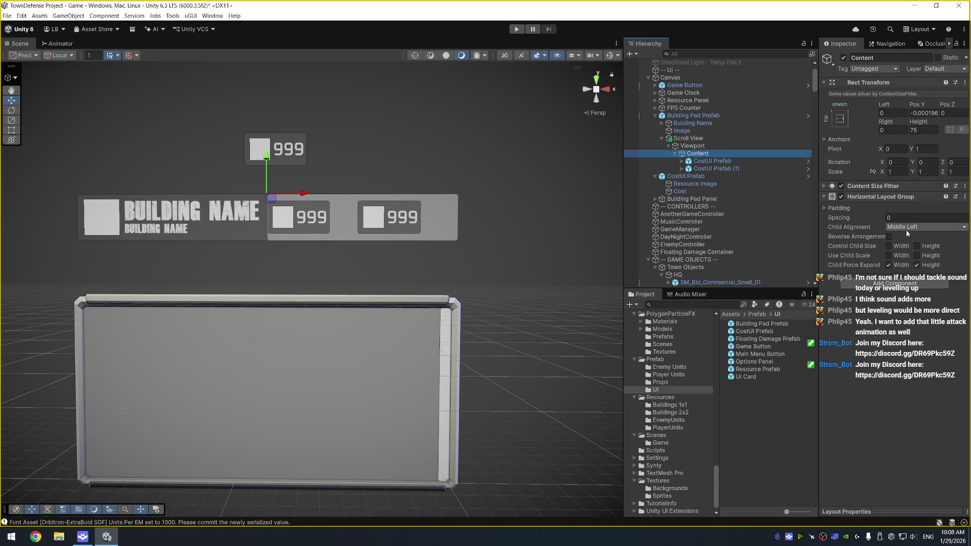
{"action": "left_click", "coordinate": [889, 257]}
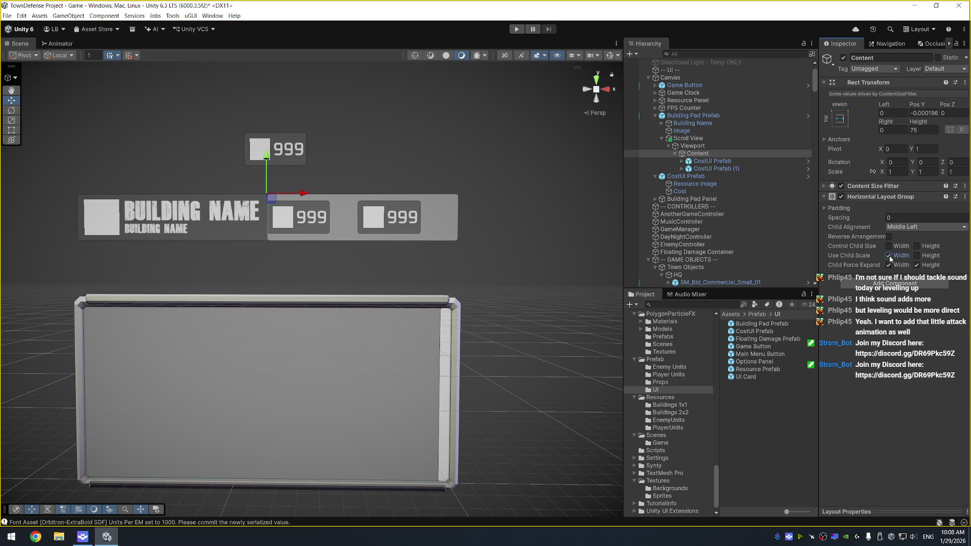
{"action": "left_click", "coordinate": [888, 246]}
{"action": "left_click", "coordinate": [916, 246]}
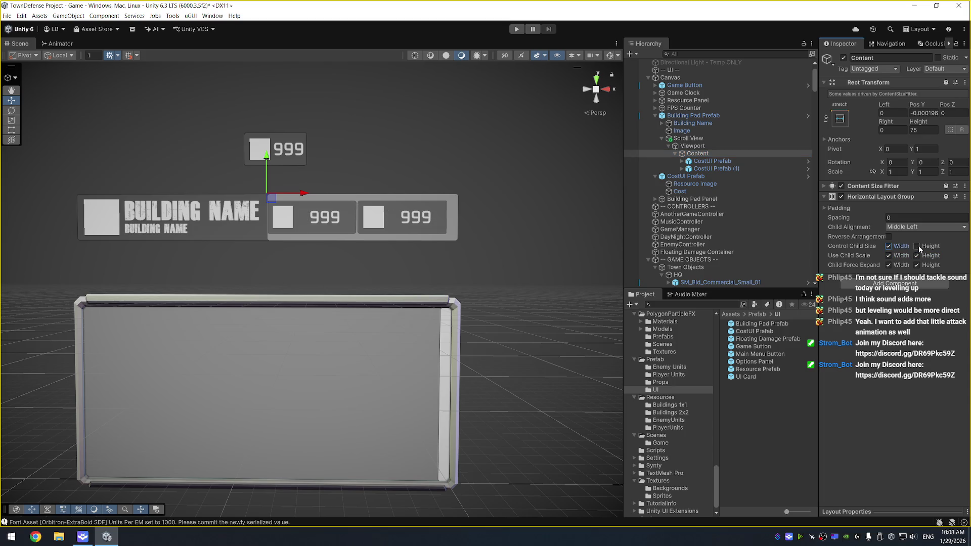
{"action": "left_click", "coordinate": [918, 247]}
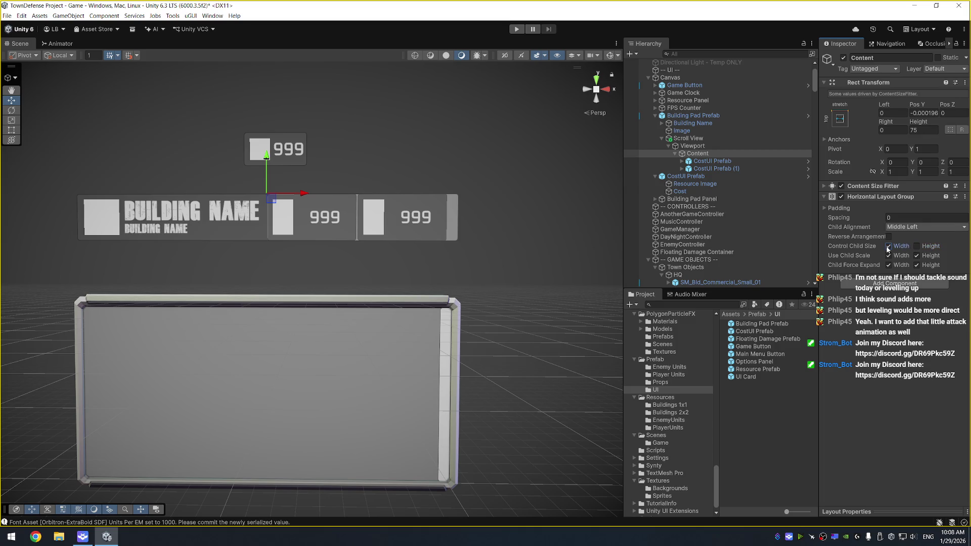
{"action": "left_click", "coordinate": [888, 246]}
{"action": "left_click", "coordinate": [888, 265]}
{"action": "left_click", "coordinate": [916, 265]}
Set the Content Size Fitter's Horizontal and Vertical Fit to Preferred Size
{"action": "left_click", "coordinate": [854, 186]}
{"action": "left_click", "coordinate": [901, 207]}
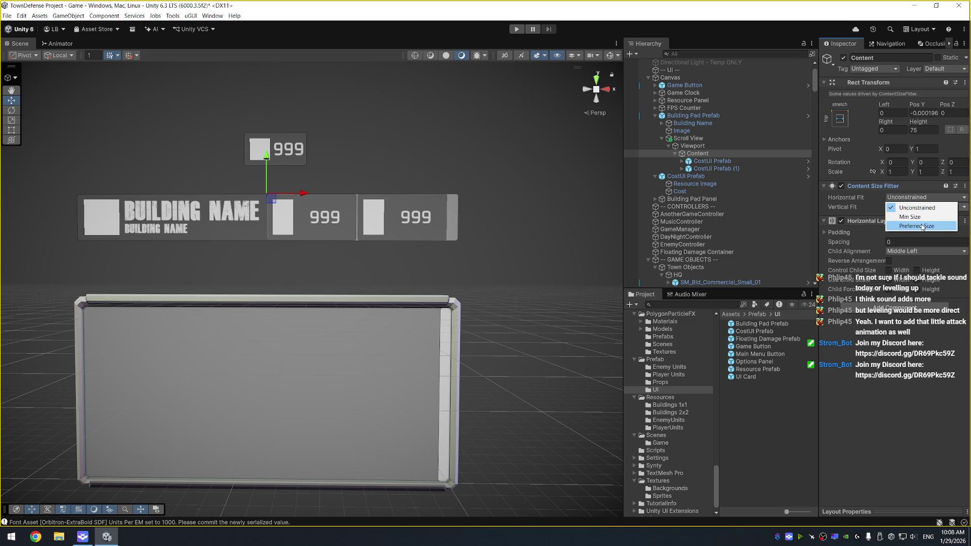
{"action": "left_click", "coordinate": [922, 226]}
{"action": "left_click", "coordinate": [910, 207]}
{"action": "left_click", "coordinate": [897, 235]}
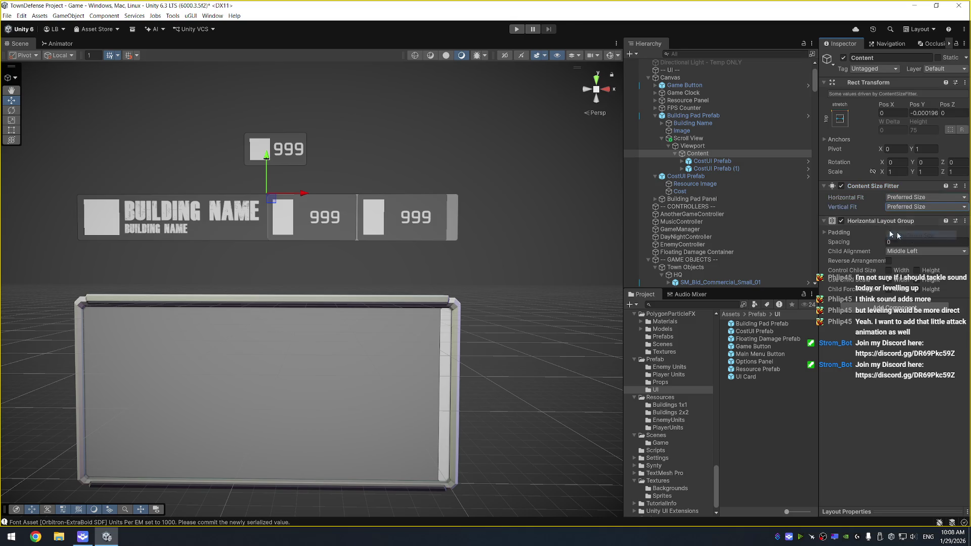
Delete both CostUI entries under Content, leaving it empty
{"action": "left_click", "coordinate": [748, 169]}
{"action": "key", "text": "Delete"}
{"action": "left_click", "coordinate": [747, 161]}
{"action": "key", "text": "Delete"}
{"action": "left_click", "coordinate": [730, 152]}
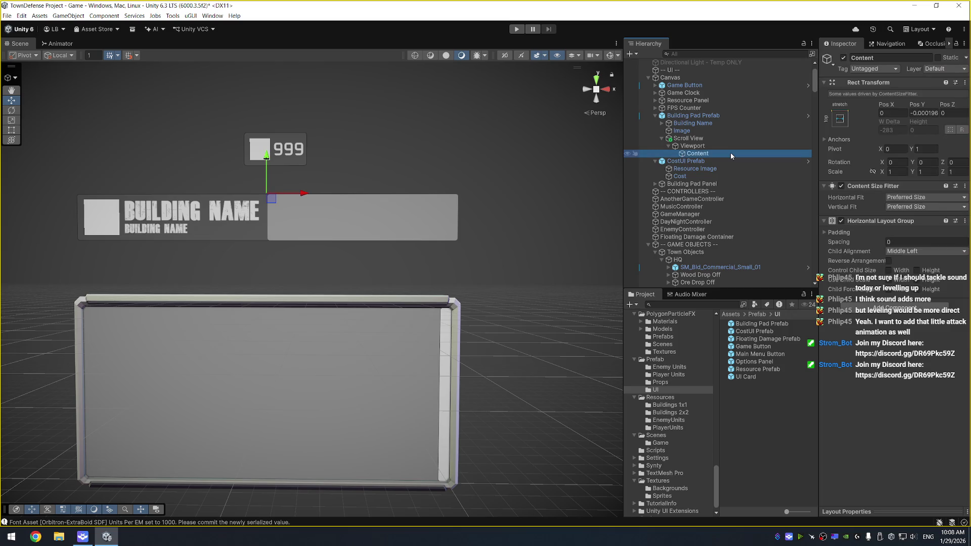
Place a CostUI Prefab in Content, duplicate it, and set Content Pos Y to 0
{"action": "mouse_move", "coordinate": [764, 331]}
{"action": "left_mouse_down"}
{"action": "mouse_move", "coordinate": [708, 255]}
{"action": "mouse_move", "coordinate": [702, 157]}
{"action": "left_mouse_up"}
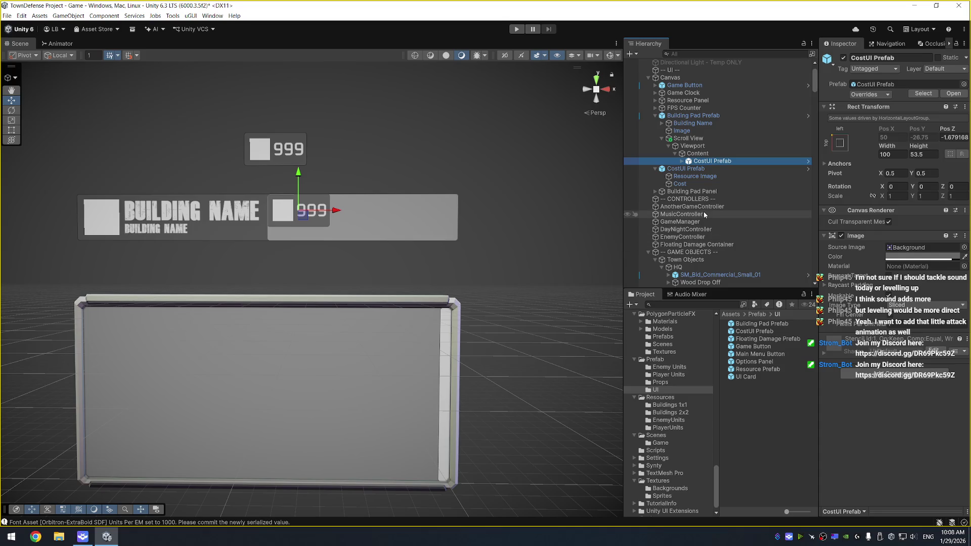
{"action": "key", "text": "ctrl+d"}
{"action": "key", "text": "ctrl+d"}
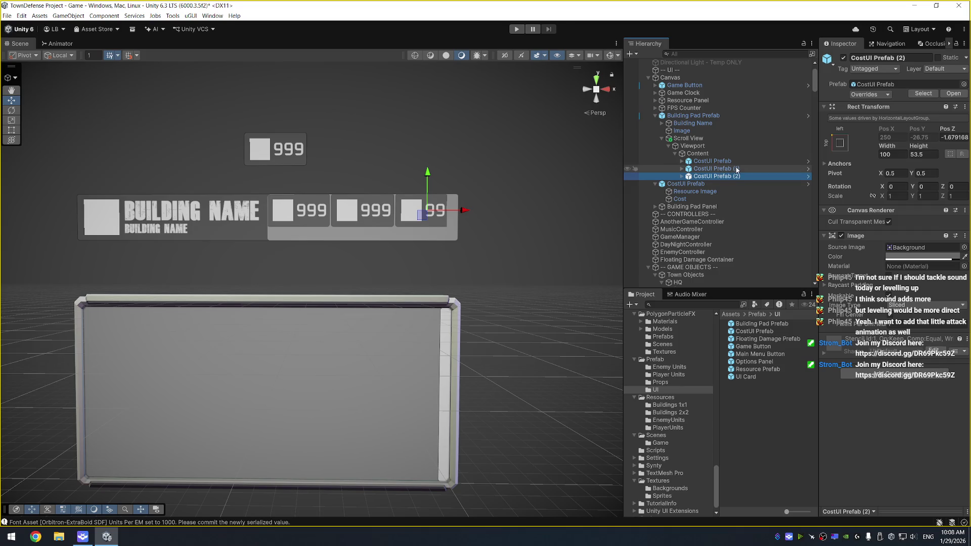
{"action": "left_click", "coordinate": [698, 153]}
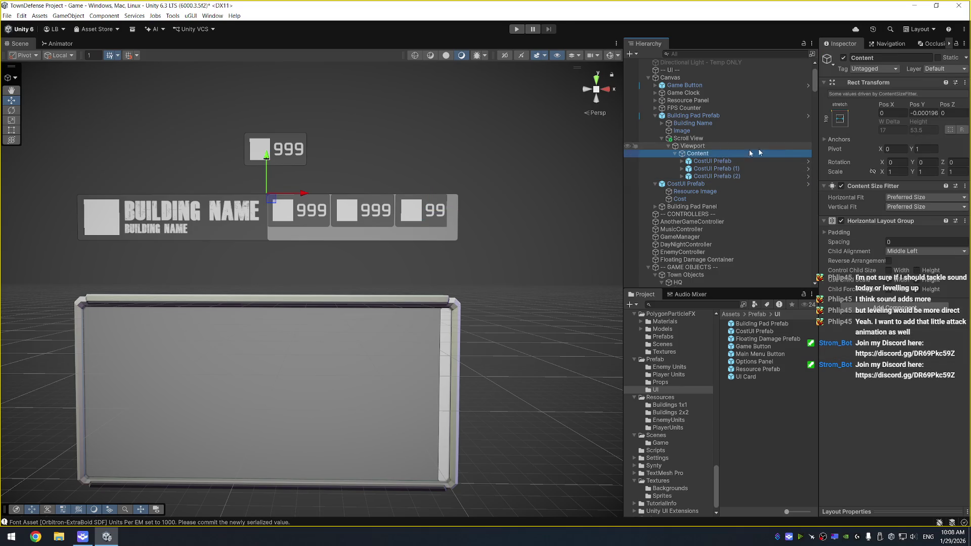
{"action": "left_click_drag", "start_coordinate": [928, 105], "coordinate": [882, 113]}
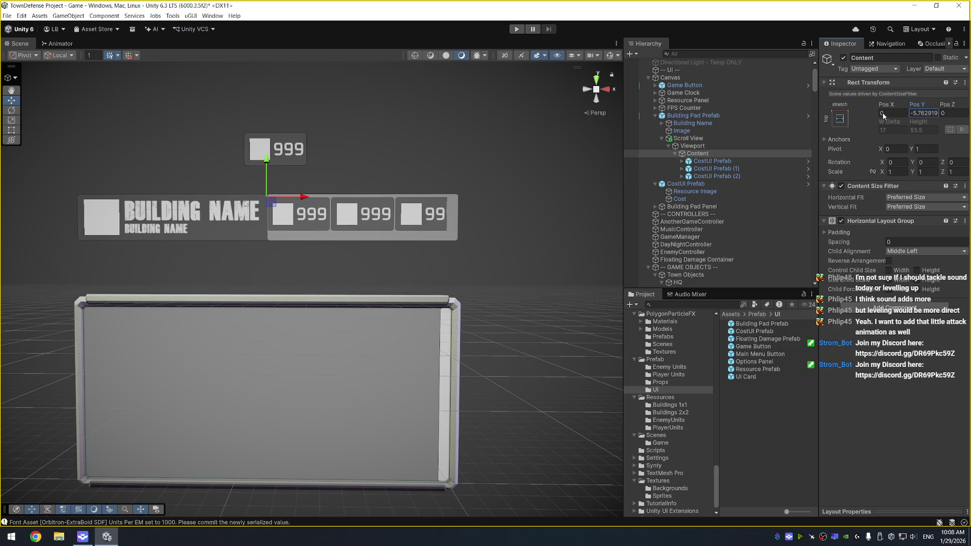
{"action": "double_click", "coordinate": [929, 114]}
{"action": "type", "text": "0"}
{"action": "key", "text": "Return"}
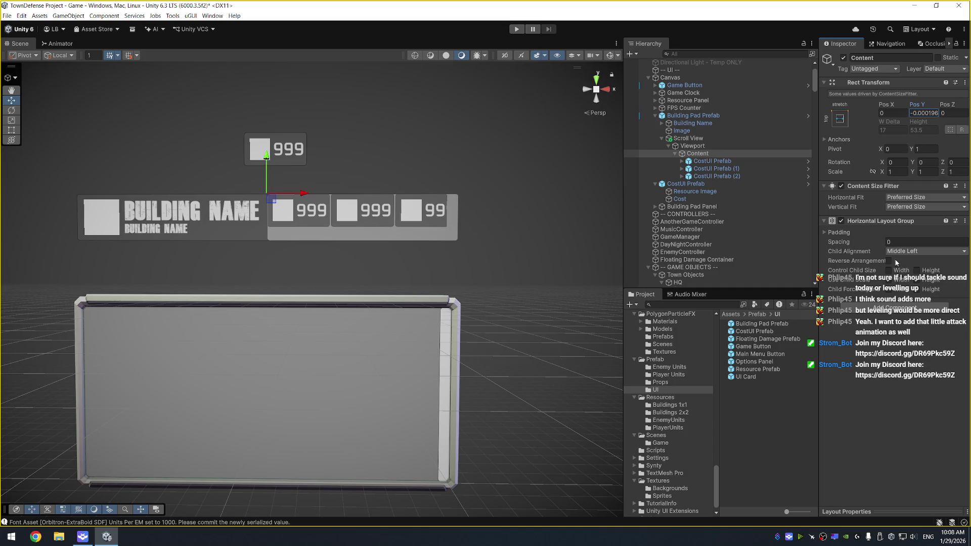
Set the Viewport's Right offset to 0 so the third entry shows fully
{"action": "left_click", "coordinate": [692, 146]}
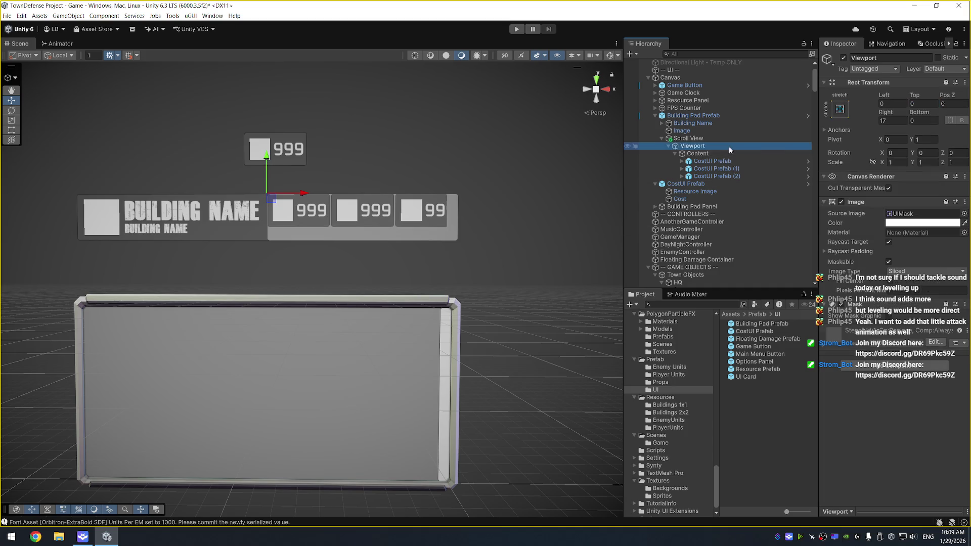
{"action": "left_click_drag", "start_coordinate": [890, 117], "coordinate": [621, 145]}
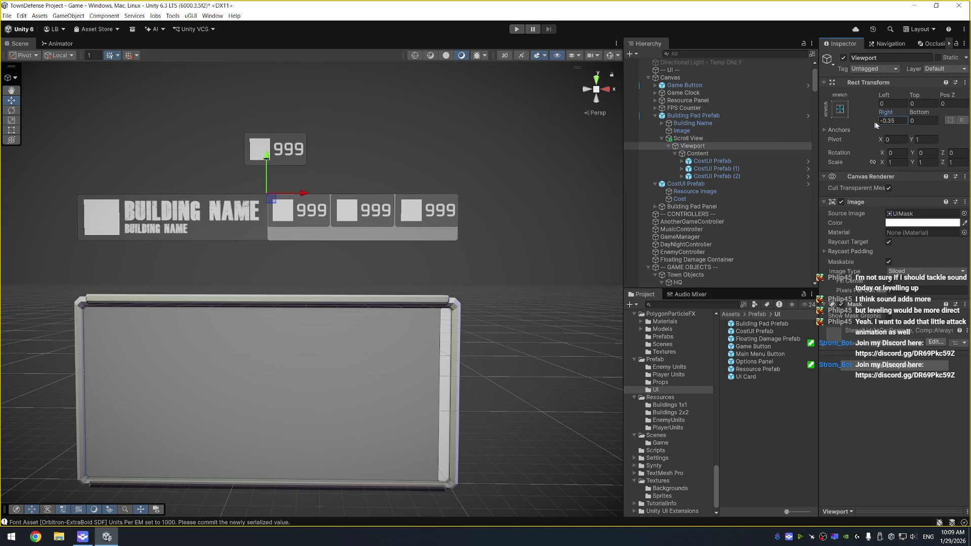
{"action": "left_click", "coordinate": [890, 120]}
{"action": "type", "text": "0"}
Set Content's Child Alignment to Upper Center
{"action": "left_click", "coordinate": [738, 154]}
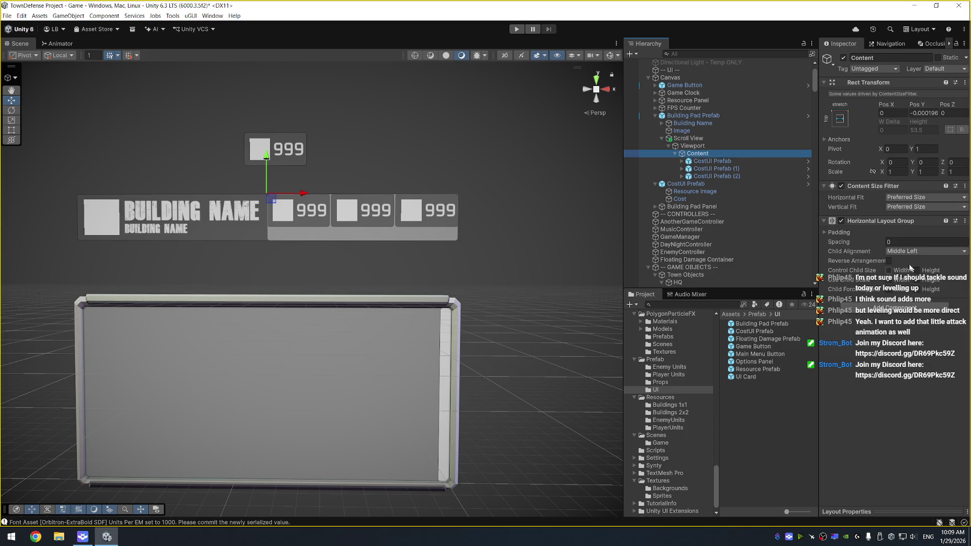
{"action": "left_click", "coordinate": [907, 251]}
{"action": "left_click", "coordinate": [909, 298]}
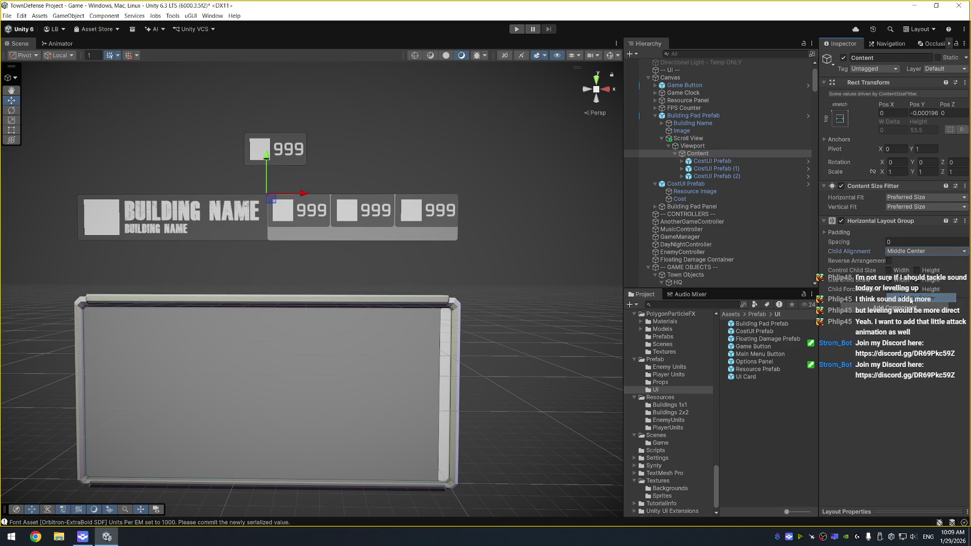
{"action": "left_click", "coordinate": [916, 251]}
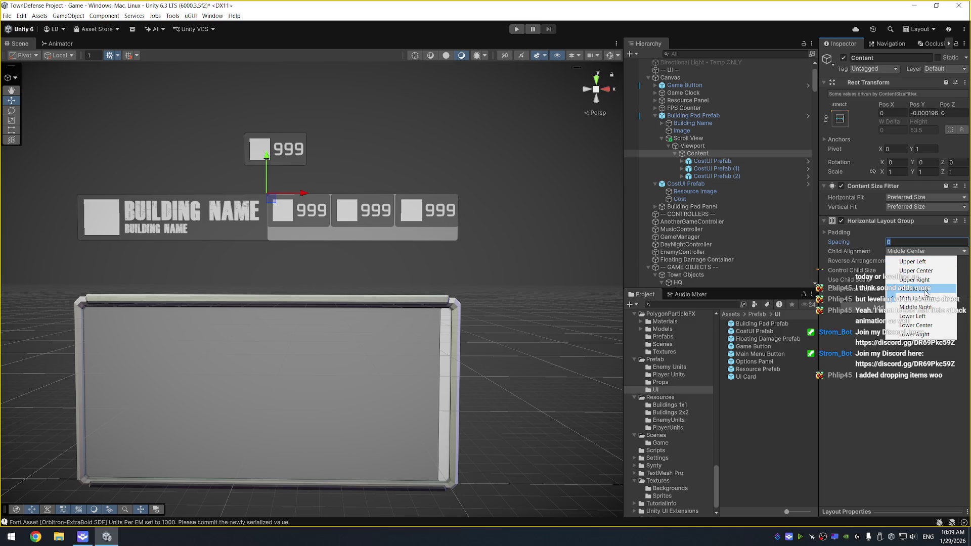
{"action": "left_click", "coordinate": [925, 272]}
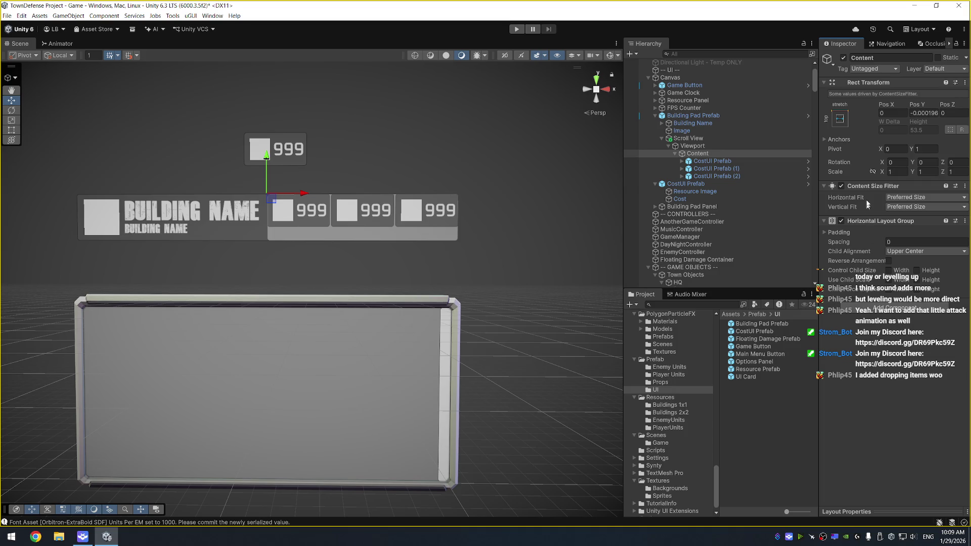
Set the cost list Content's top padding to 0
{"action": "left_click", "coordinate": [735, 161]}
{"action": "left_click", "coordinate": [735, 169]}
{"action": "left_click", "coordinate": [736, 154]}
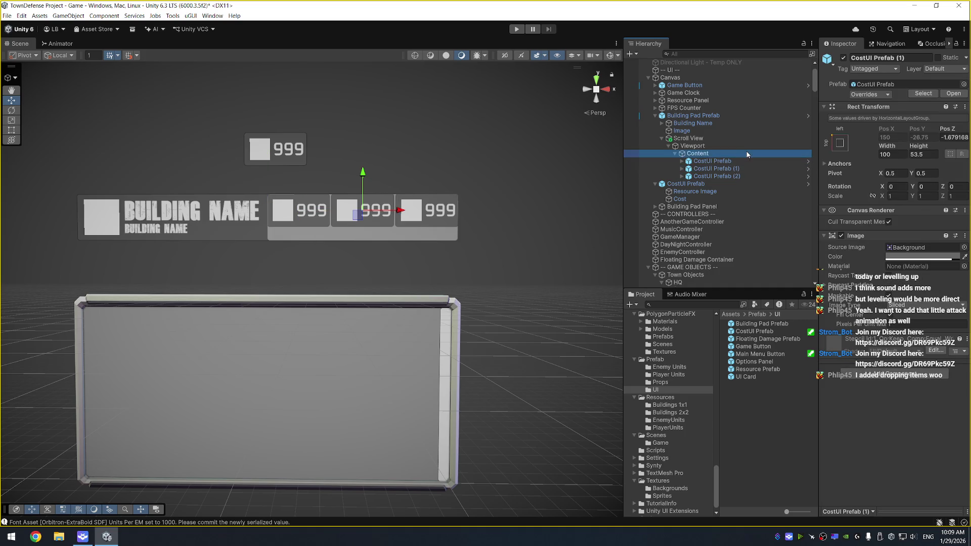
{"action": "left_click", "coordinate": [835, 232]}
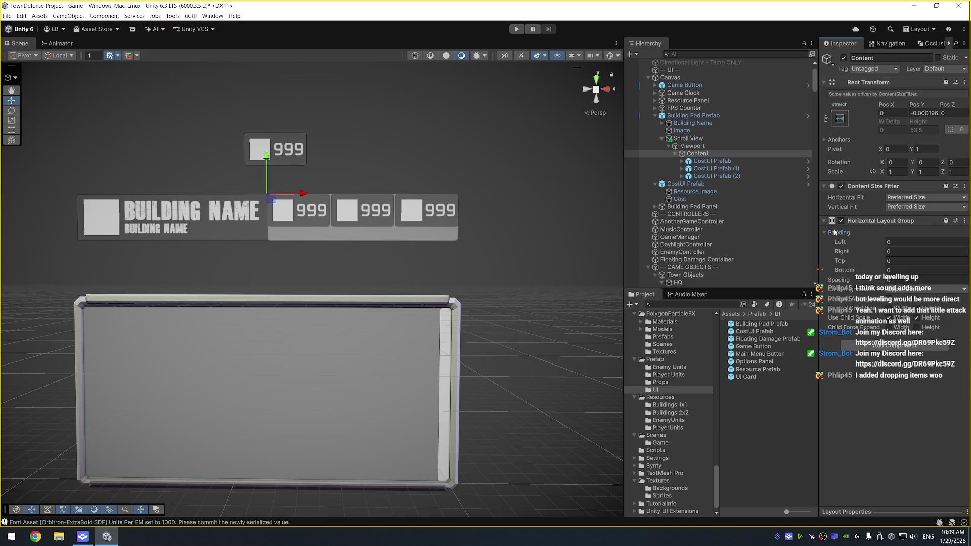
{"action": "left_click", "coordinate": [905, 260]}
{"action": "type", "text": "515"}
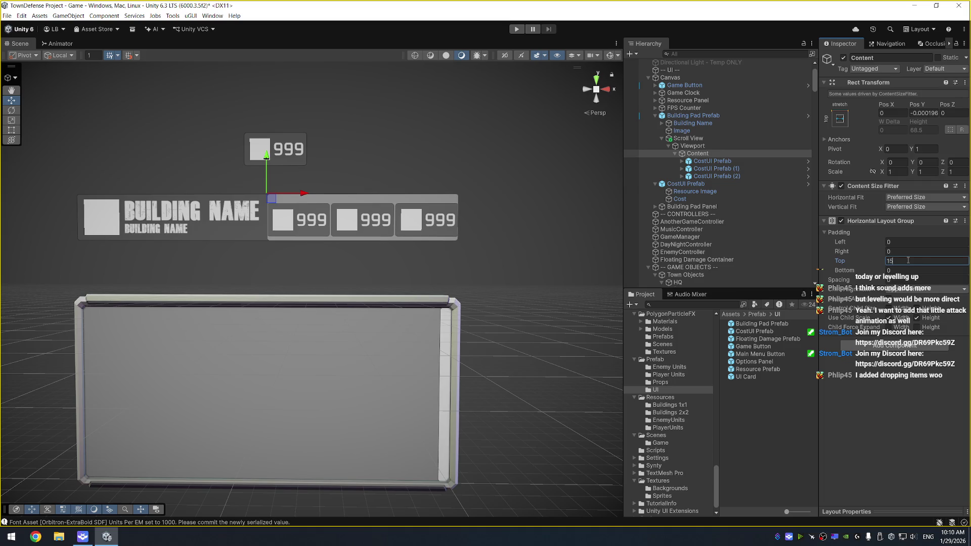
{"action": "double_click", "coordinate": [907, 259]}
{"action": "type", "text": "0"}
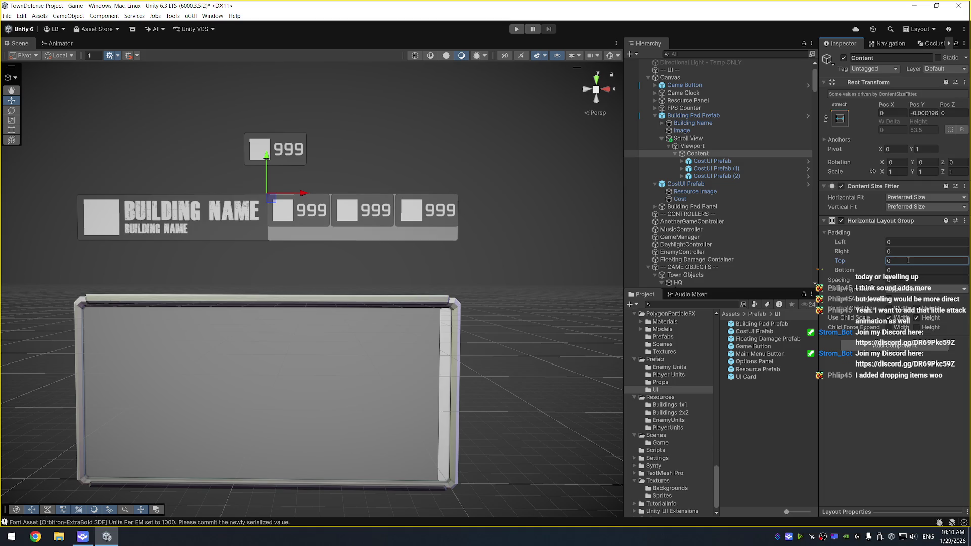
Set the cost Scroll View's Rect Transform height to 60
{"action": "left_click", "coordinate": [760, 145]}
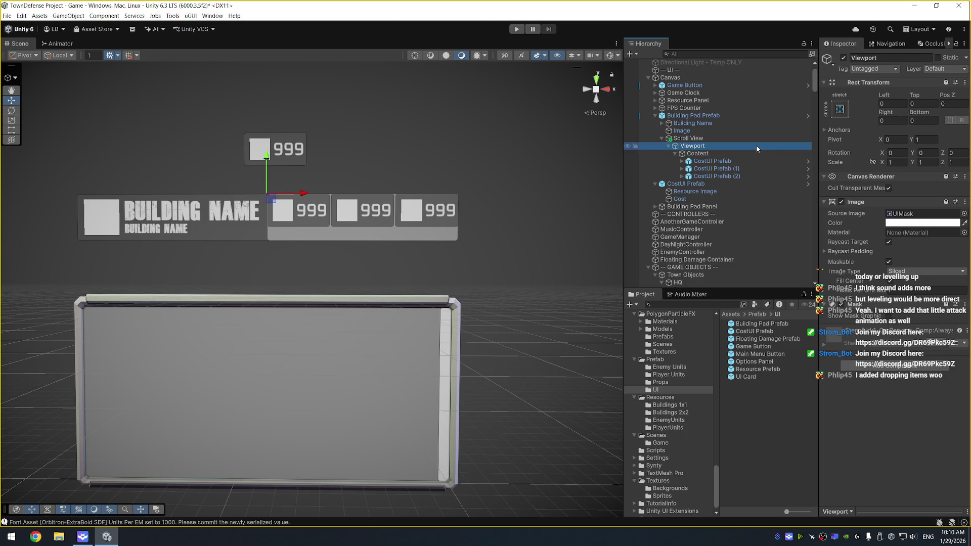
{"action": "left_click", "coordinate": [754, 155]}
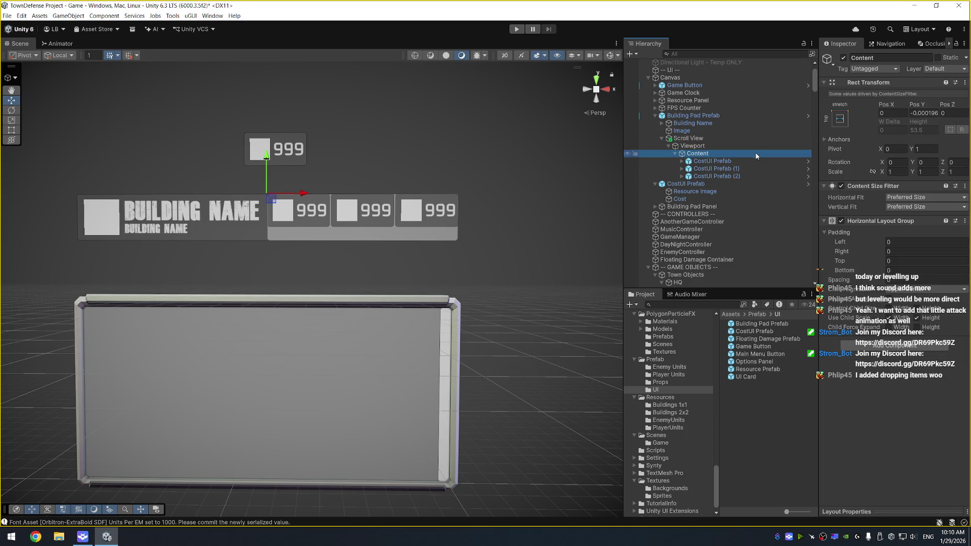
{"action": "left_click", "coordinate": [732, 146]}
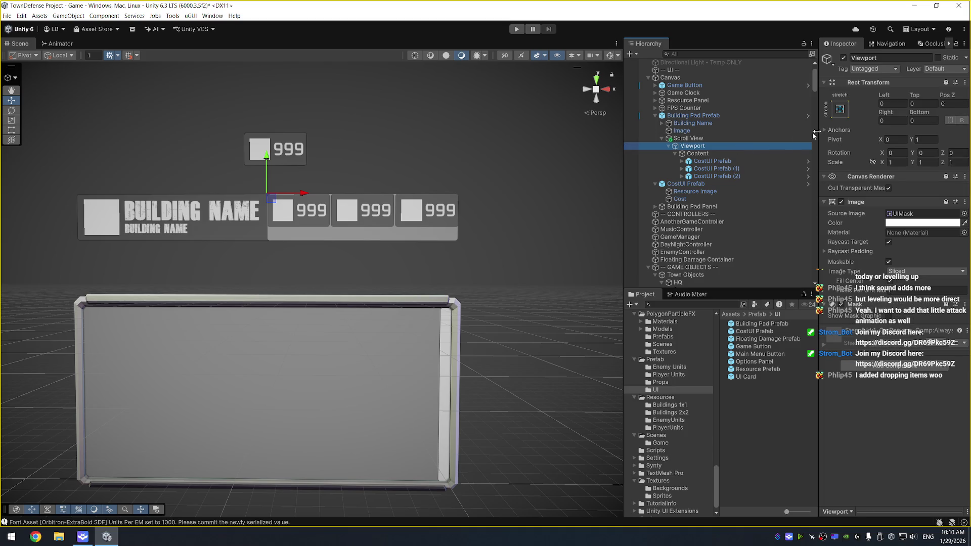
{"action": "left_click", "coordinate": [713, 139]}
{"action": "left_click_drag", "start_coordinate": [923, 115], "coordinate": [839, 121]}
{"action": "left_click", "coordinate": [917, 121]}
{"action": "type", "text": "50"}
{"action": "key", "text": "BackSpace"}
{"action": "key", "text": "BackSpace"}
{"action": "type", "text": "60"}
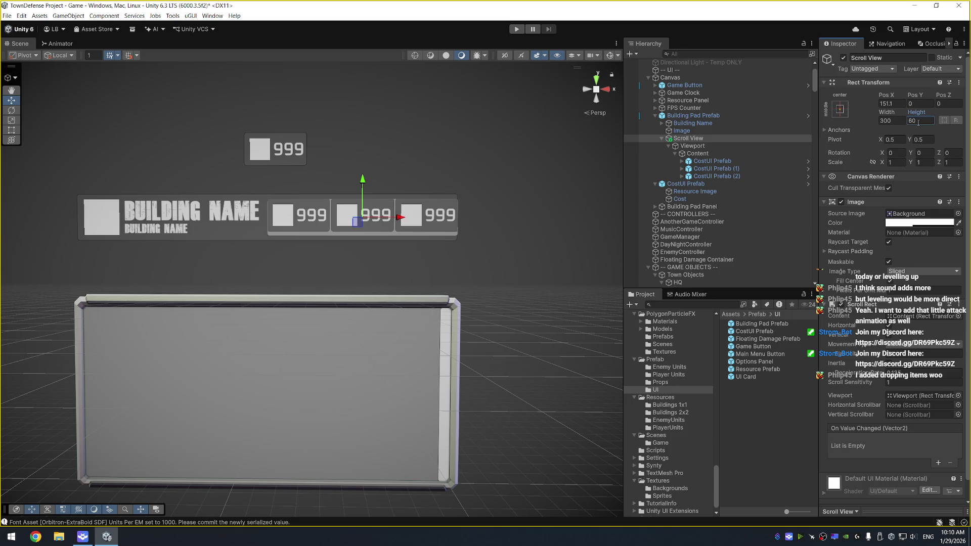
Zero the first cost item's Pos Z and view the panels from above
{"action": "left_click", "coordinate": [713, 161]}
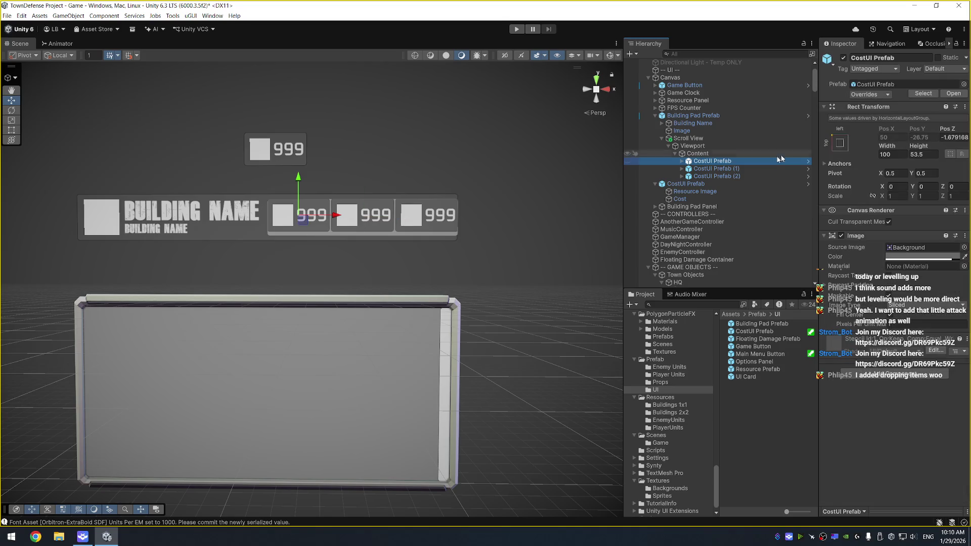
{"action": "left_click", "coordinate": [950, 136]}
{"action": "type", "text": "0"}
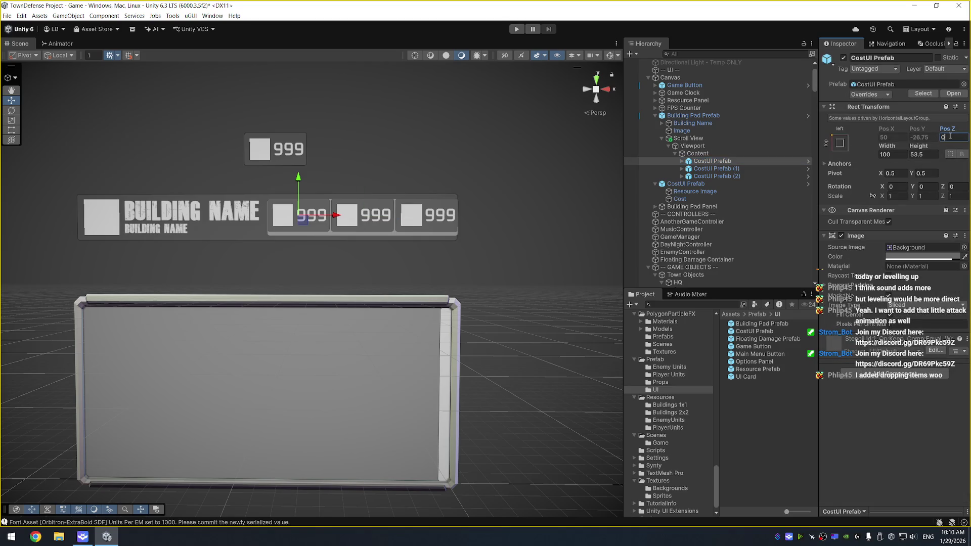
{"action": "mouse_move", "coordinate": [505, 127]}
{"action": "left_mouse_down"}
{"action": "mouse_move", "coordinate": [546, 162]}
{"action": "mouse_move", "coordinate": [619, 199]}
{"action": "left_mouse_up"}
{"action": "left_click", "coordinate": [750, 168]}
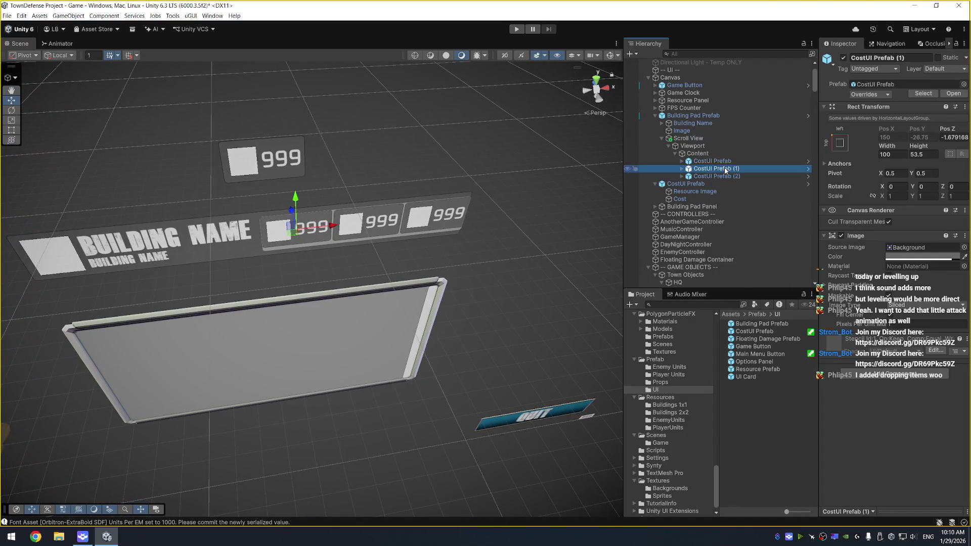
{"action": "left_click", "coordinate": [728, 153]}
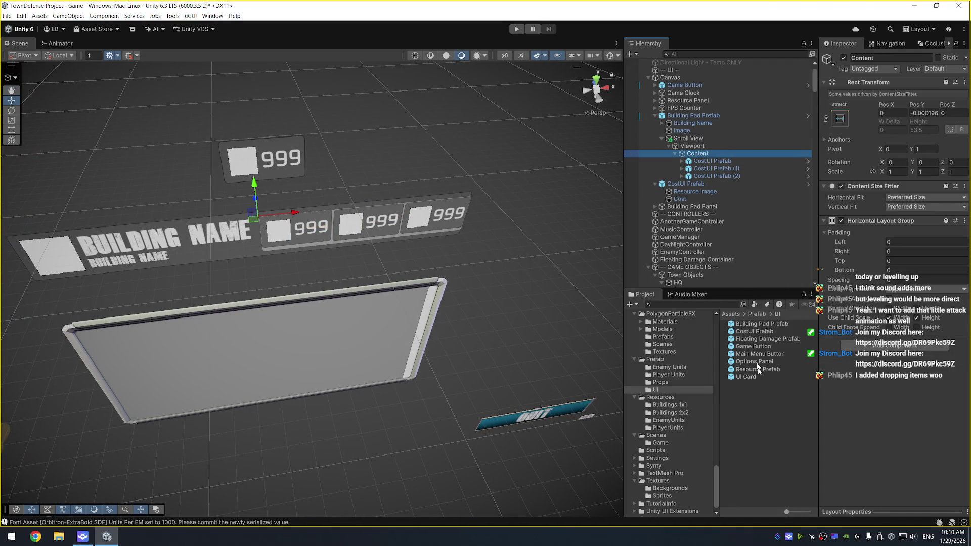
Set the CostUI Prefab asset's height to 55 and save the project
{"action": "left_click", "coordinate": [766, 332]}
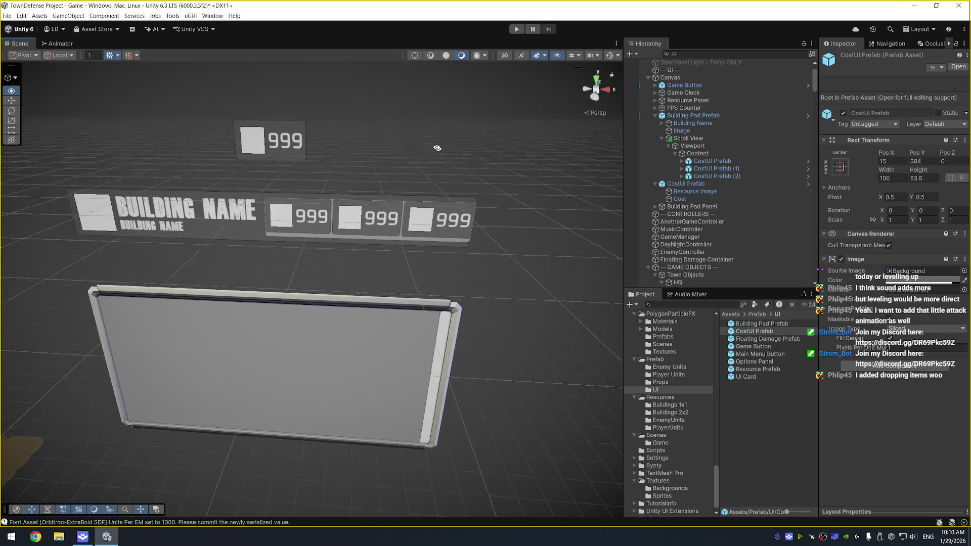
{"action": "left_click", "coordinate": [921, 177]}
{"action": "type", "text": "5"}
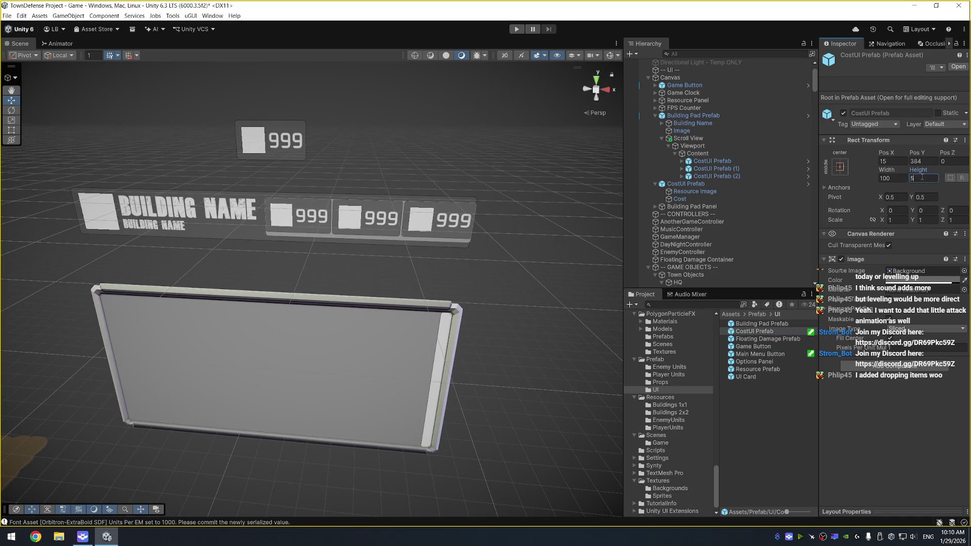
{"action": "key", "text": "ctrl+s"}
Delete the three placeholder cost items from Content
{"action": "left_click", "coordinate": [749, 162]}
{"action": "left_click", "coordinate": [747, 175], "text": "shift"}
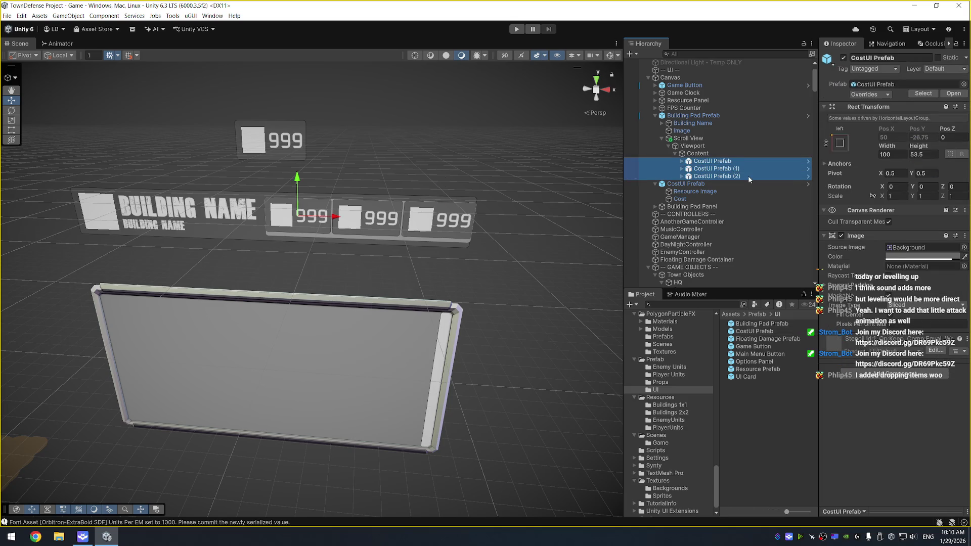
{"action": "key", "text": "Delete"}
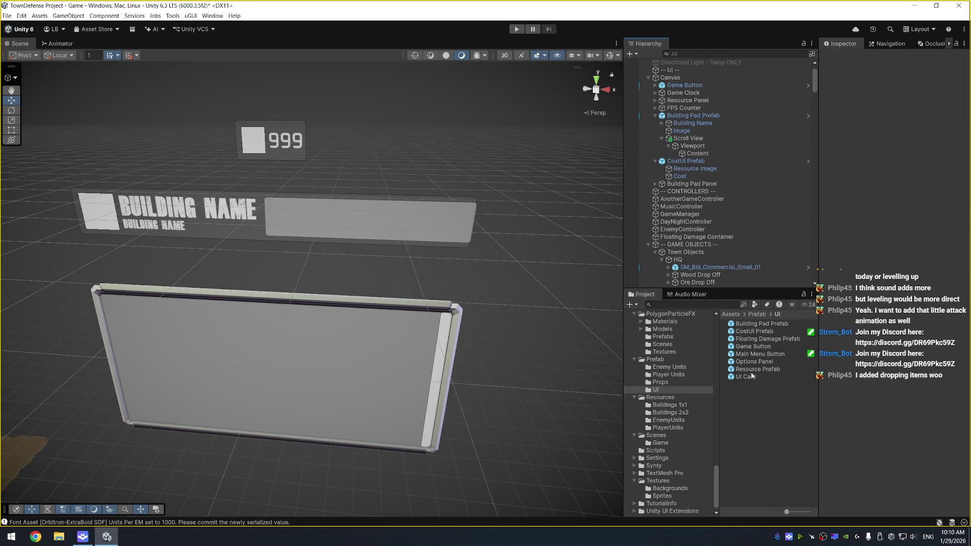
Add a fresh CostUI Prefab instance to Content with Pos Z 0
{"action": "left_click_drag", "start_coordinate": [753, 331], "coordinate": [698, 157]}
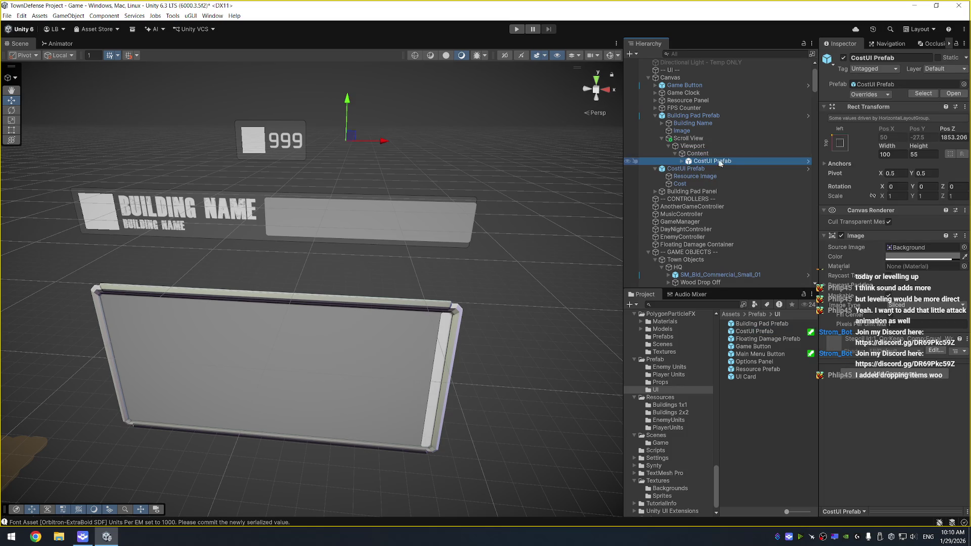
{"action": "left_click", "coordinate": [960, 137]}
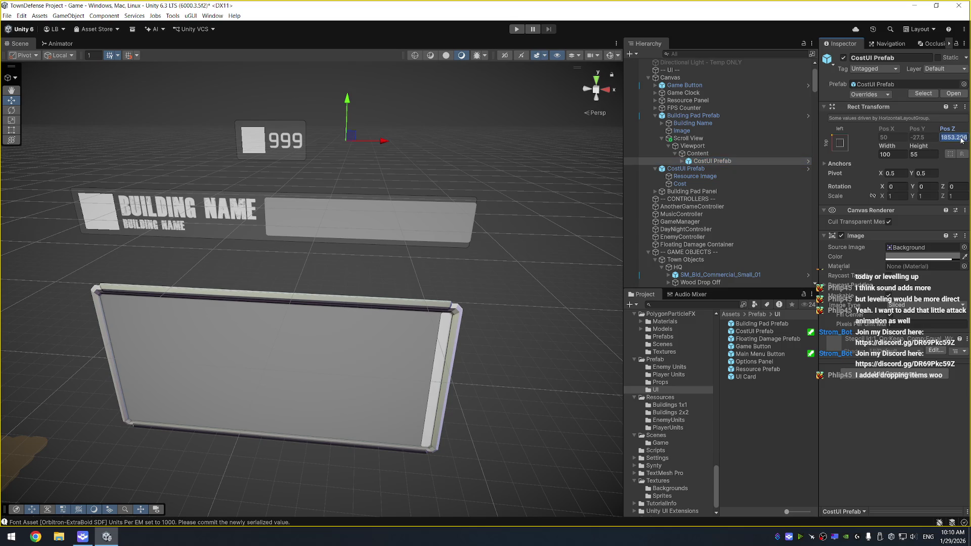
{"action": "type", "text": "0"}
Set the Content container's top padding to 2
{"action": "left_click", "coordinate": [718, 153]}
{"action": "left_click", "coordinate": [723, 147]}
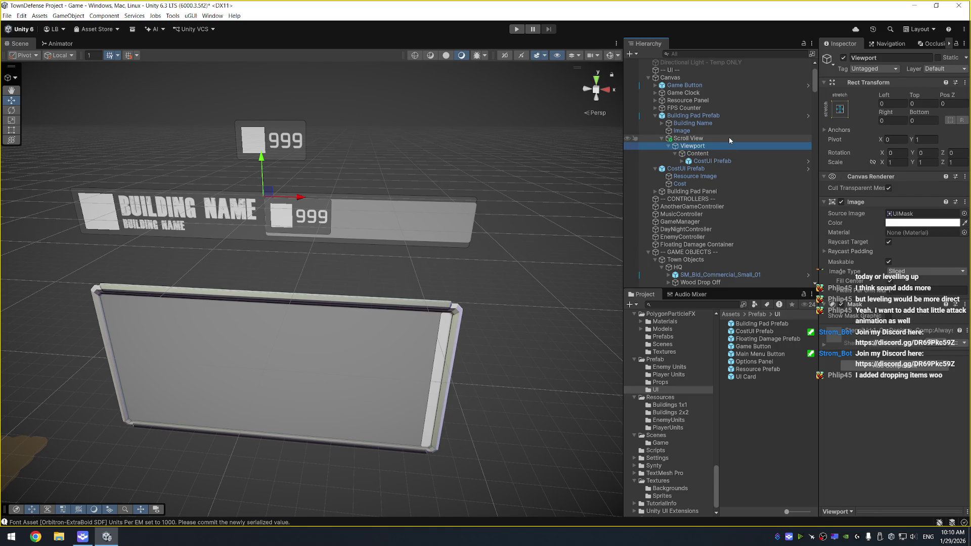
{"action": "left_click", "coordinate": [728, 136]}
{"action": "left_click", "coordinate": [735, 117]}
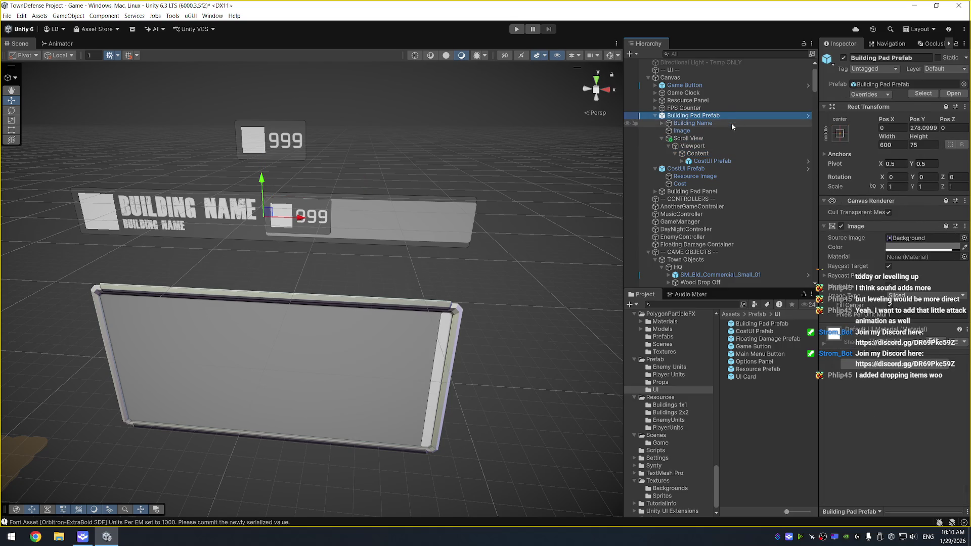
{"action": "left_click", "coordinate": [731, 123]}
{"action": "left_click", "coordinate": [723, 131]}
{"action": "left_click", "coordinate": [715, 139]}
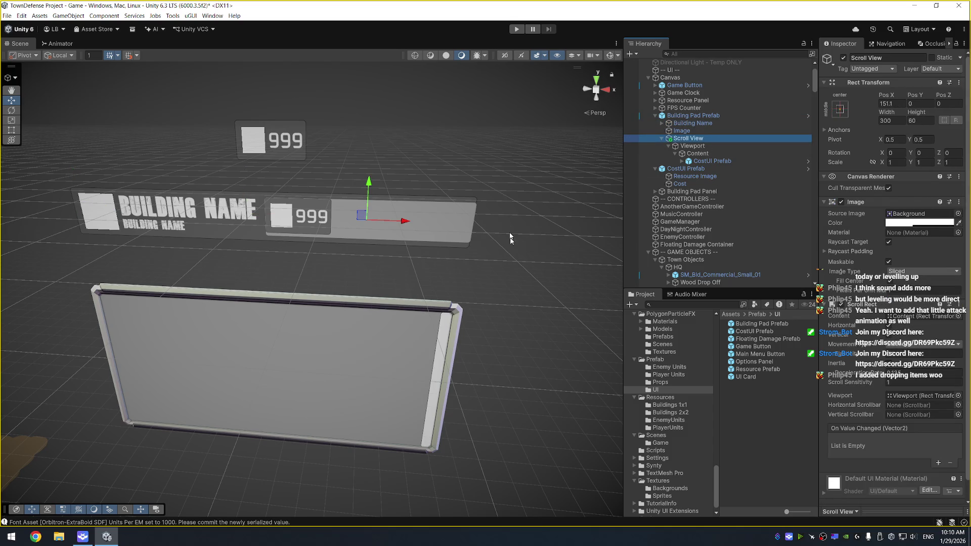
{"action": "left_click", "coordinate": [726, 153]}
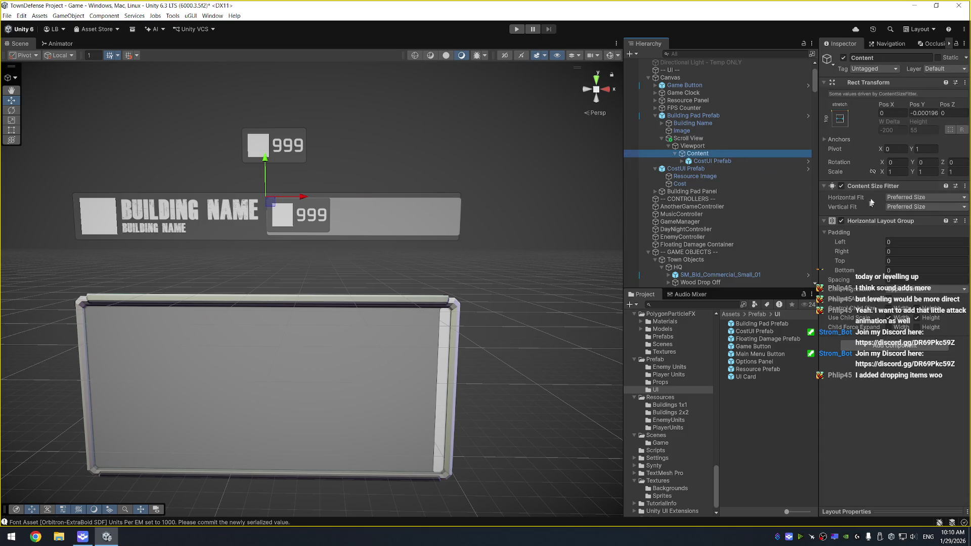
{"action": "left_click", "coordinate": [897, 261]}
{"action": "type", "text": "3"}
{"action": "key", "text": "BackSpace"}
{"action": "type", "text": "2"}
Disable the Viewport and Scroll View background images and toggle the Viewport mask
{"action": "left_click", "coordinate": [733, 146]}
{"action": "left_click", "coordinate": [841, 202]}
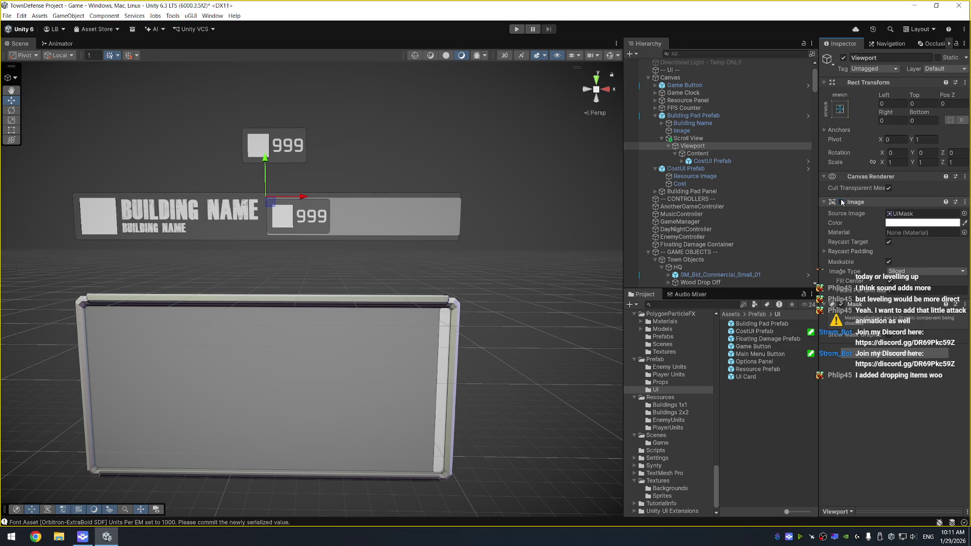
{"action": "left_click", "coordinate": [724, 152]}
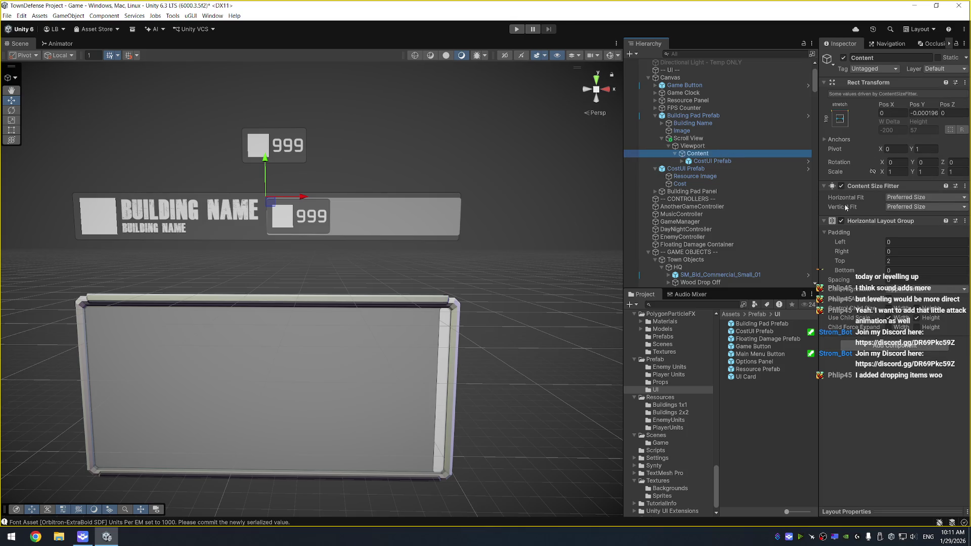
{"action": "left_click", "coordinate": [708, 139]}
{"action": "left_click", "coordinate": [841, 203]}
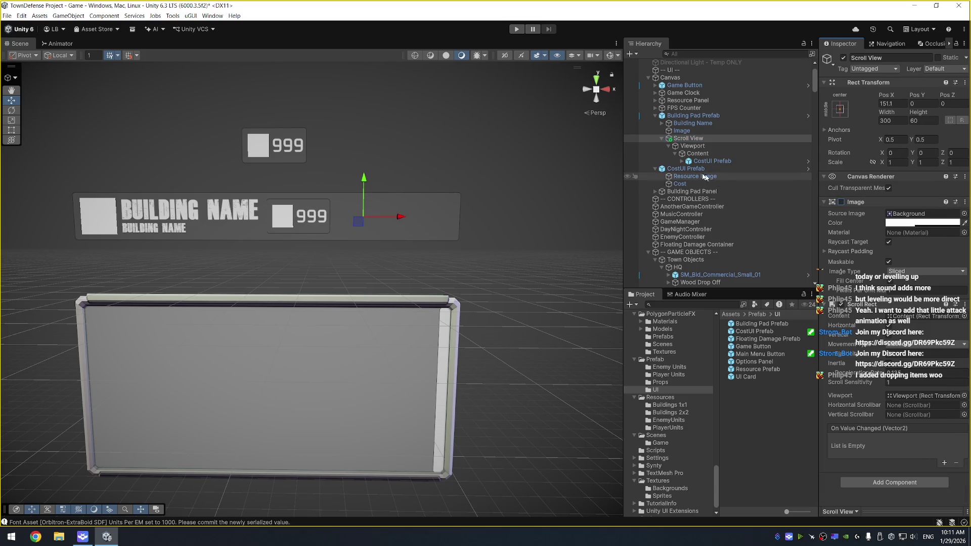
{"action": "left_click", "coordinate": [699, 146]}
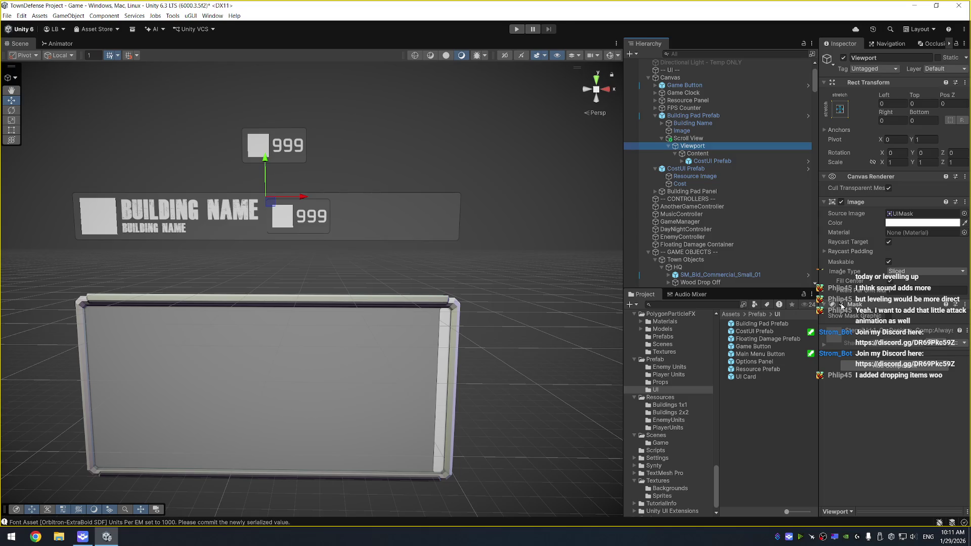
{"action": "left_click", "coordinate": [841, 304]}
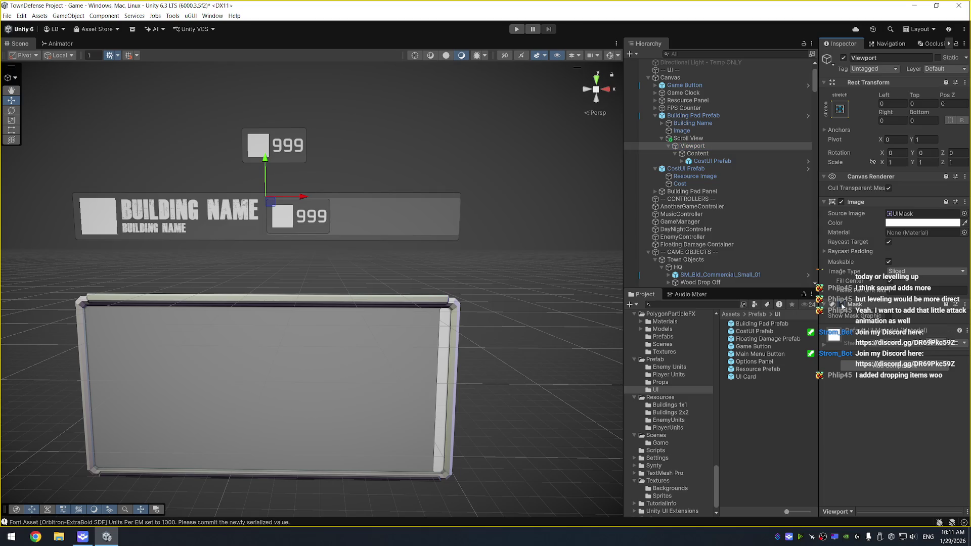
{"action": "left_click", "coordinate": [841, 202]}
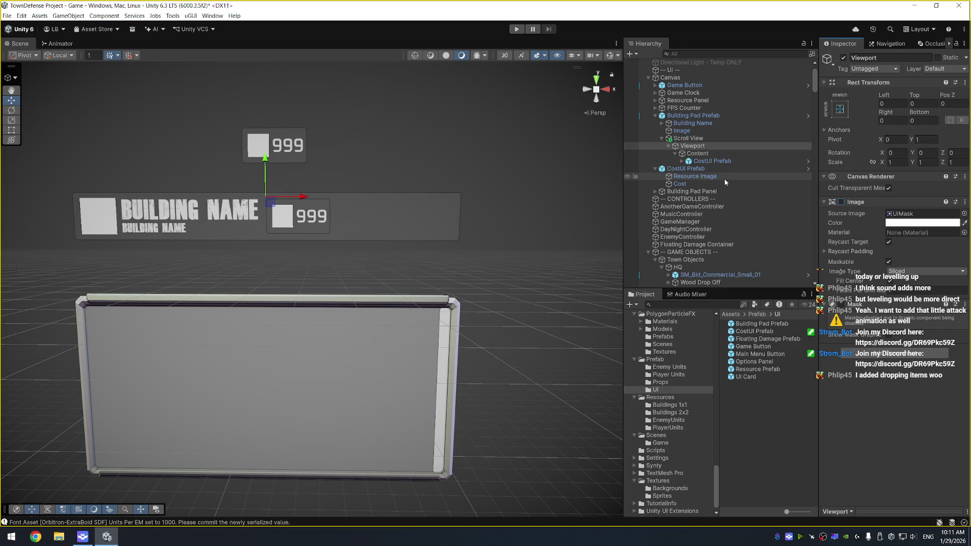
Change Content's child alignment and delete the cost entry beneath it
{"action": "left_click", "coordinate": [735, 155]}
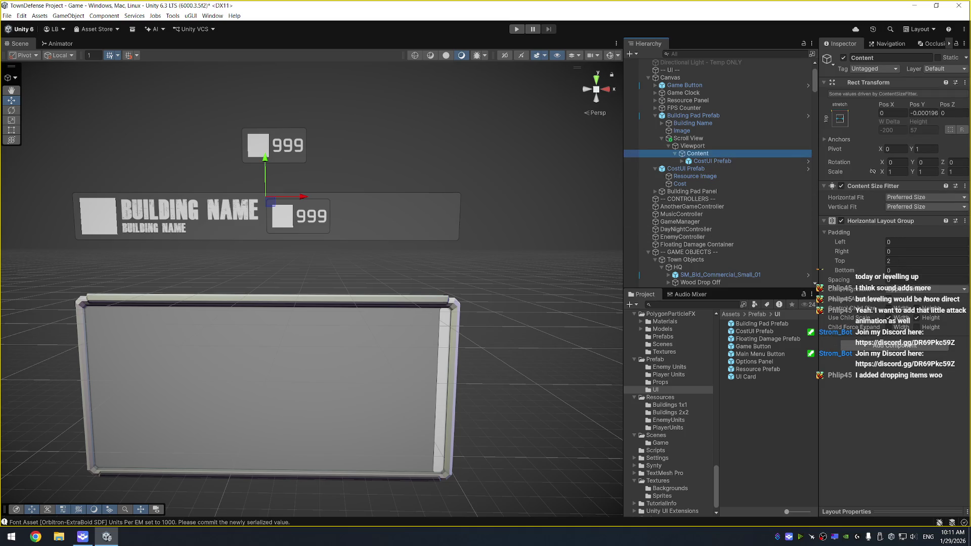
{"action": "left_click", "coordinate": [927, 291]}
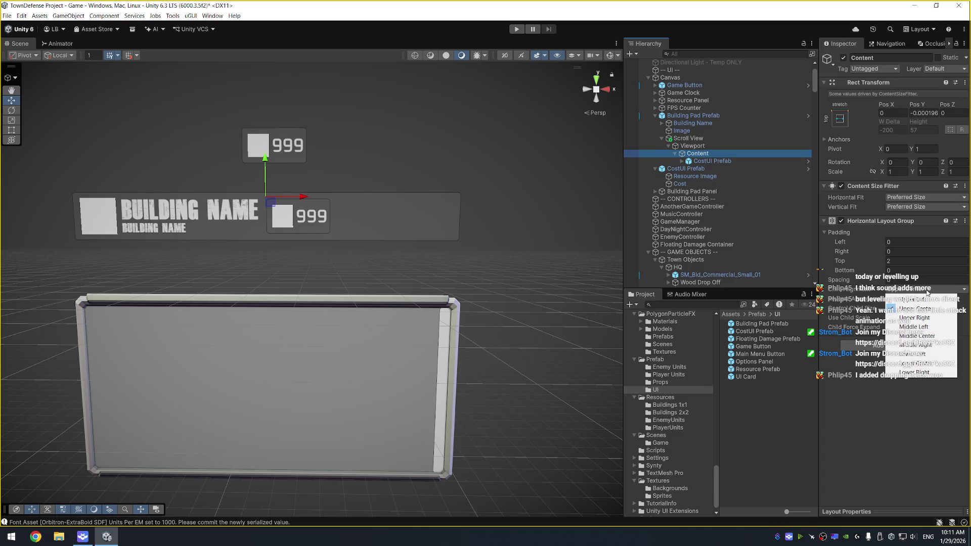
{"action": "left_click", "coordinate": [935, 335]}
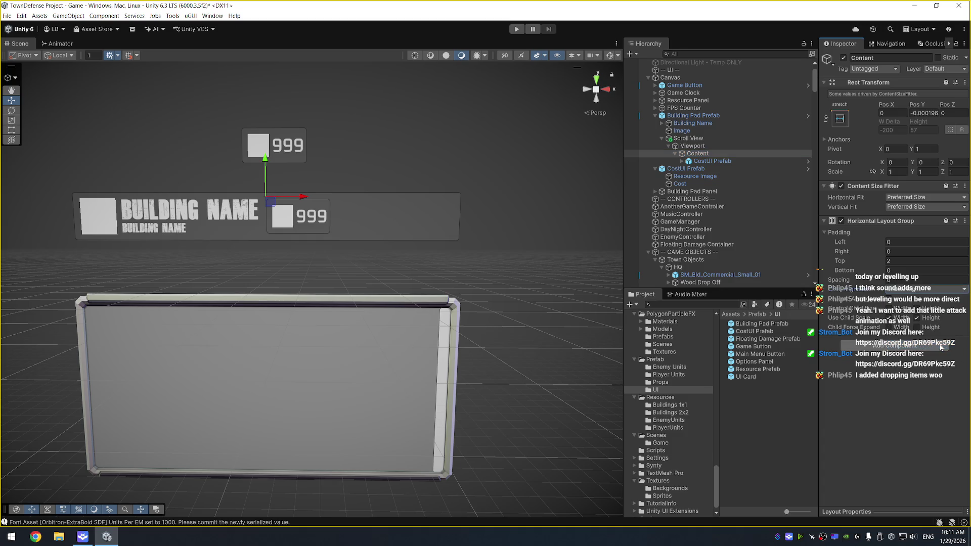
{"action": "left_click", "coordinate": [720, 161]}
{"action": "key", "text": "Delete"}
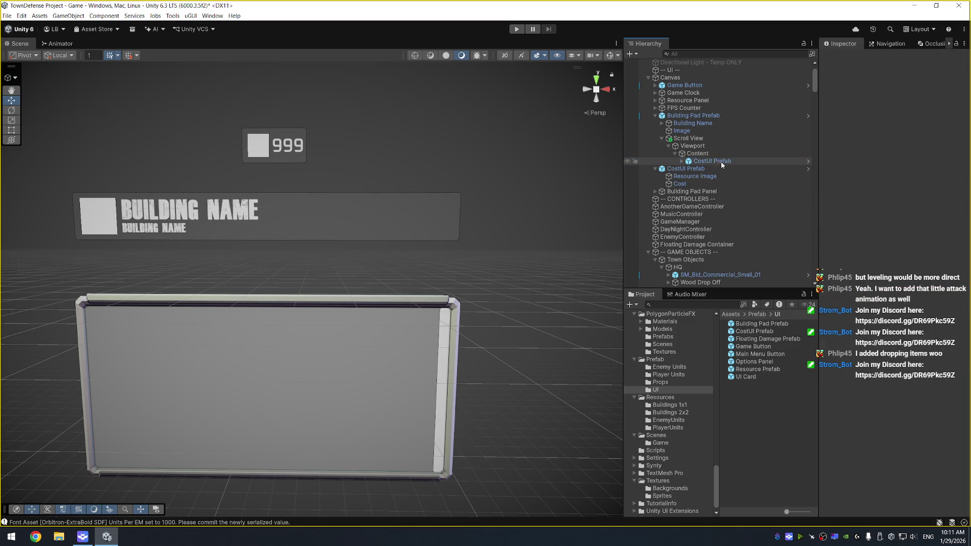
Place a CostUI Prefab instance under Content with Pos Z 0
{"action": "scroll", "coordinate": [715, 203], "scroll_direction": "down", "scroll_amount": 1}
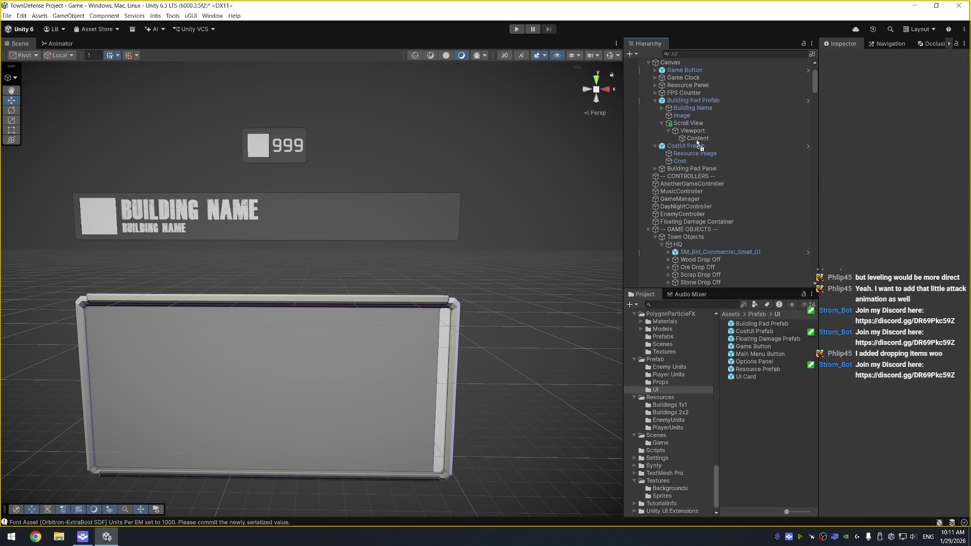
{"action": "left_click_drag", "start_coordinate": [696, 138], "coordinate": [695, 138]}
{"action": "left_click", "coordinate": [953, 137]}
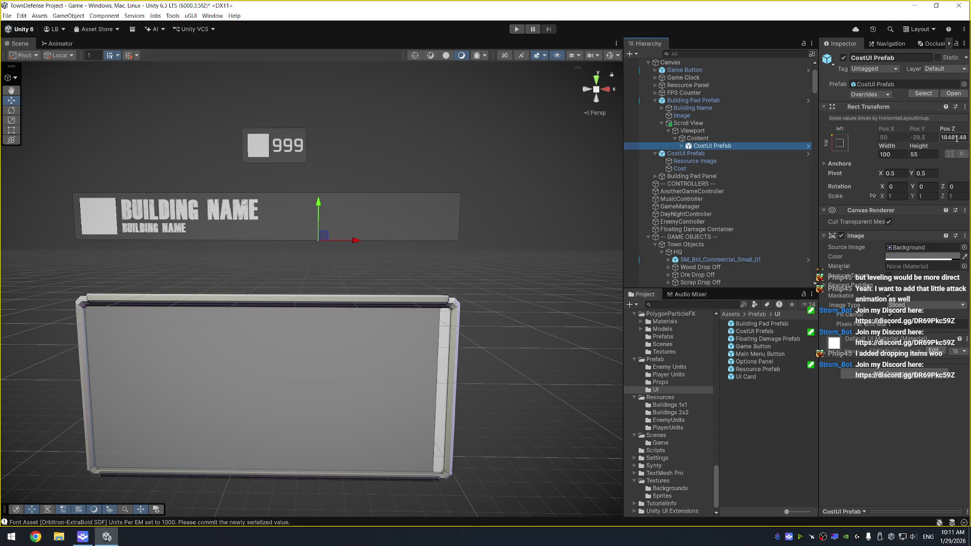
{"action": "type", "text": "0"}
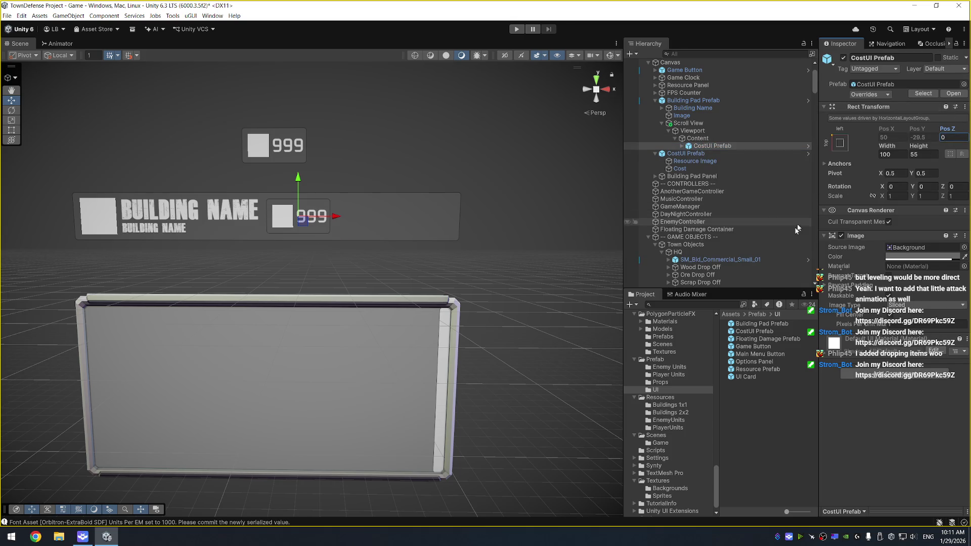
Set Content's Size Fitter to Min Size horizontally and Unconstrained vertically
{"action": "left_click", "coordinate": [730, 137]}
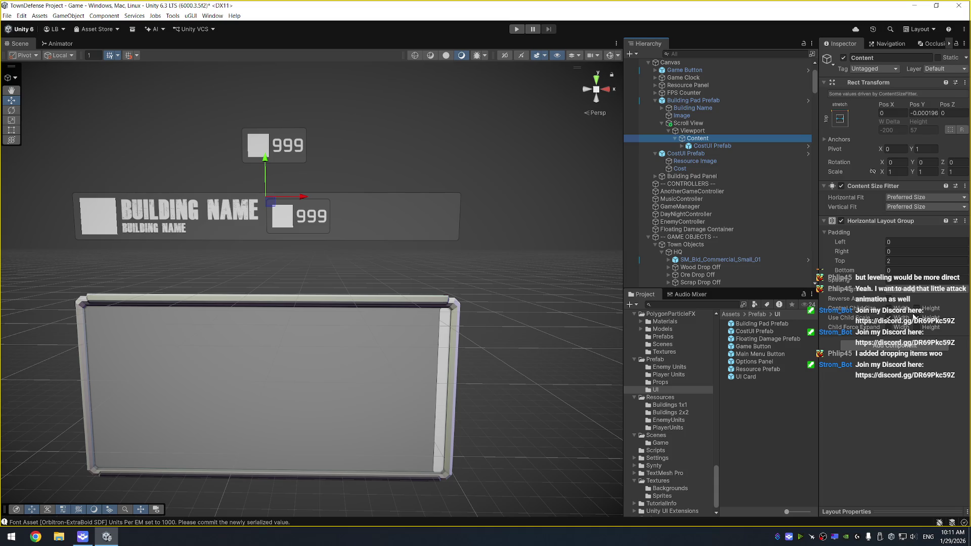
{"action": "left_click", "coordinate": [916, 208]}
{"action": "left_click", "coordinate": [916, 216]}
{"action": "left_click", "coordinate": [914, 200]}
{"action": "left_click", "coordinate": [920, 217]}
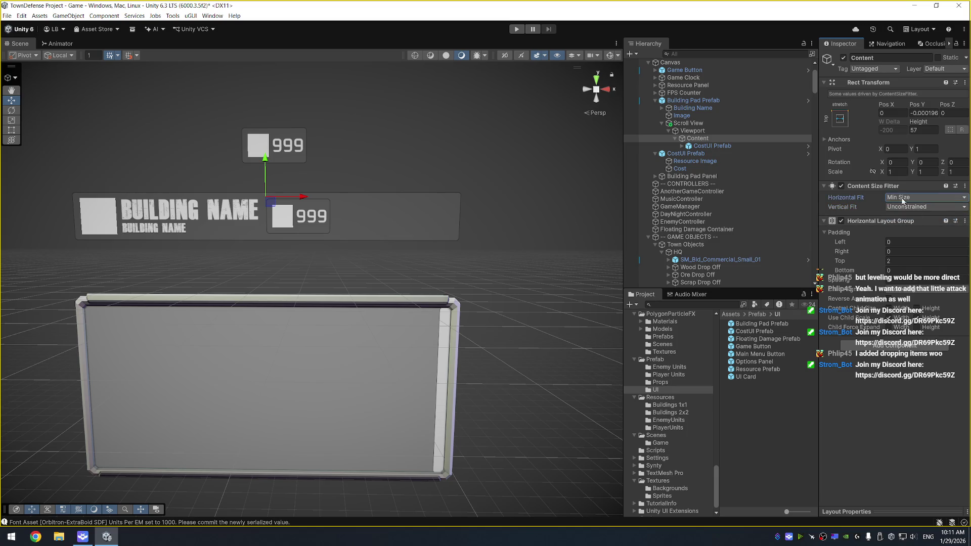
Check the cost entry's anchor presets, closing them without changes
{"action": "left_click", "coordinate": [747, 145]}
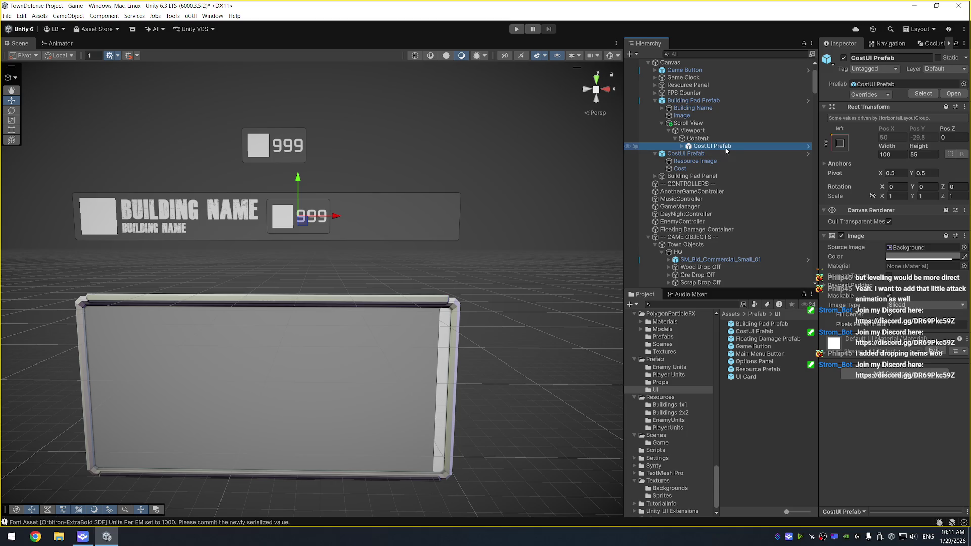
{"action": "left_click", "coordinate": [840, 145]}
{"action": "key", "text": "shift+alt"}
{"action": "left_click", "coordinate": [871, 282], "text": "alt+shift"}
{"action": "left_click", "coordinate": [840, 143]}
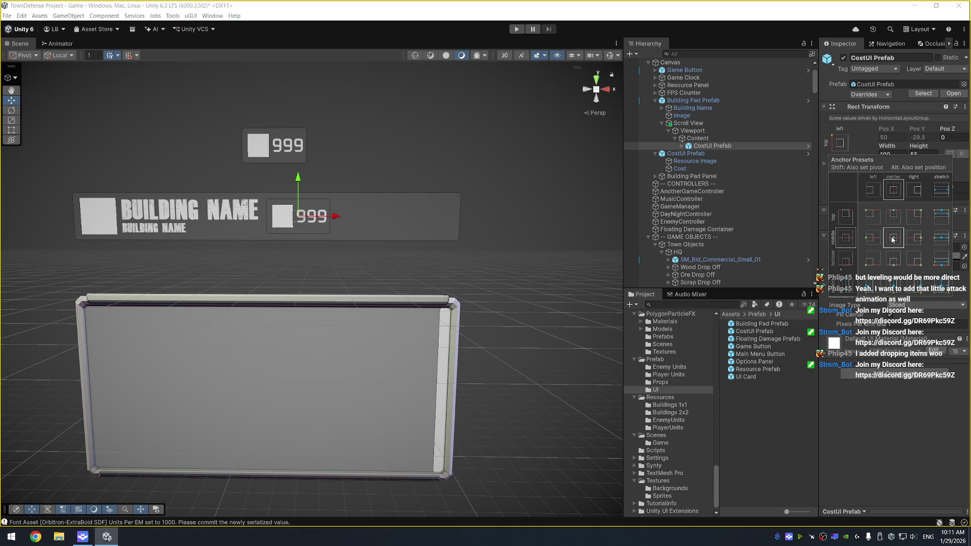
{"action": "left_click", "coordinate": [723, 141]}
{"action": "left_click", "coordinate": [722, 141]}
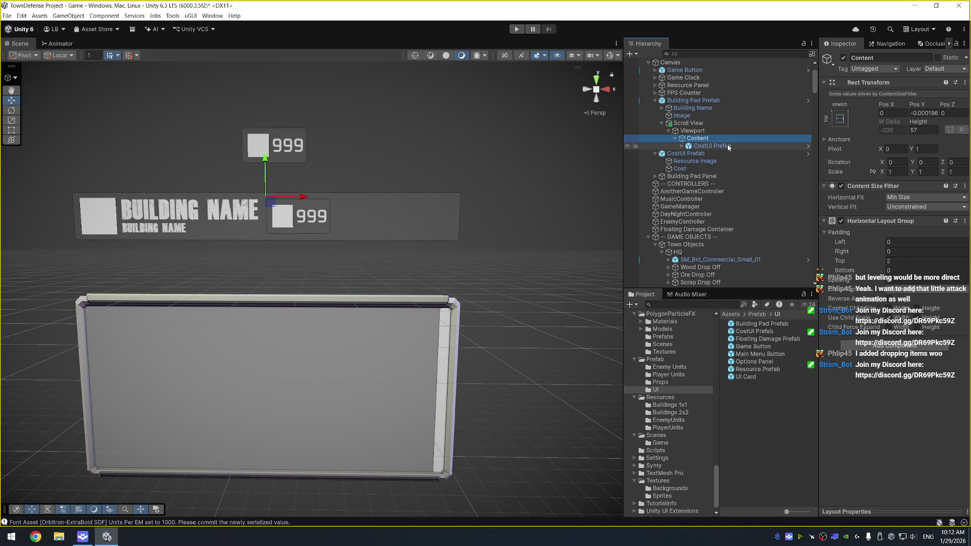
{"action": "left_click", "coordinate": [727, 145]}
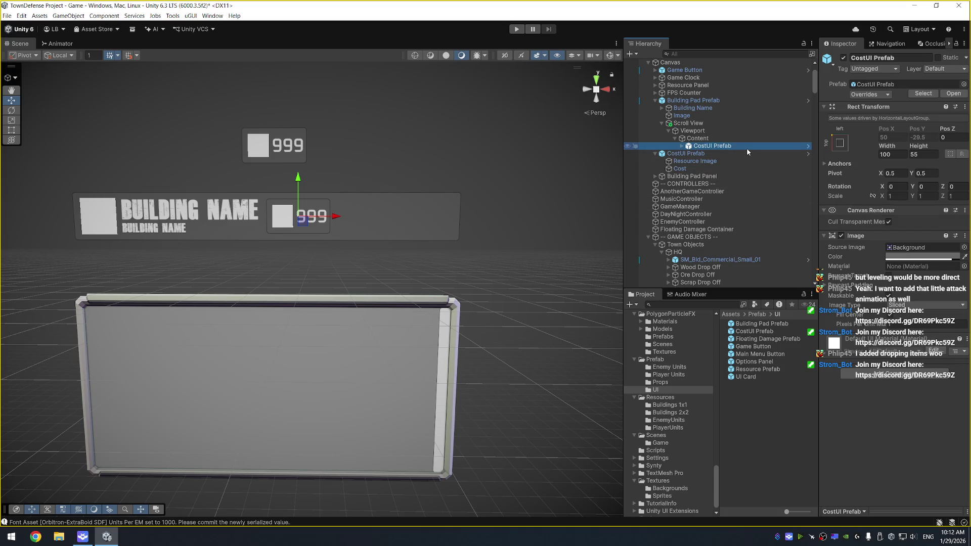
Change Content's child alignment and delete the nested cost entry
{"action": "left_click", "coordinate": [730, 140]}
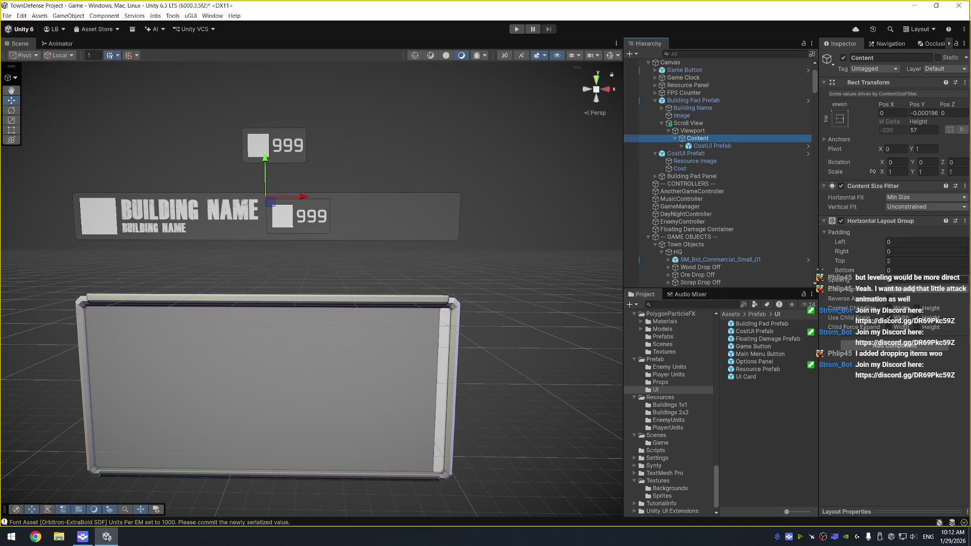
{"action": "left_click", "coordinate": [907, 290]}
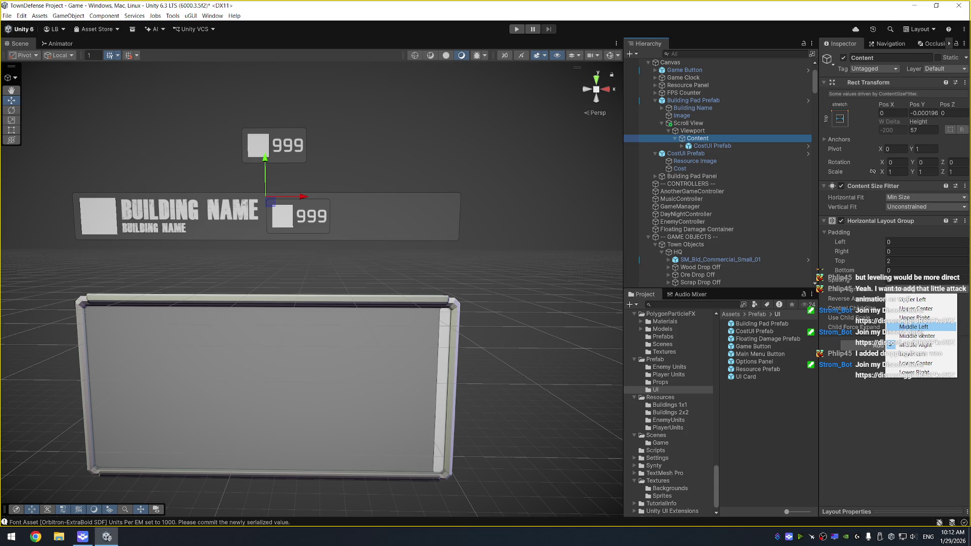
{"action": "left_click", "coordinate": [919, 337]}
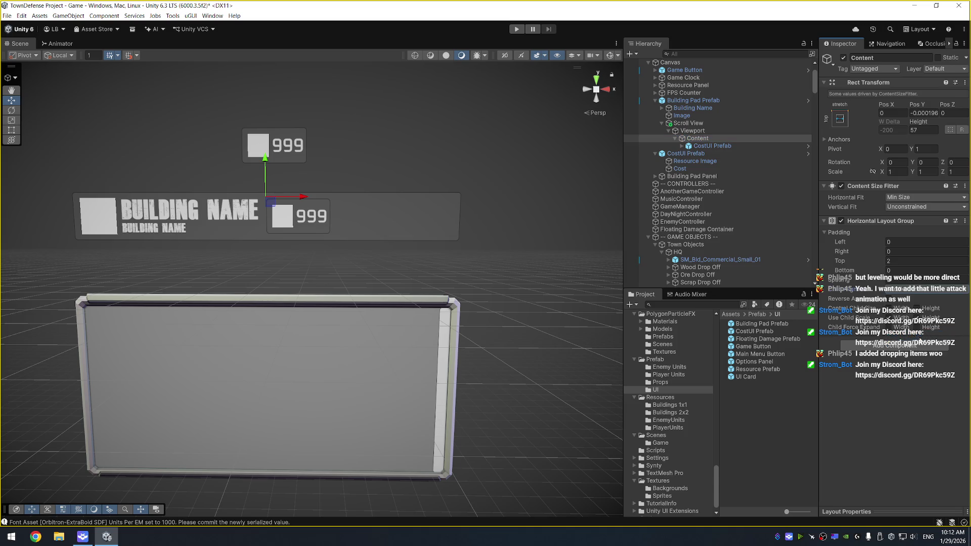
{"action": "left_click", "coordinate": [718, 145]}
{"action": "key", "text": "Delete"}
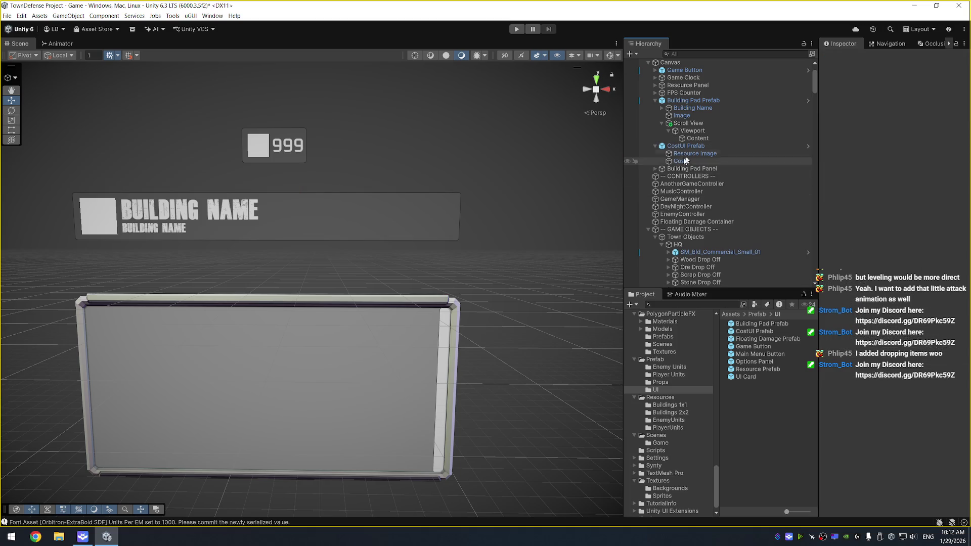
Centre the standalone cost element at 0,0 and re-save it as CostUI Prefab
{"action": "left_click", "coordinate": [685, 145]}
{"action": "left_click", "coordinate": [840, 134]}
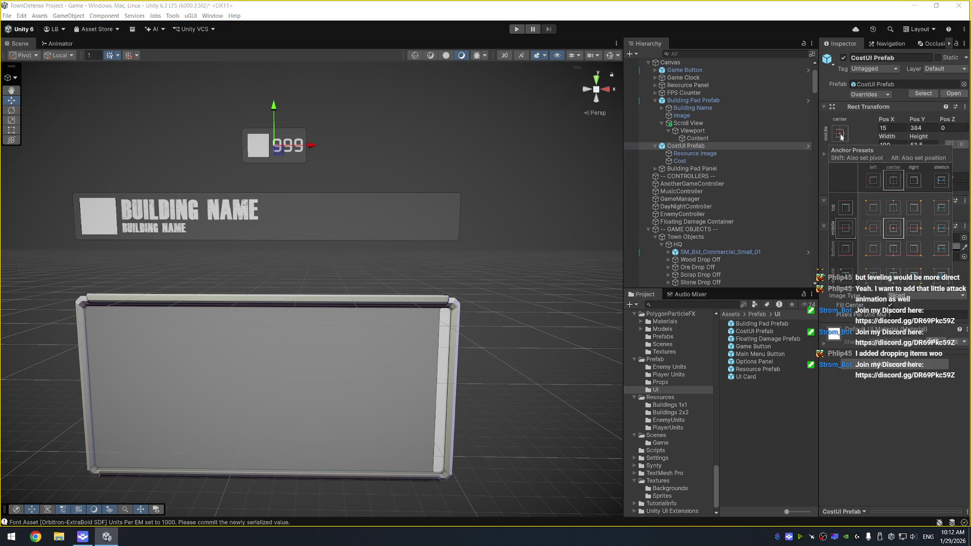
{"action": "key", "text": "shift+alt"}
{"action": "left_click", "coordinate": [895, 233], "text": "alt+shift"}
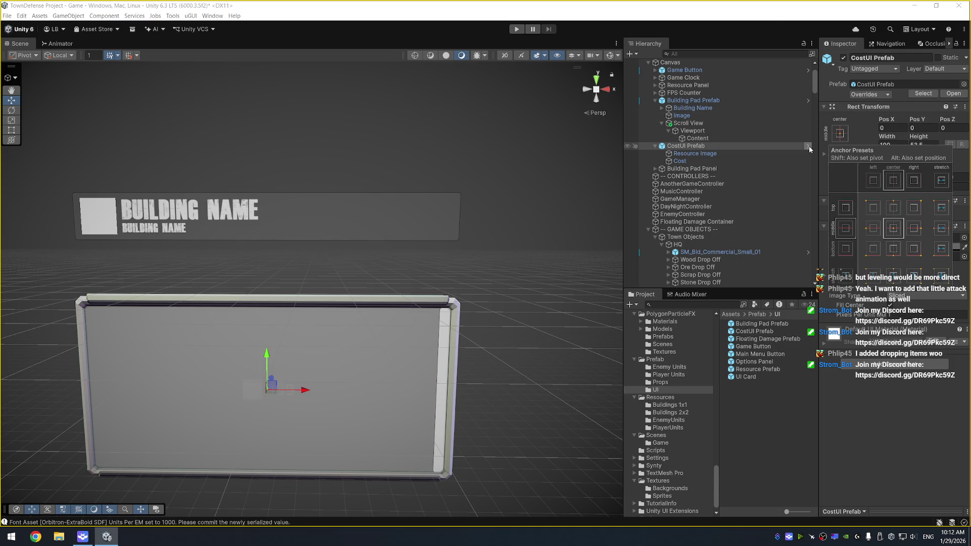
{"action": "left_click", "coordinate": [883, 390]}
{"action": "key", "text": "Delete"}
{"action": "key", "text": "Return"}
{"action": "mouse_move", "coordinate": [698, 147]}
{"action": "left_mouse_down"}
{"action": "mouse_move", "coordinate": [712, 154]}
{"action": "mouse_move", "coordinate": [768, 374]}
{"action": "left_mouse_up"}
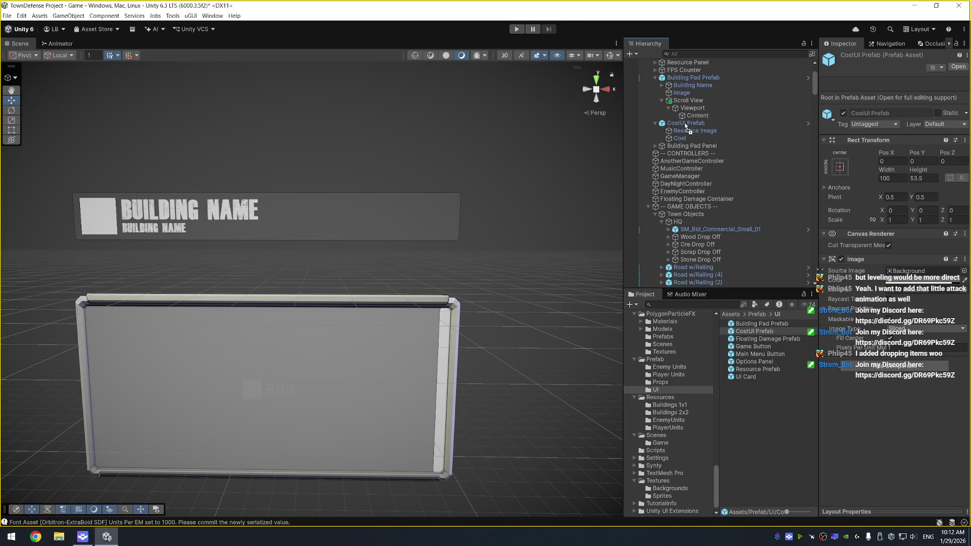
Add a new CostUI Prefab instance to Content at Pos Z 0 and change child alignment
{"action": "left_click_drag", "start_coordinate": [693, 119], "coordinate": [693, 120]}
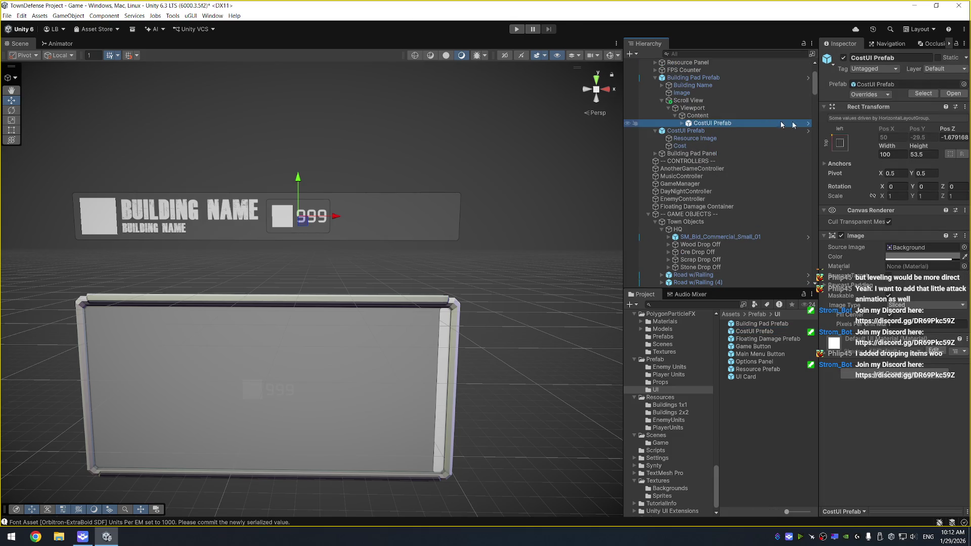
{"action": "left_click", "coordinate": [947, 137]}
{"action": "type", "text": "0"}
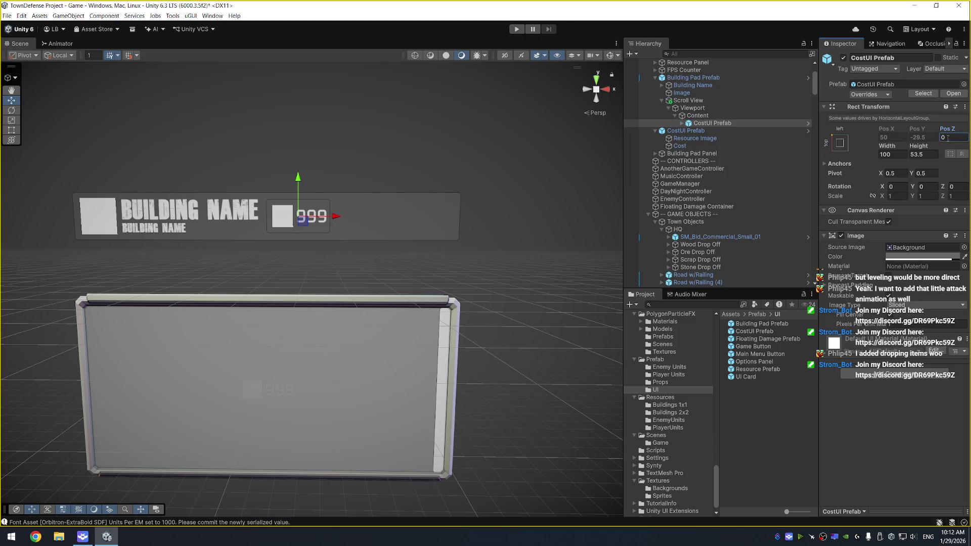
{"action": "left_click", "coordinate": [753, 115]}
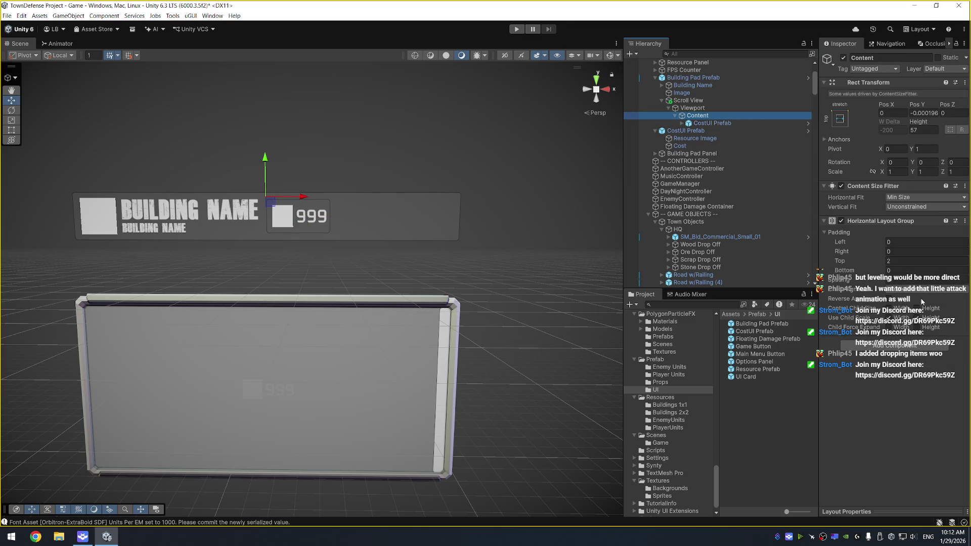
{"action": "left_click", "coordinate": [924, 291]}
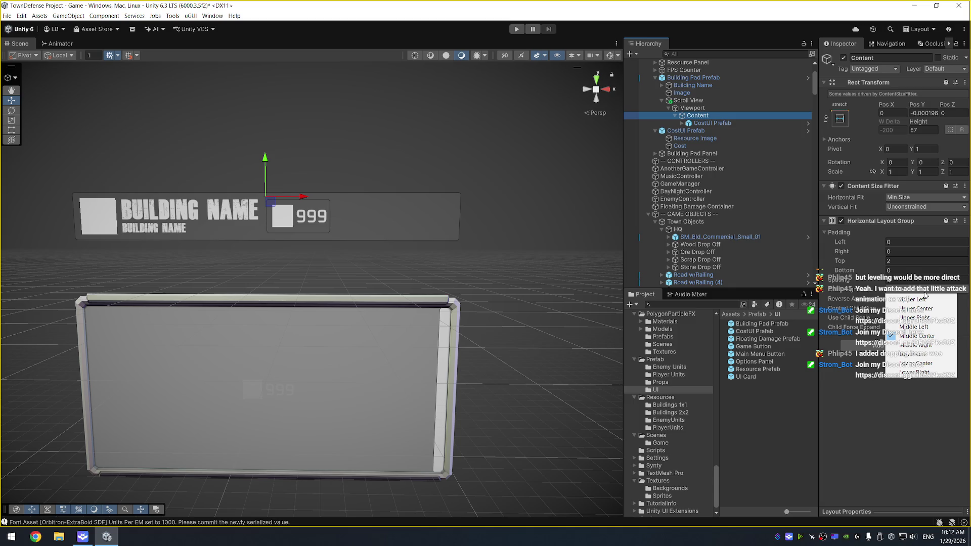
{"action": "left_click", "coordinate": [930, 354]}
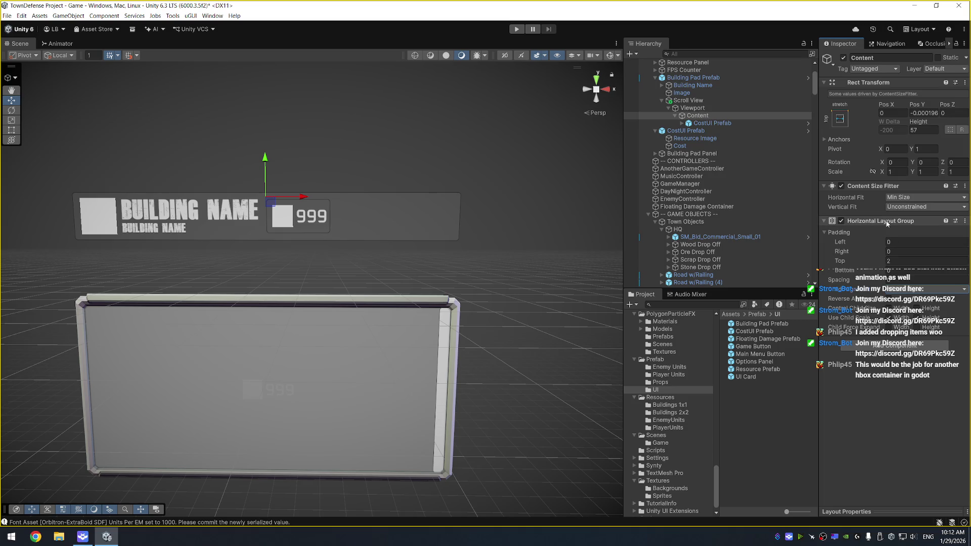
Turn off the Scroll View's inertia and duplicate the cost entry twice
{"action": "left_click", "coordinate": [728, 108]}
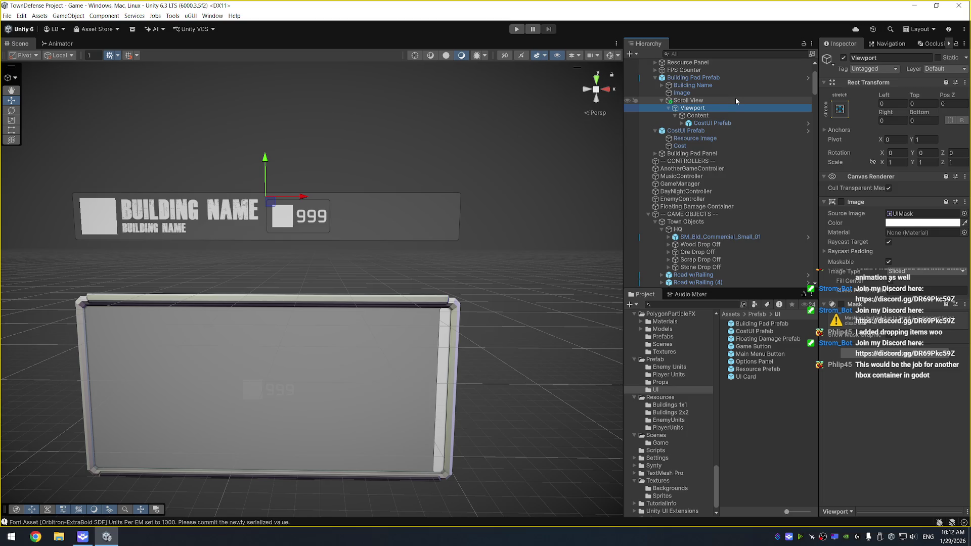
{"action": "left_click", "coordinate": [735, 100]}
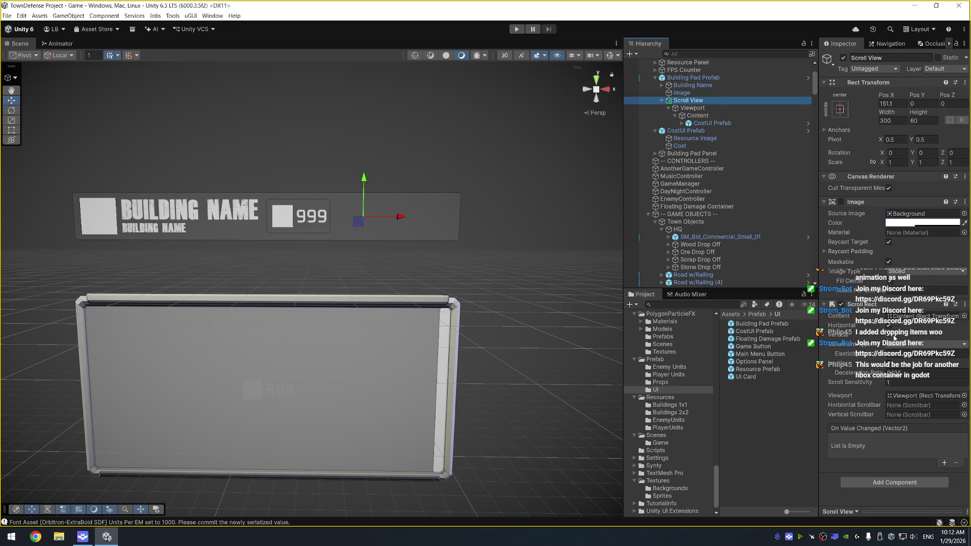
{"action": "left_click", "coordinate": [889, 327]}
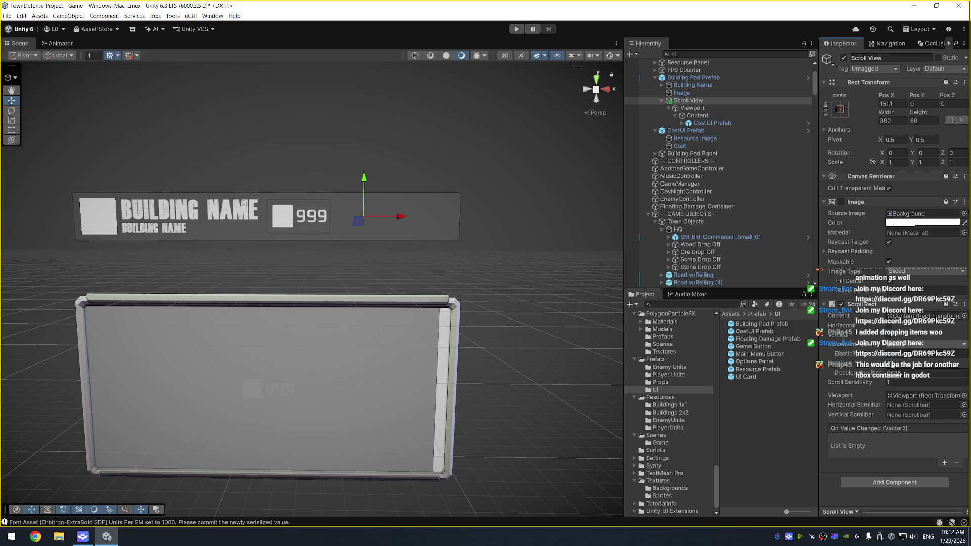
{"action": "left_click", "coordinate": [891, 363]}
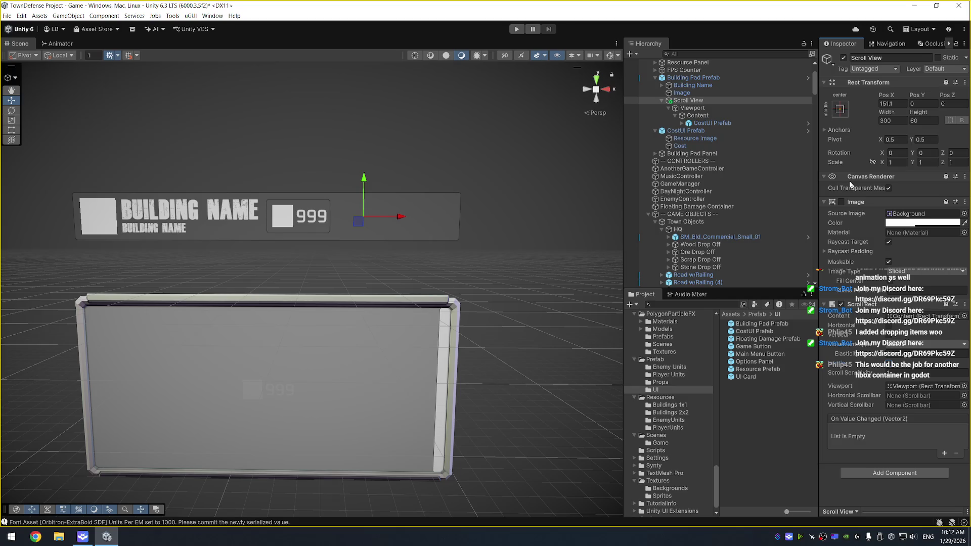
{"action": "left_click", "coordinate": [705, 124]}
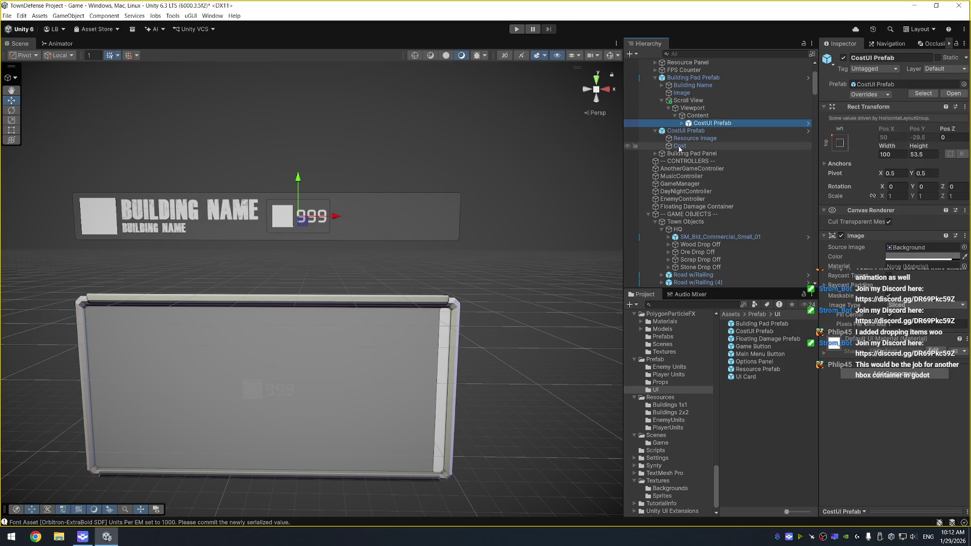
{"action": "key", "text": "ctrl+d"}
{"action": "key", "text": "ctrl+d"}
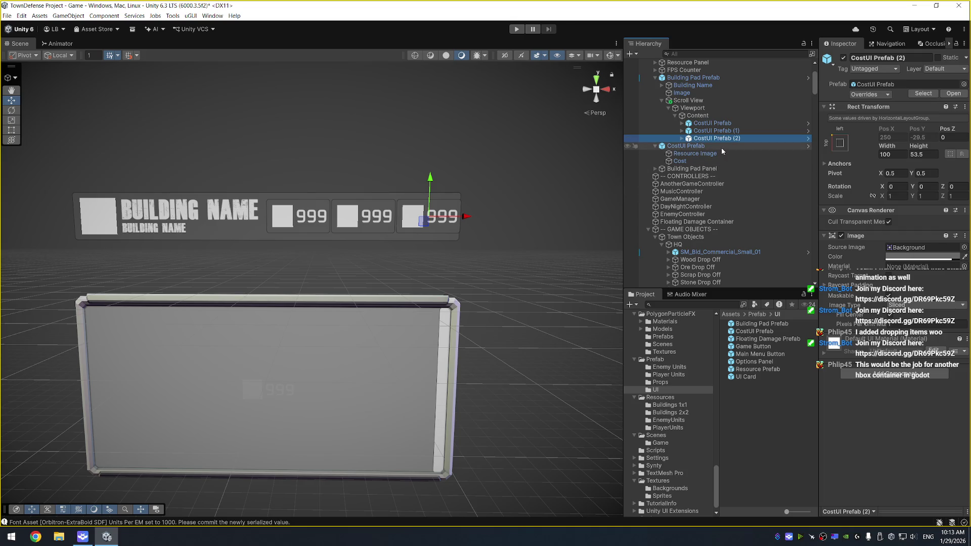
Set the Scroll View's height to 75
{"action": "left_click", "coordinate": [747, 122]}
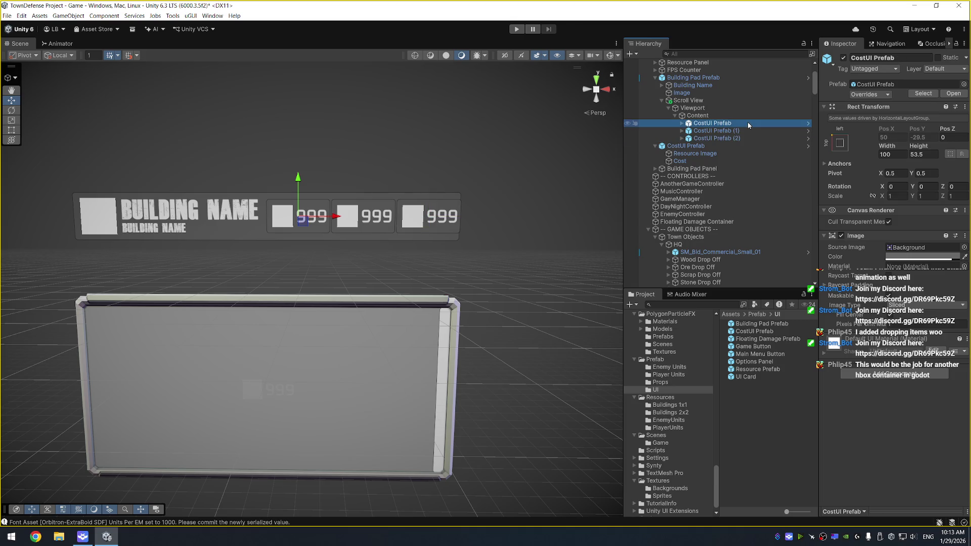
{"action": "left_click", "coordinate": [707, 116]}
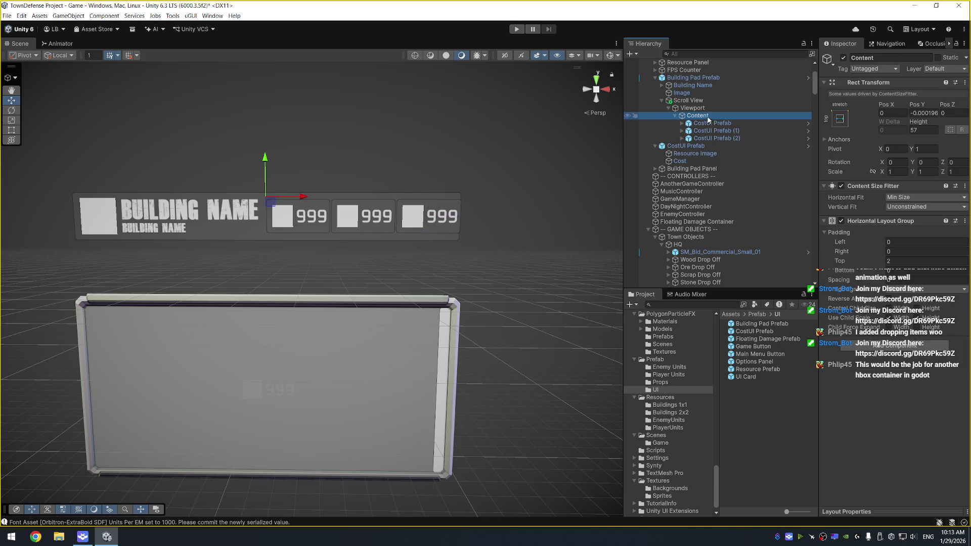
{"action": "left_click", "coordinate": [700, 108]}
{"action": "left_click", "coordinate": [697, 101]}
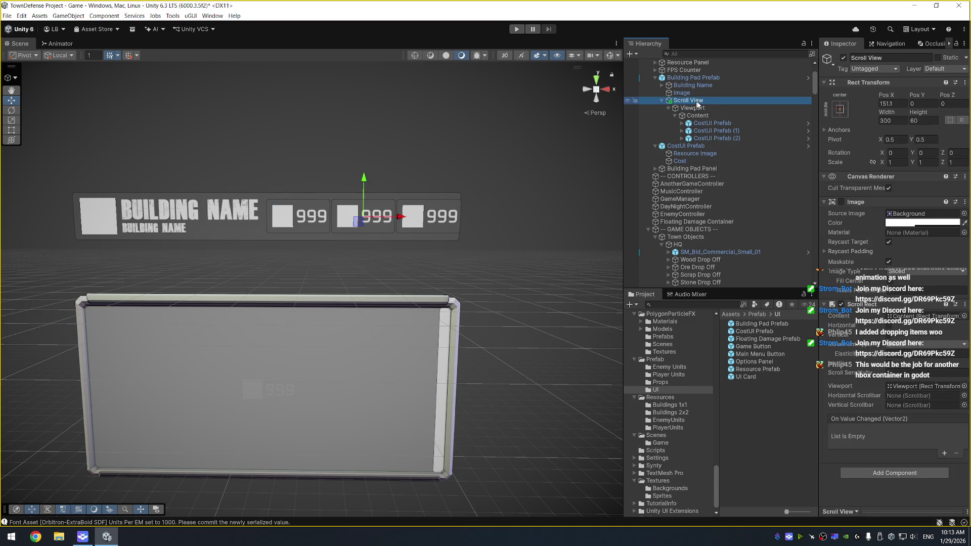
{"action": "left_click_drag", "start_coordinate": [889, 112], "coordinate": [939, 113]}
{"action": "left_click", "coordinate": [932, 119]}
{"action": "type", "text": "75"}
Tick Control Child Size Height on Content's layout and delete the three cost entries
{"action": "left_click", "coordinate": [770, 117]}
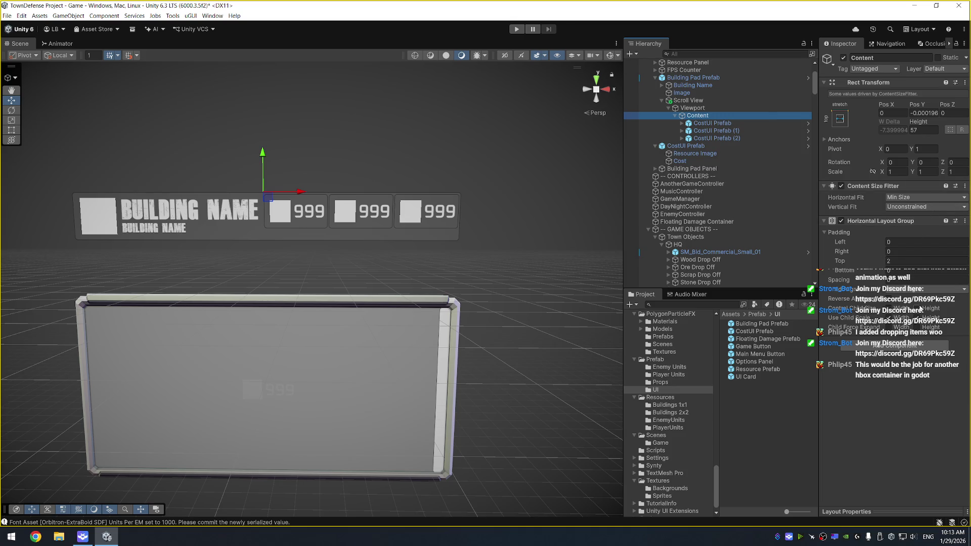
{"action": "left_click", "coordinate": [919, 309]}
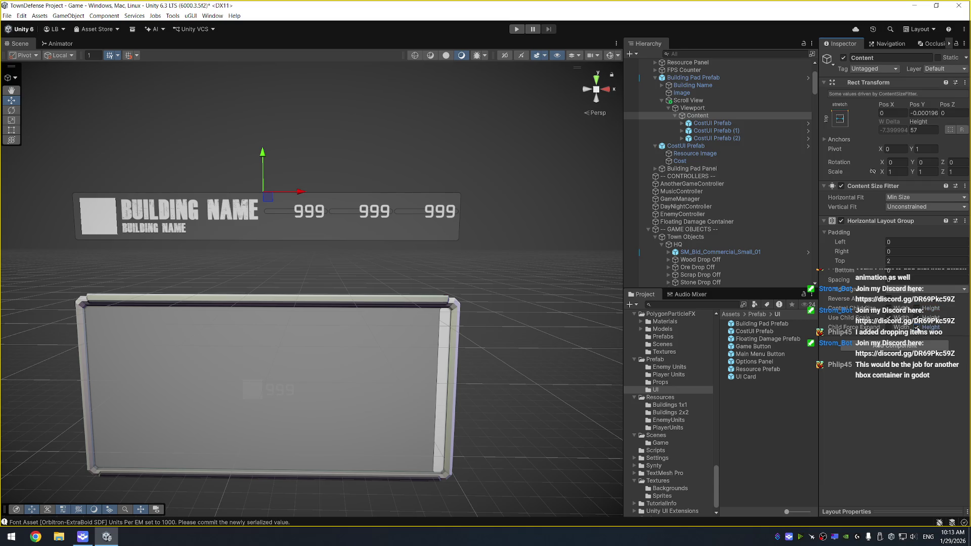
{"action": "left_click", "coordinate": [718, 123]}
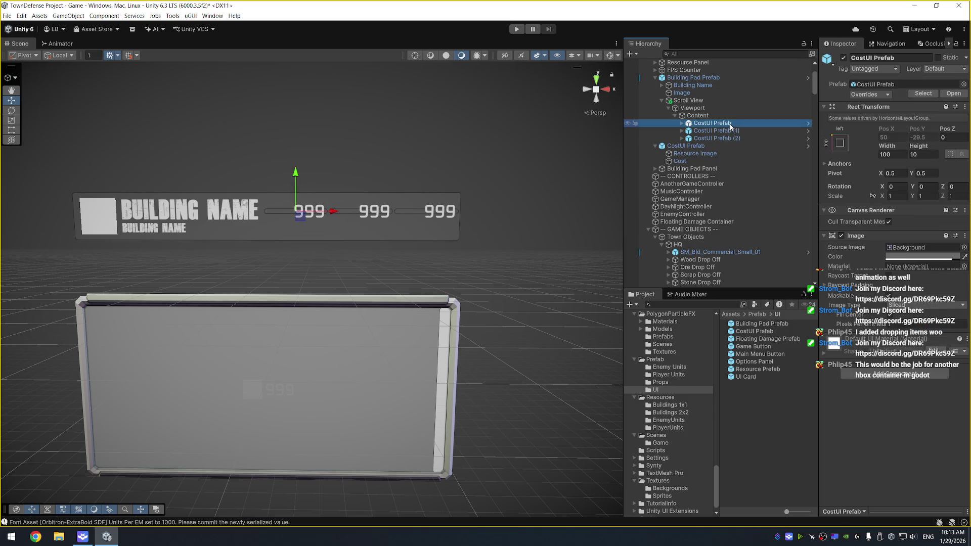
{"action": "left_click", "coordinate": [734, 139], "text": "shift"}
{"action": "key", "text": "Delete"}
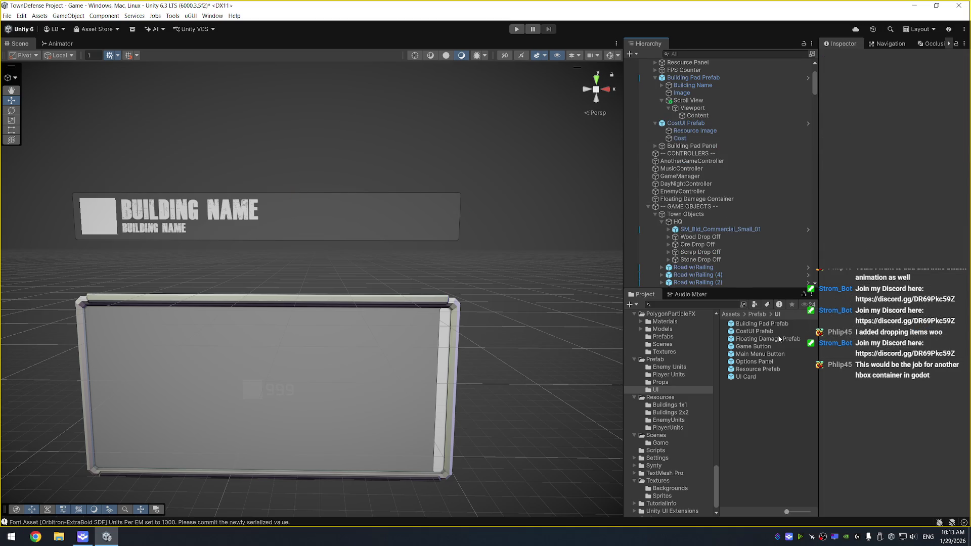
Test a CostUI entry in Content, set Scroll View height to 60, then delete the entry
{"action": "left_click", "coordinate": [755, 331]}
{"action": "left_click_drag", "start_coordinate": [772, 333], "coordinate": [698, 101]}
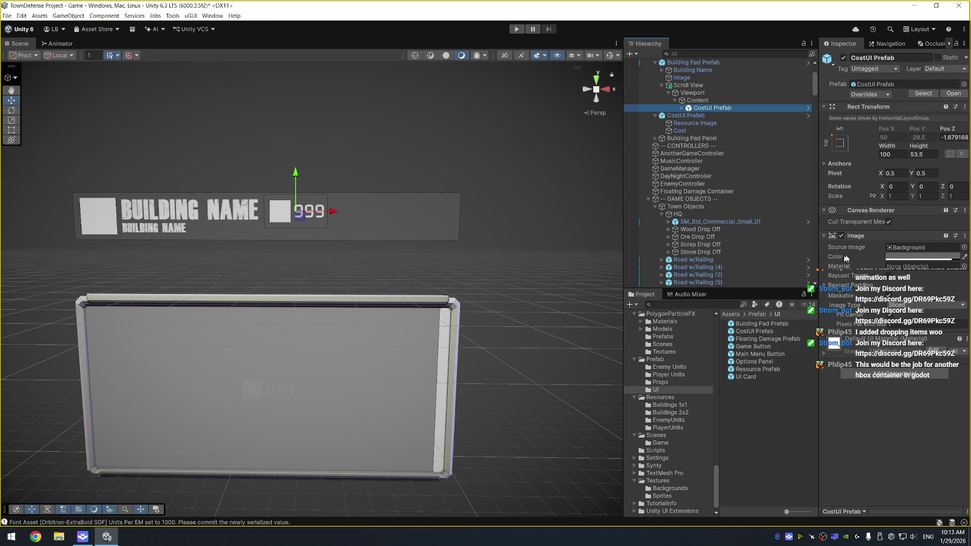
{"action": "left_click", "coordinate": [688, 85]}
{"action": "left_click_drag", "start_coordinate": [917, 112], "coordinate": [890, 116]}
{"action": "left_click", "coordinate": [922, 121]}
{"action": "type", "text": "60"}
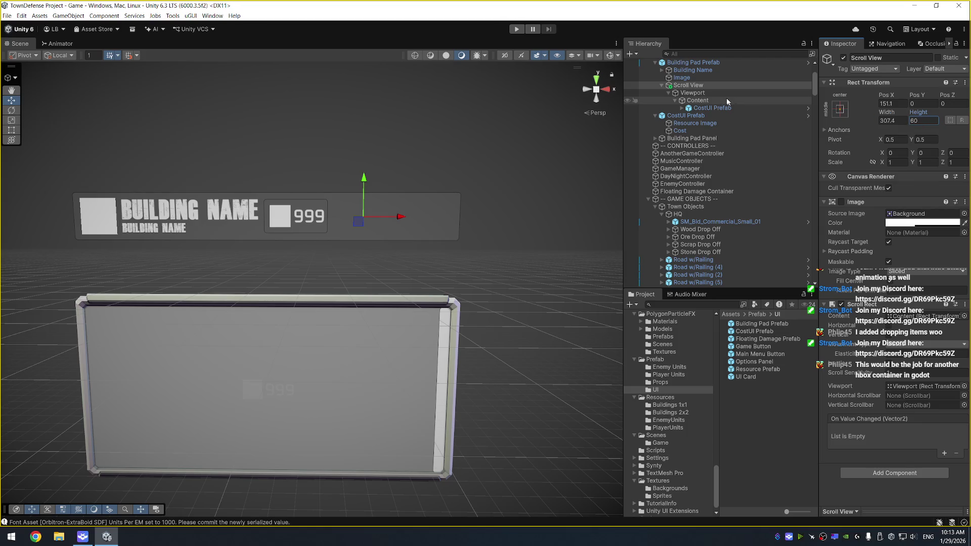
{"action": "left_click", "coordinate": [713, 109]}
{"action": "key", "text": "Delete"}
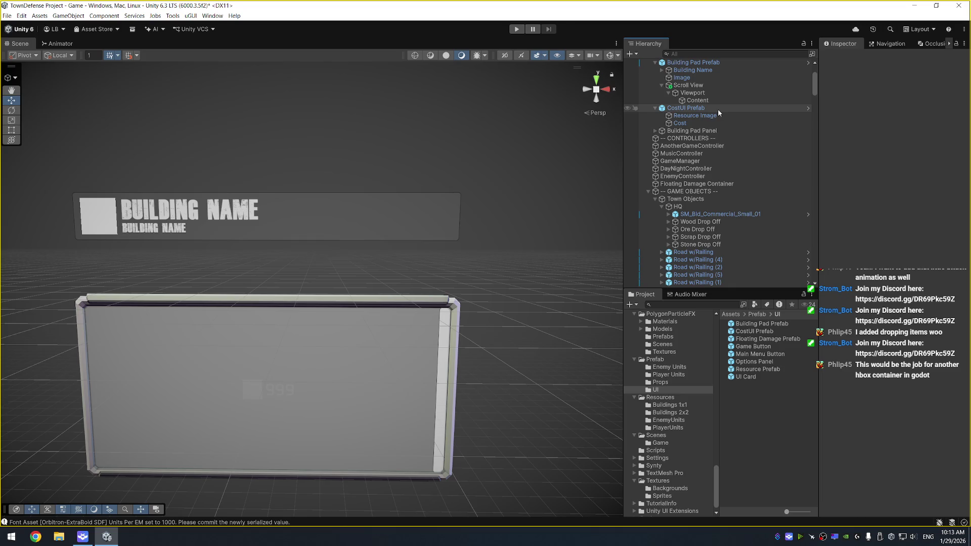
Delete the Building Pad Prefab and leftover CostUI Prefab instances from the scene
{"action": "right_click", "coordinate": [699, 86]}
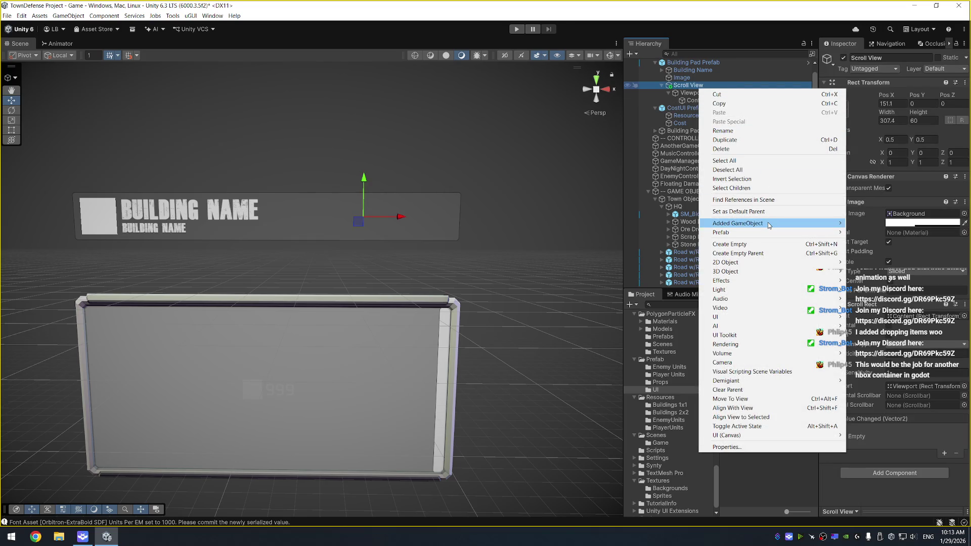
{"action": "mouse_move", "coordinate": [764, 232]}
{"action": "left_click", "coordinate": [678, 225]}
{"action": "scroll", "coordinate": [746, 183], "scroll_direction": "up", "scroll_amount": 3}
{"action": "left_click", "coordinate": [703, 120]}
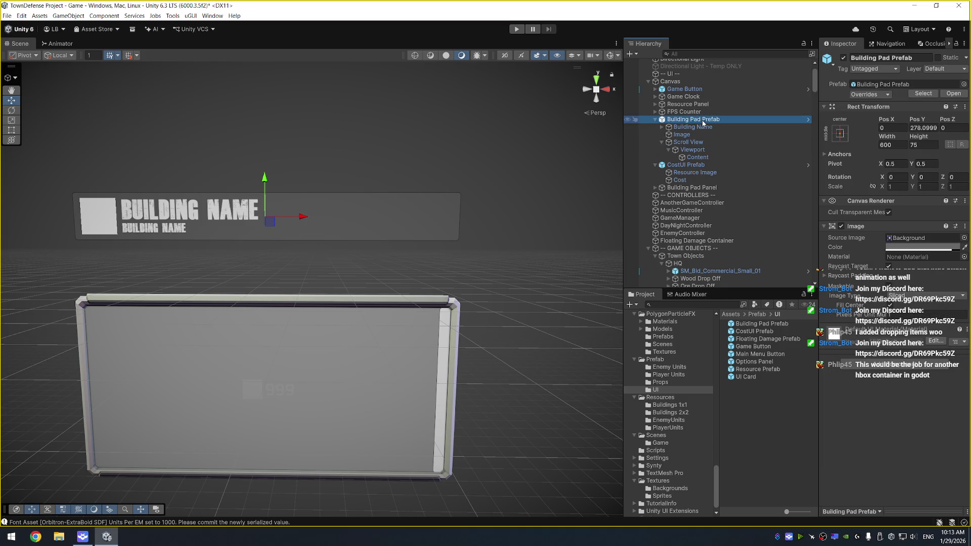
{"action": "key", "text": "Delete"}
{"action": "left_click", "coordinate": [702, 119]}
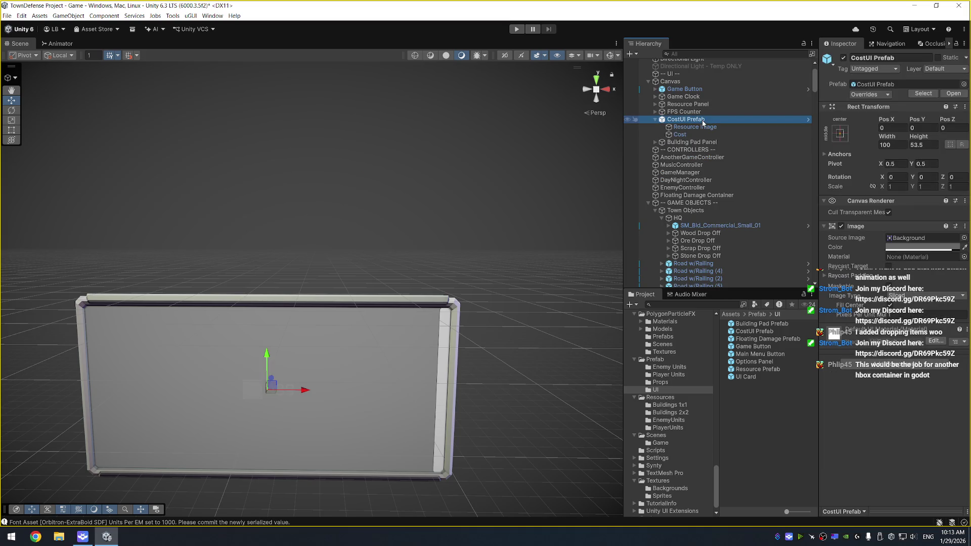
{"action": "key", "text": "Delete"}
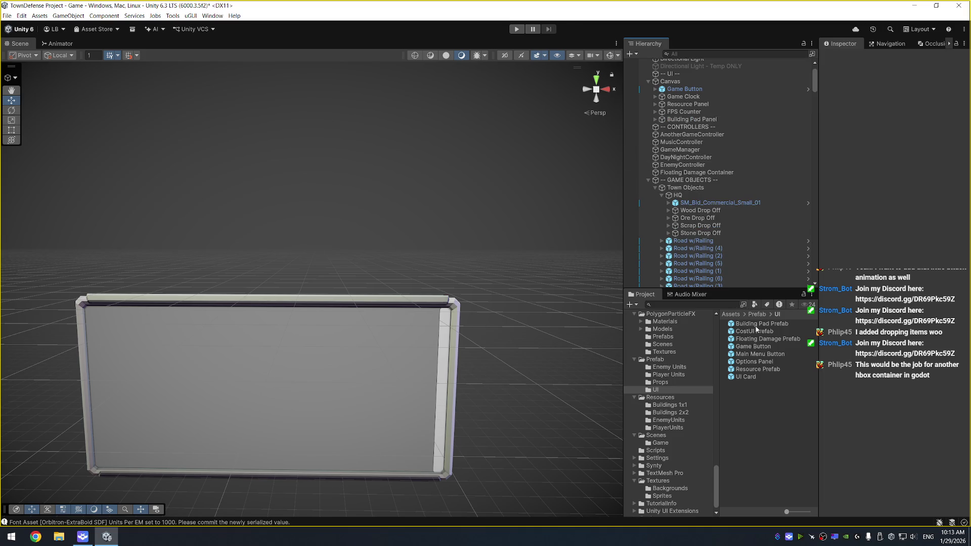
Open the Building Pad Prefab and add a CostUI Prefab under Content with Pos Z 0
{"action": "double_click", "coordinate": [756, 325]}
{"action": "left_click_drag", "start_coordinate": [754, 331], "coordinate": [694, 129]}
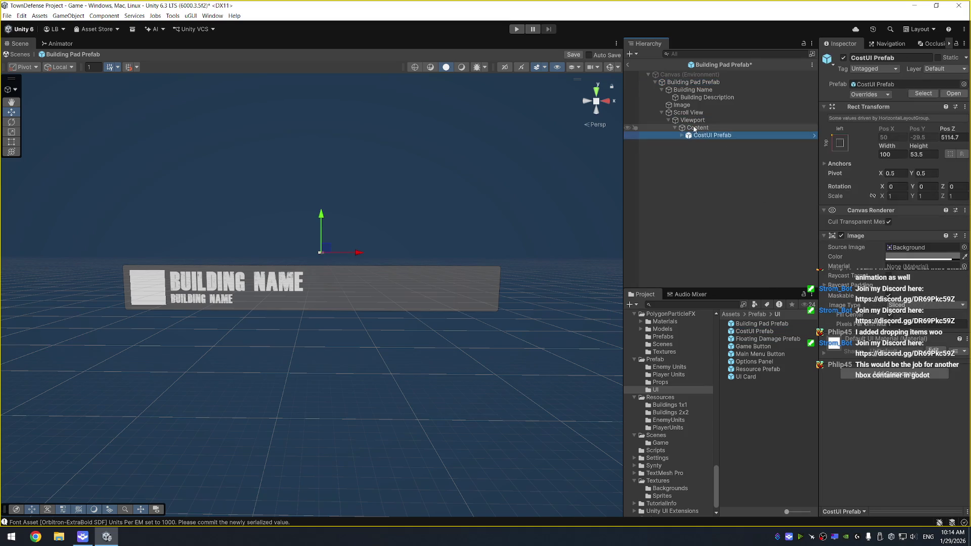
{"action": "left_click", "coordinate": [955, 137]}
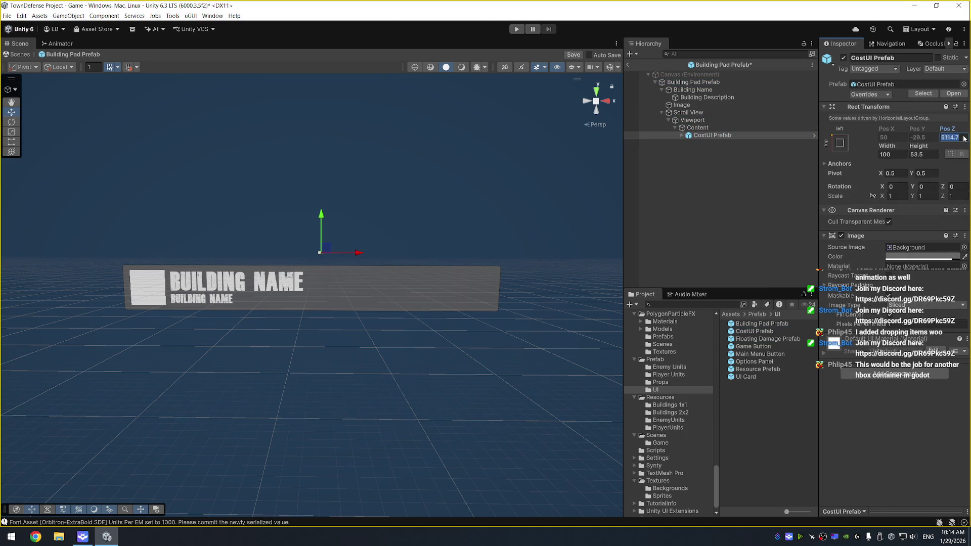
{"action": "type", "text": "0"}
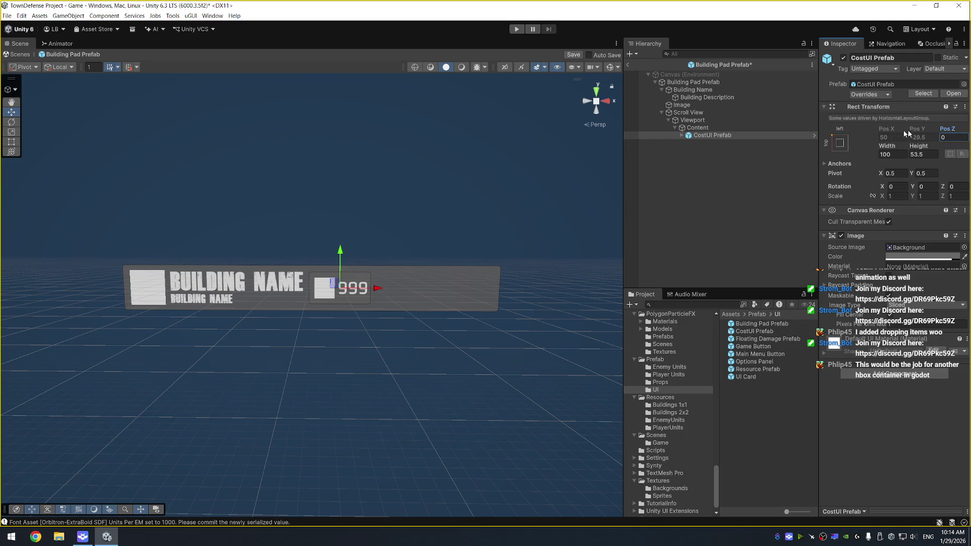
Duplicate the cost entry twice, save the prefab, and return to the scene
{"action": "left_click", "coordinate": [712, 135]}
{"action": "key", "text": "ctrl+d"}
{"action": "key", "text": "ctrl+d"}
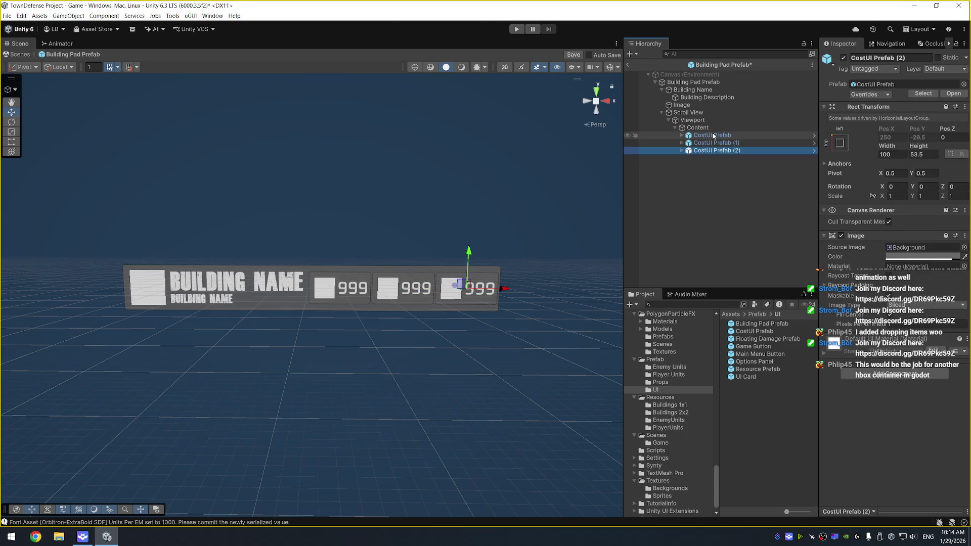
{"action": "key", "text": "ctrl+s"}
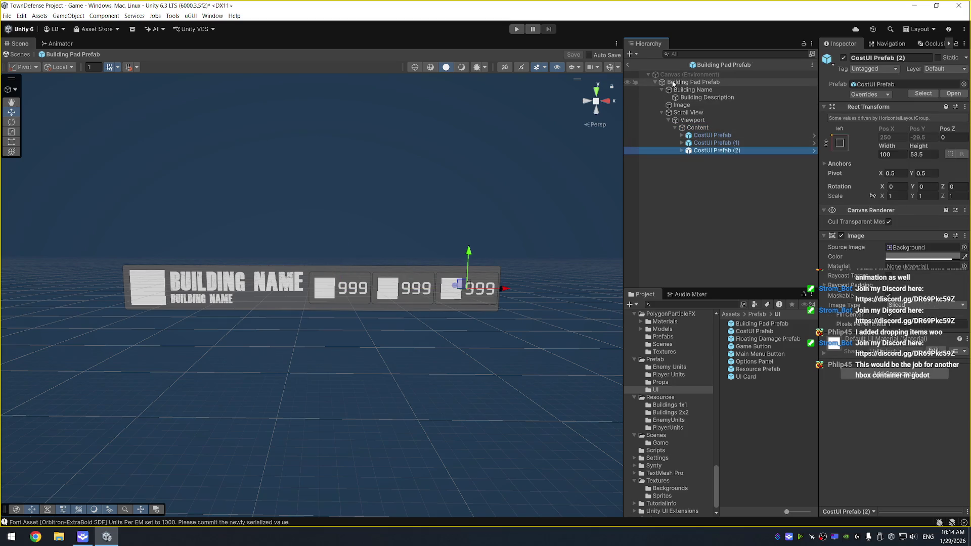
{"action": "left_click", "coordinate": [628, 65]}
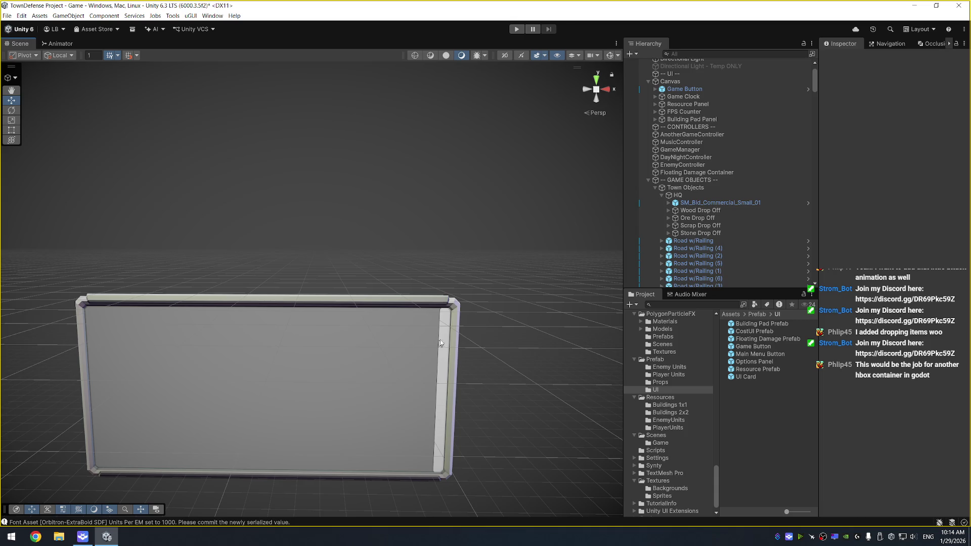
{"action": "mouse_move", "coordinate": [446, 309]}
{"action": "left_mouse_down"}
{"action": "mouse_move", "coordinate": [478, 197]}
{"action": "mouse_move", "coordinate": [505, 182]}
{"action": "left_mouse_up"}
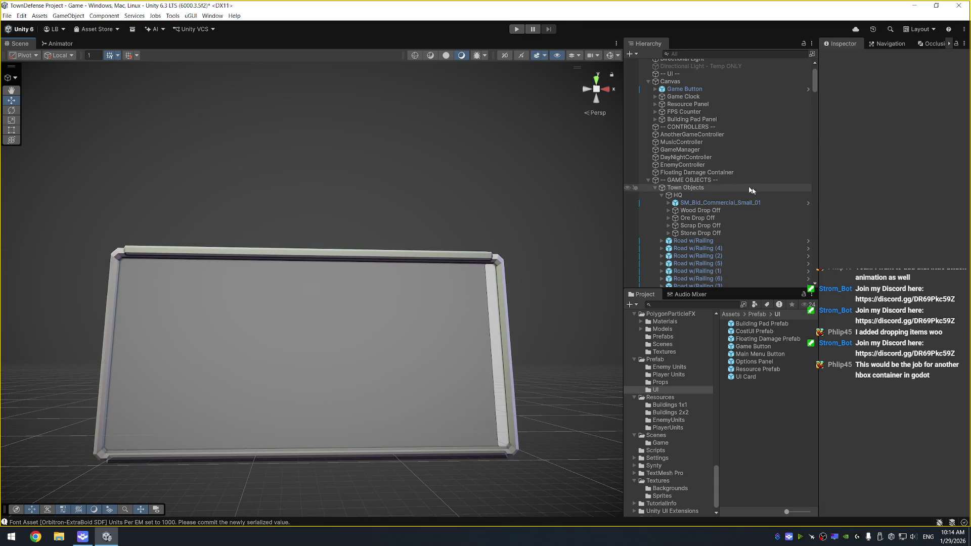
{"action": "scroll", "coordinate": [712, 206], "scroll_direction": "up", "scroll_amount": 2}
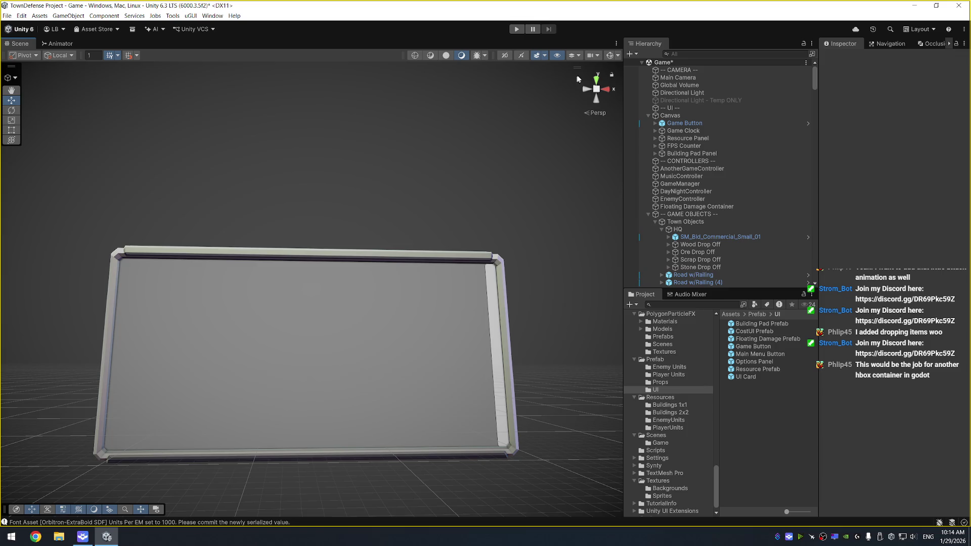
{"action": "left_click", "coordinate": [440, 302]}
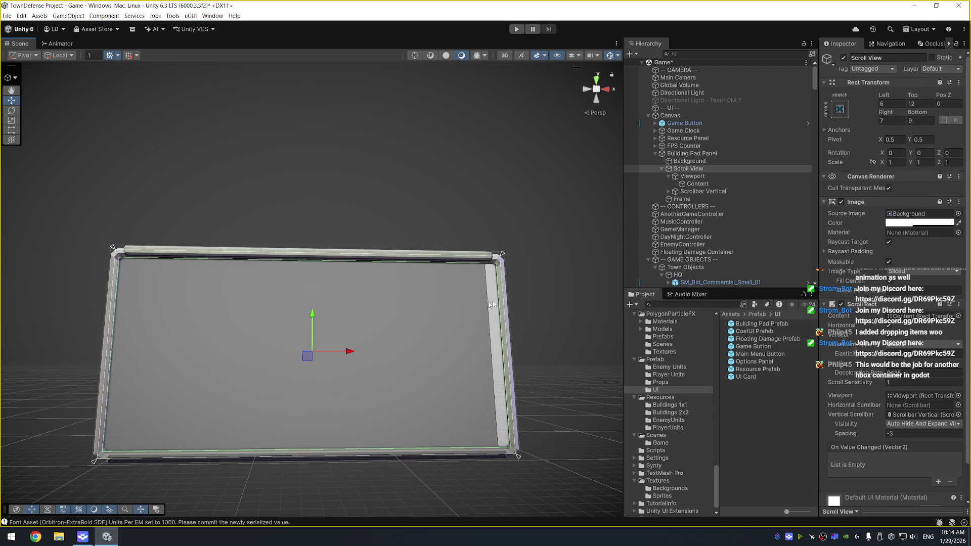
{"action": "left_click", "coordinate": [697, 184]}
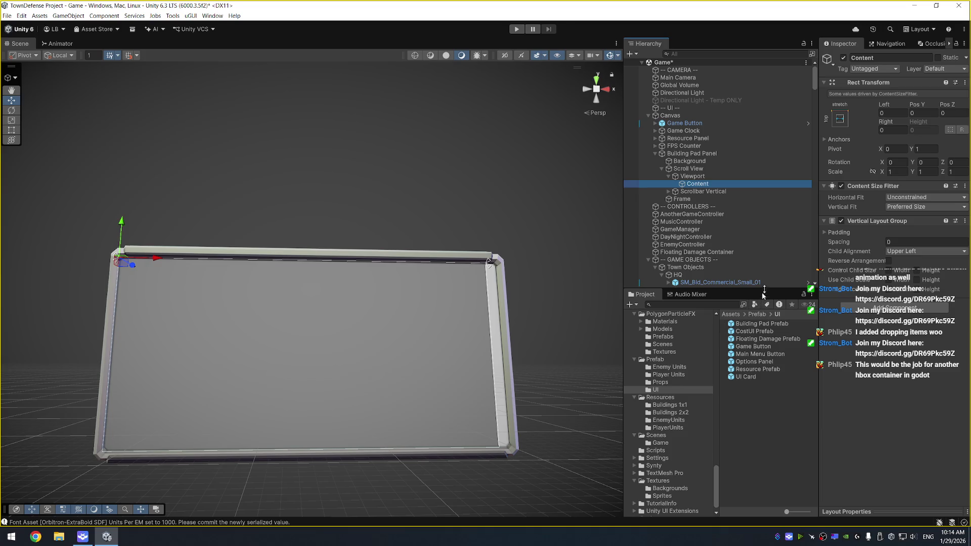
{"action": "left_click", "coordinate": [735, 175]}
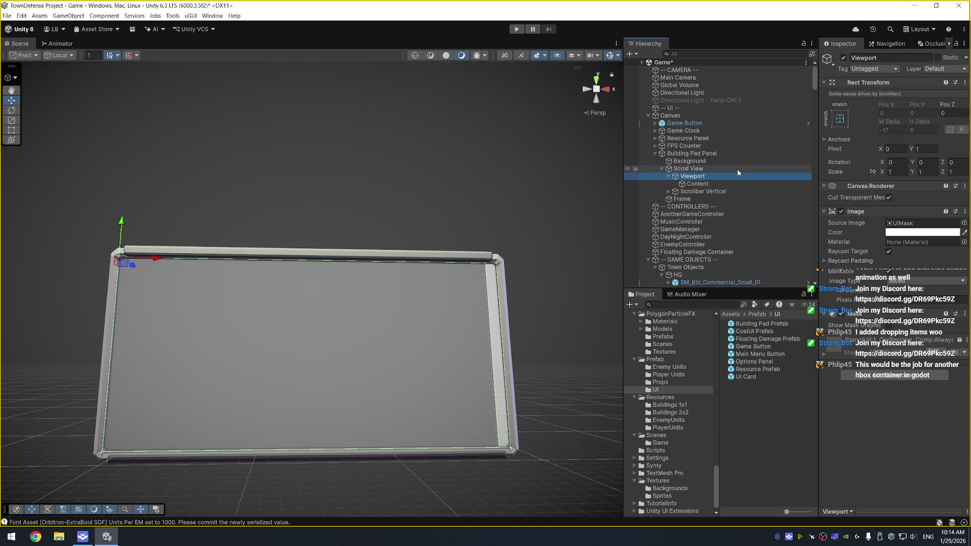
Drop a Building Pad Prefab into the Building Pad Panel's Content object
{"action": "left_click", "coordinate": [715, 191]}
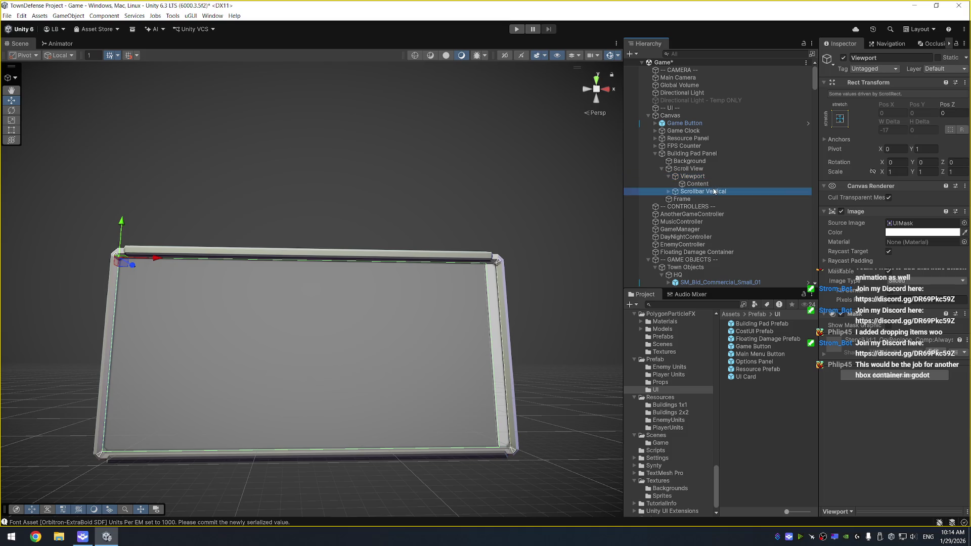
{"action": "left_click", "coordinate": [708, 183]}
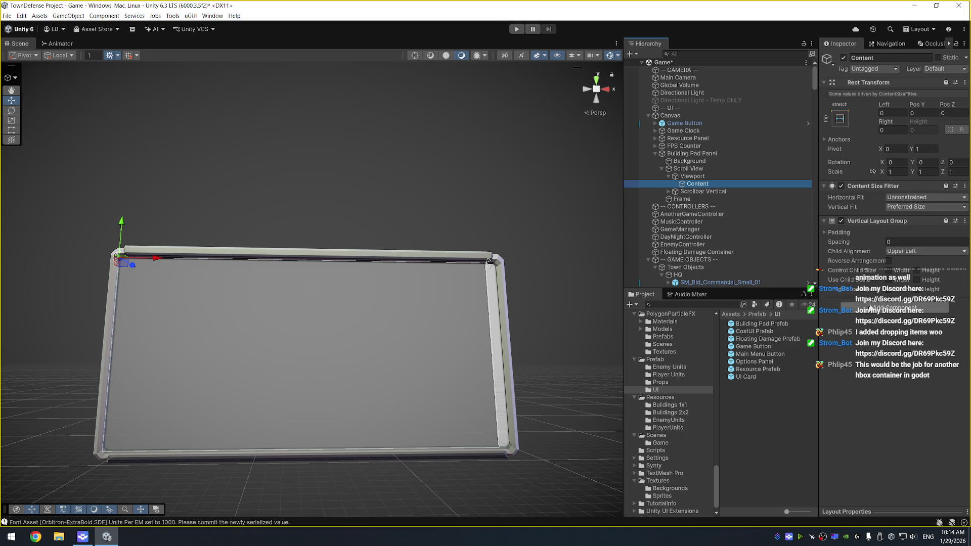
{"action": "left_click_drag", "start_coordinate": [773, 326], "coordinate": [700, 189]}
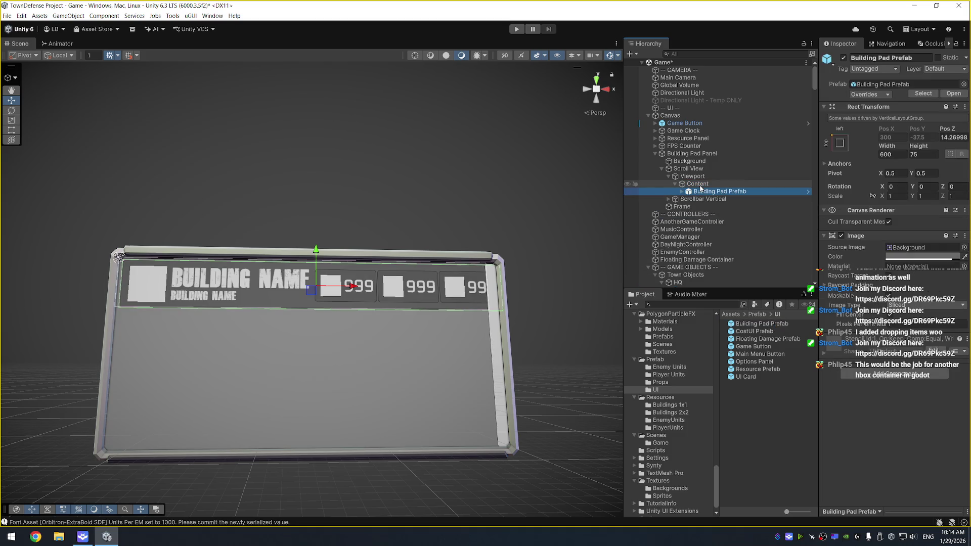
{"action": "scroll", "coordinate": [536, 222], "scroll_direction": "down", "scroll_amount": 2}
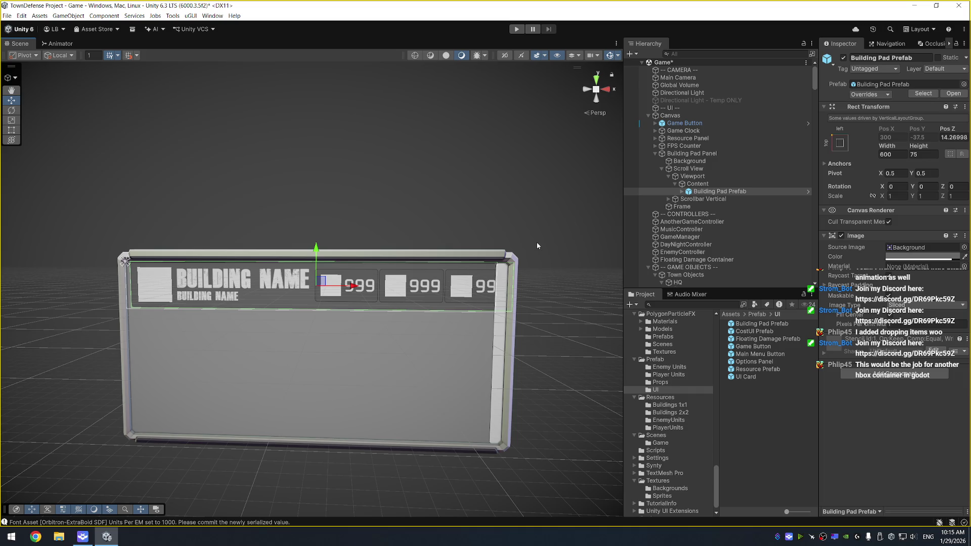
{"action": "left_click", "coordinate": [697, 183]}
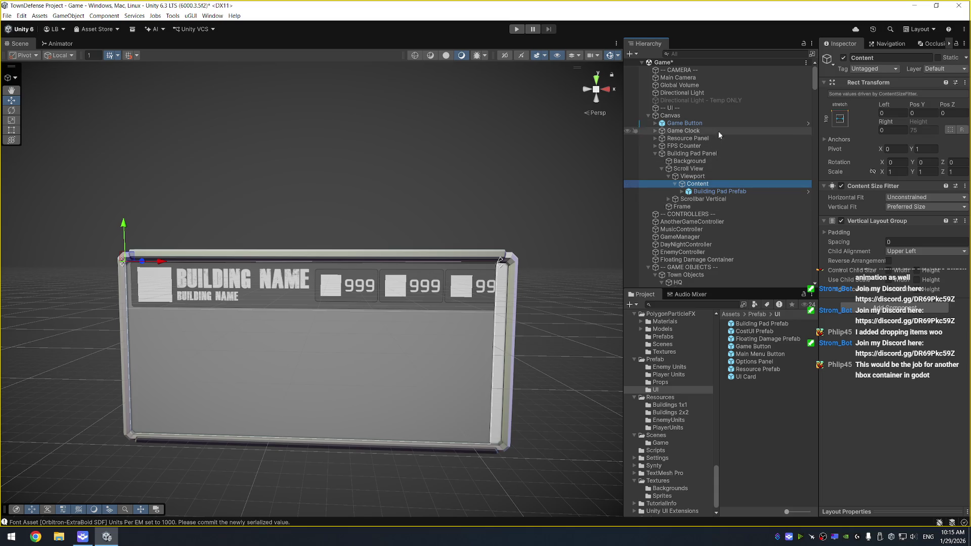
Set the Building Pad Panel's Rect Transform width to 750
{"action": "left_click", "coordinate": [708, 154]}
{"action": "left_click", "coordinate": [902, 121]}
{"action": "type", "text": "750"}
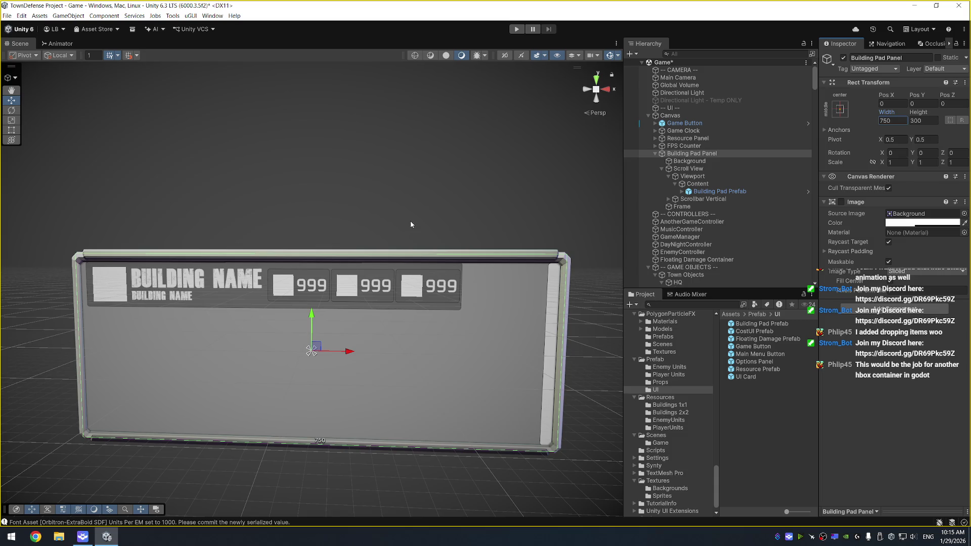
Widen the Building Pad Prefab list item to a width of 720
{"action": "left_click", "coordinate": [738, 169]}
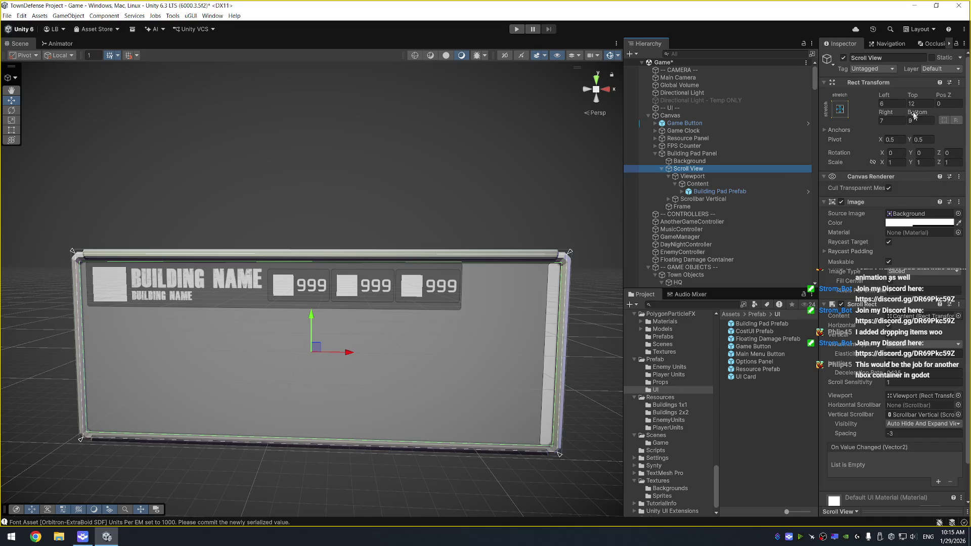
{"action": "left_click", "coordinate": [706, 195]}
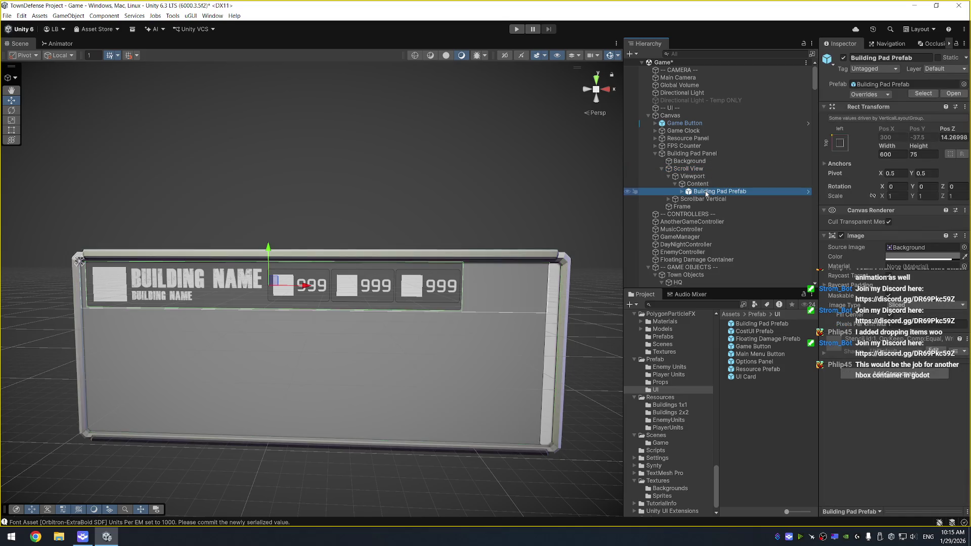
{"action": "key", "text": "Right"}
{"action": "key", "text": "Down"}
{"action": "key", "text": "Up"}
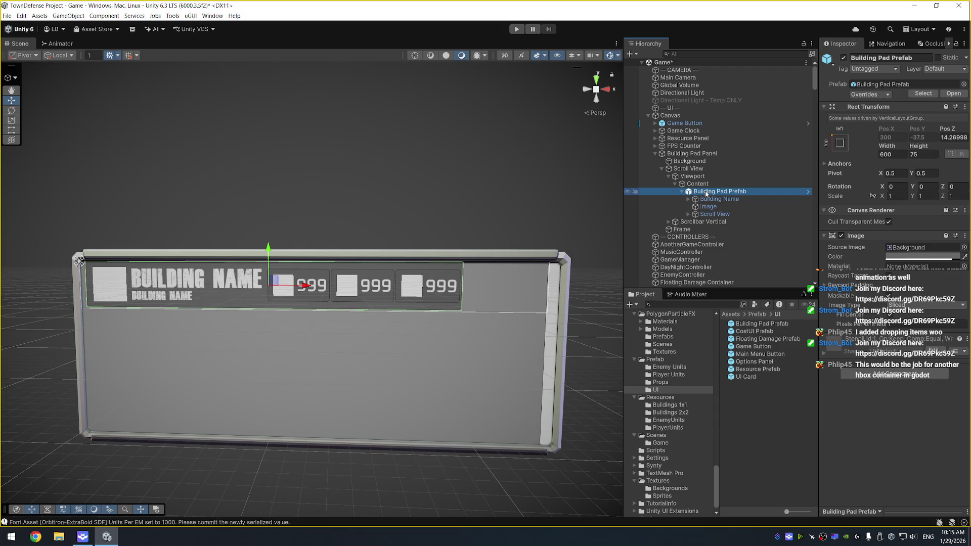
{"action": "mouse_move", "coordinate": [890, 148]}
{"action": "left_mouse_down"}
{"action": "mouse_move", "coordinate": [950, 147]}
{"action": "mouse_move", "coordinate": [50, 143]}
{"action": "mouse_move", "coordinate": [157, 145]}
{"action": "mouse_move", "coordinate": [142, 143]}
{"action": "left_mouse_up"}
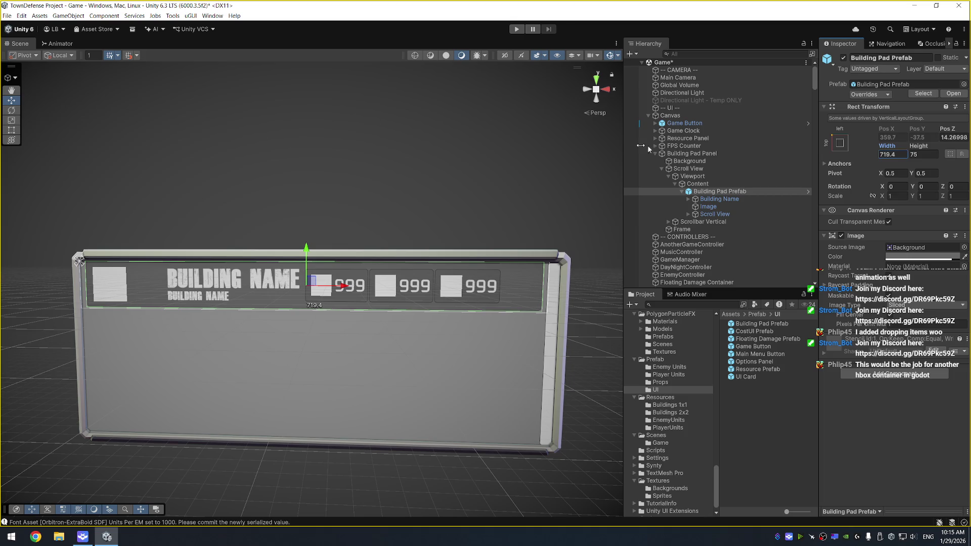
{"action": "left_click", "coordinate": [896, 158]}
{"action": "type", "text": "720"}
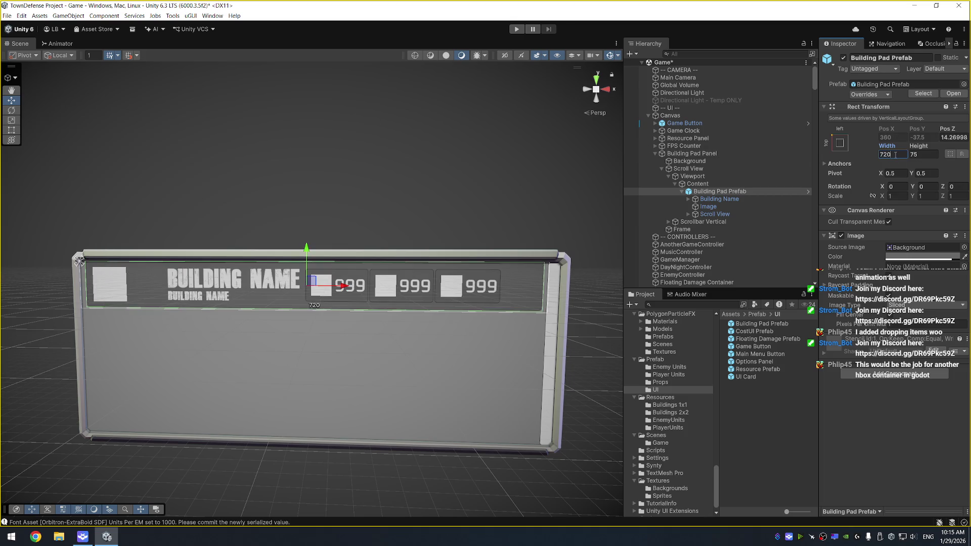
{"action": "right_click", "coordinate": [893, 148]}
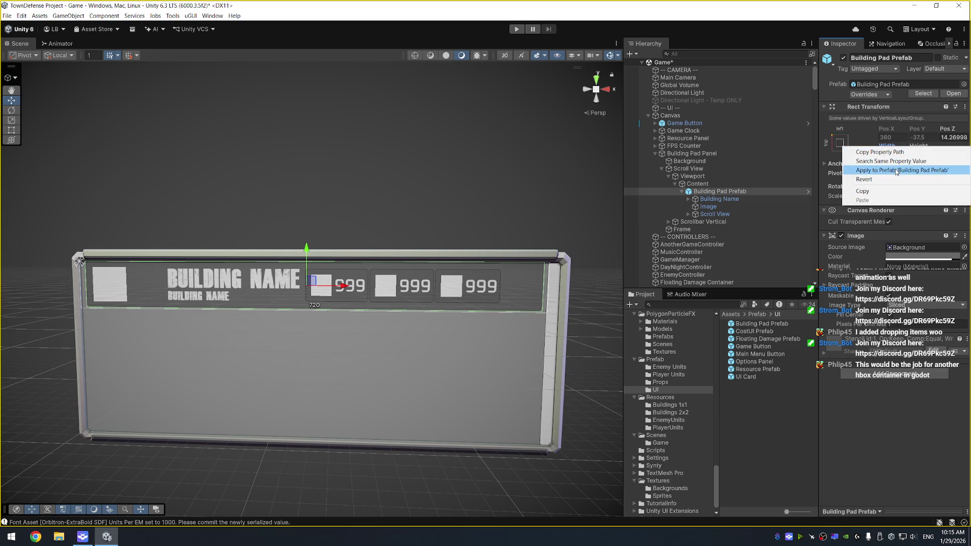
{"action": "key", "text": "Escape"}
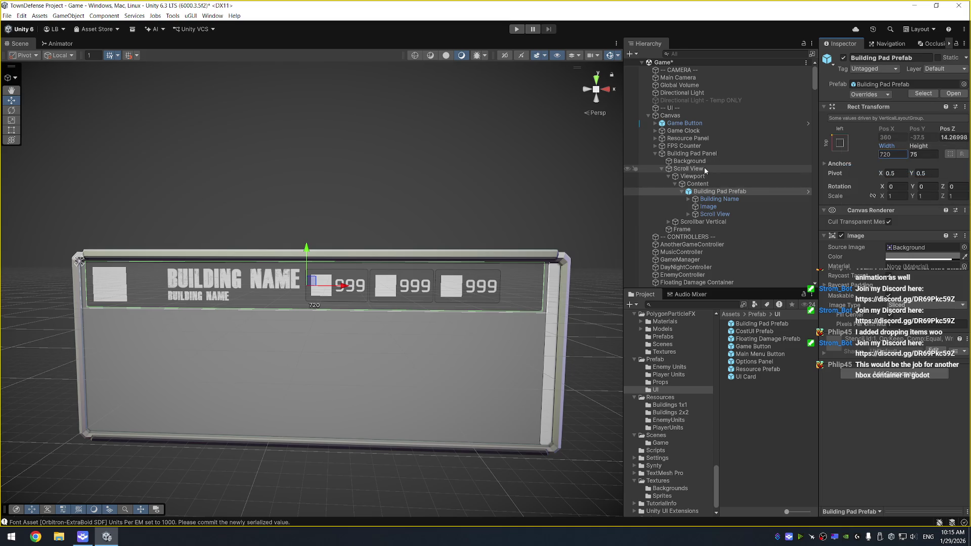
Shift the cost row container right and the Building Name text left to Pos X -83.3
{"action": "left_click", "coordinate": [703, 169]}
{"action": "left_click", "coordinate": [714, 214]}
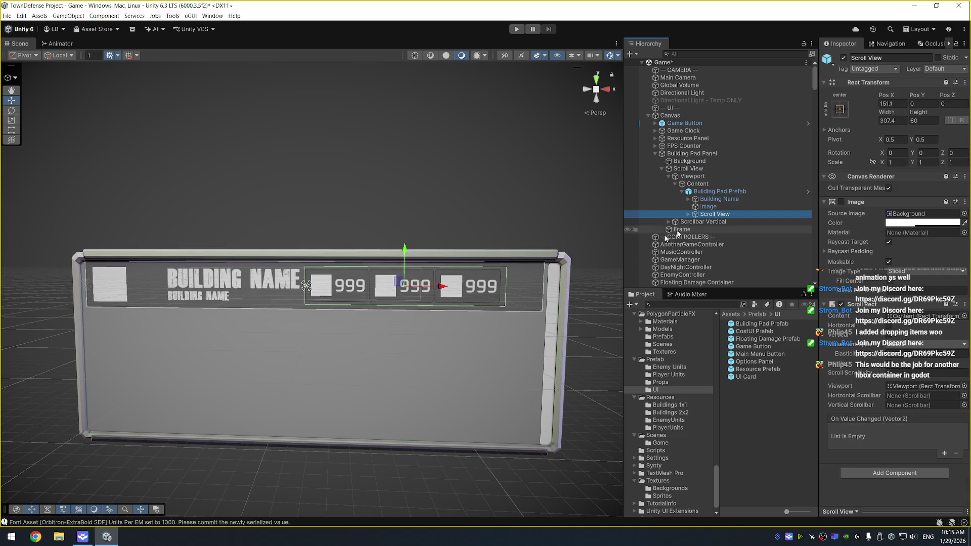
{"action": "left_click_drag", "start_coordinate": [440, 288], "coordinate": [474, 286]}
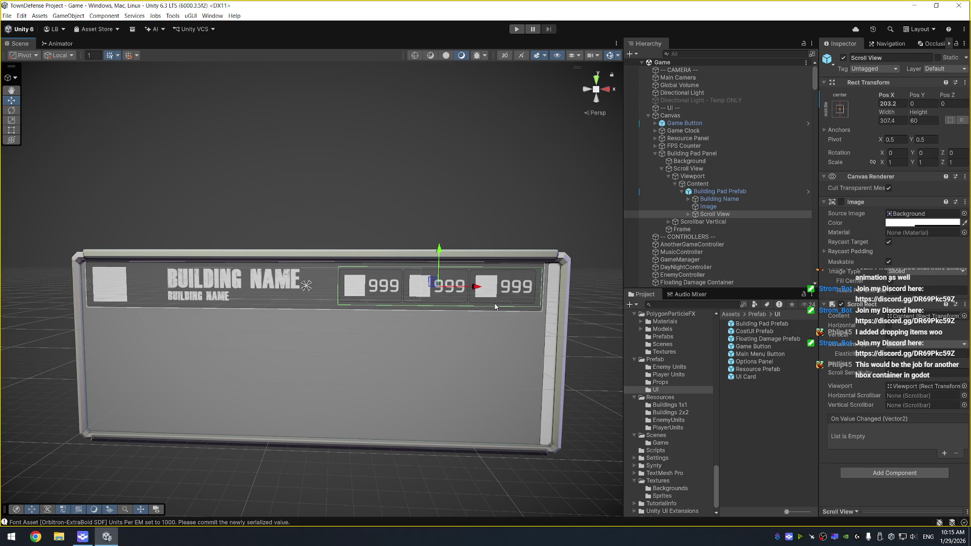
{"action": "left_click", "coordinate": [719, 199]}
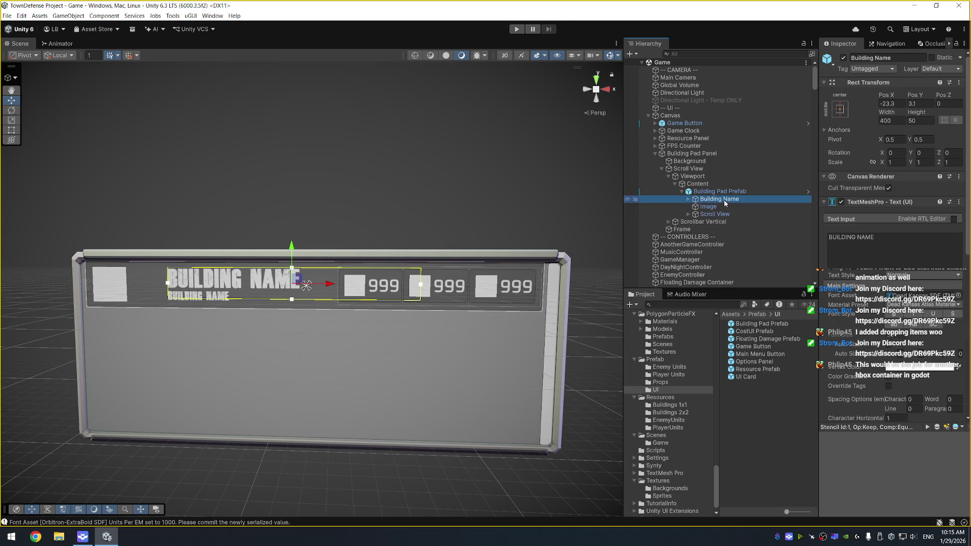
{"action": "left_click_drag", "start_coordinate": [331, 286], "coordinate": [293, 287]}
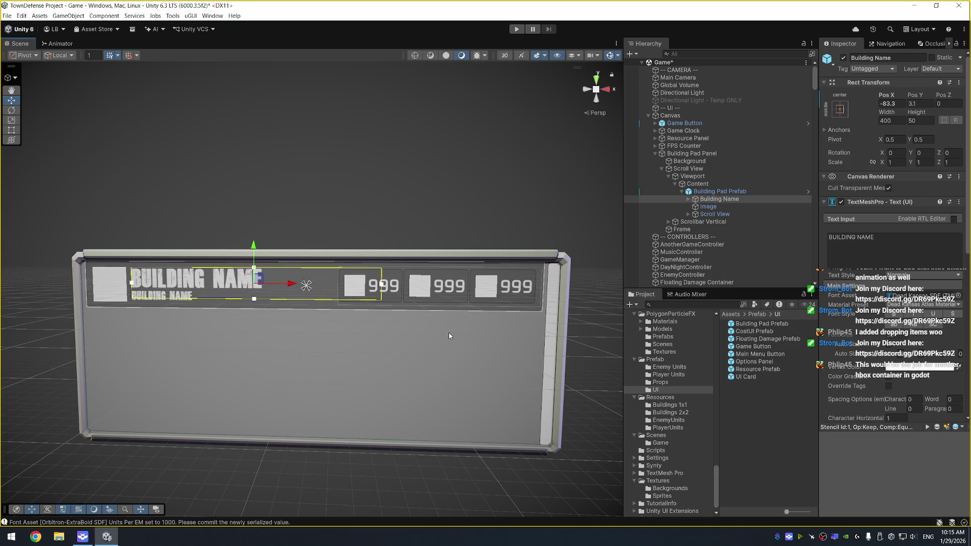
{"action": "left_click", "coordinate": [709, 206]}
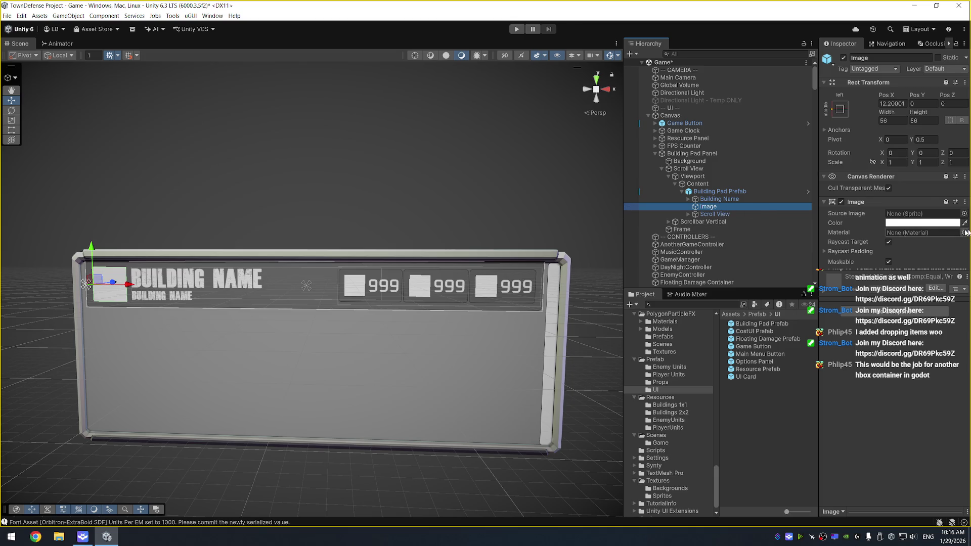
After trying quest and checkmark sprites, set the icon to ICON_MilitaryCombat_Map_Unknown_01_Clean
{"action": "left_click", "coordinate": [963, 214]}
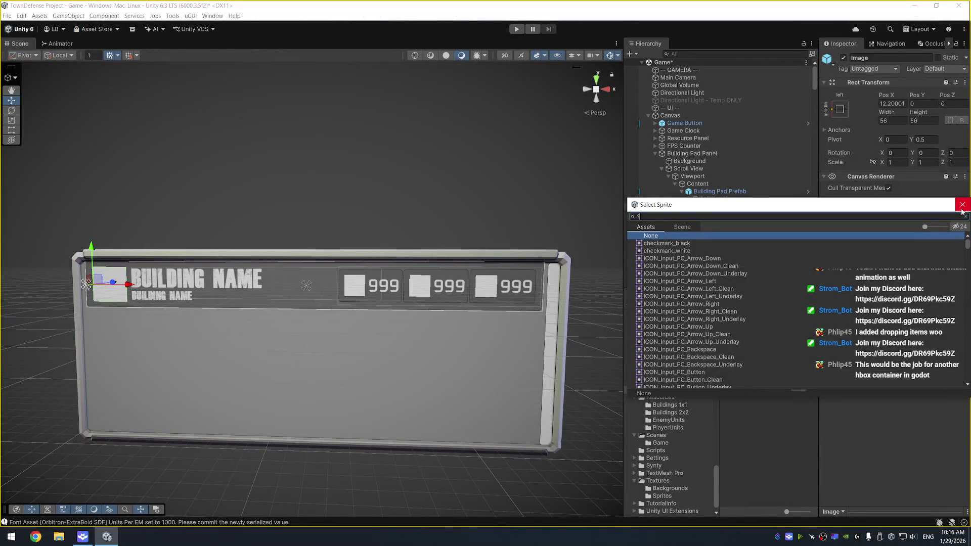
{"action": "type", "text": "quest"}
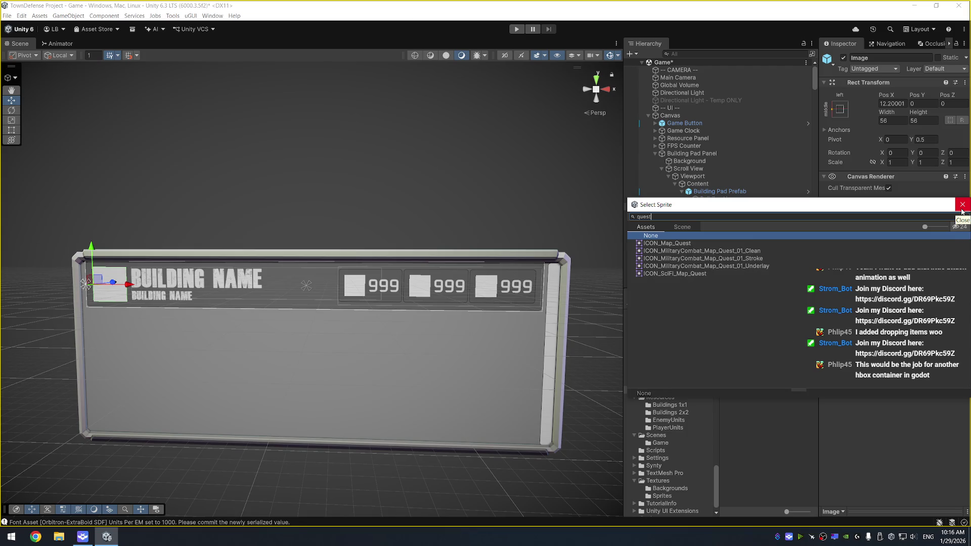
{"action": "left_click", "coordinate": [761, 251]}
{"action": "key", "text": "Up"}
{"action": "key", "text": "Down"}
{"action": "key", "text": "Down"}
{"action": "key", "text": "Down"}
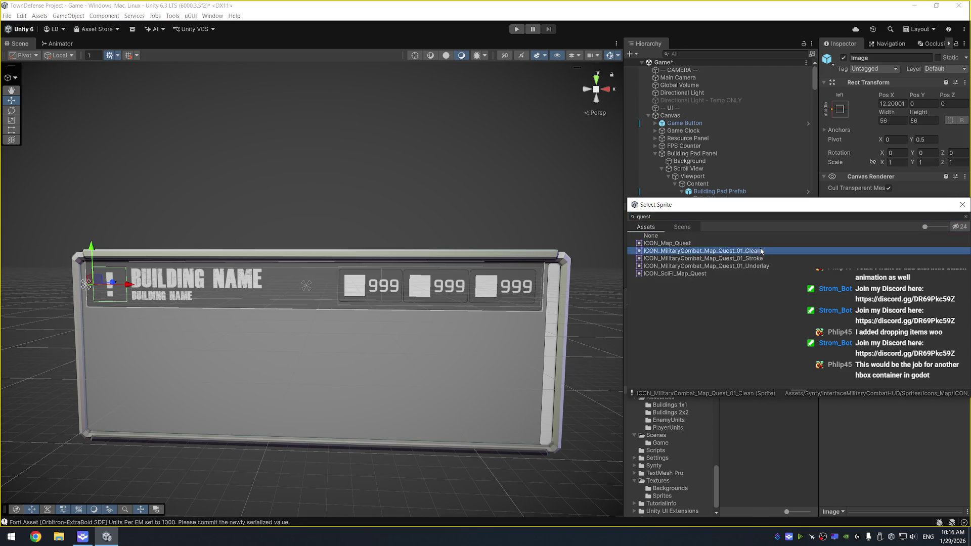
{"action": "left_click", "coordinate": [658, 216]}
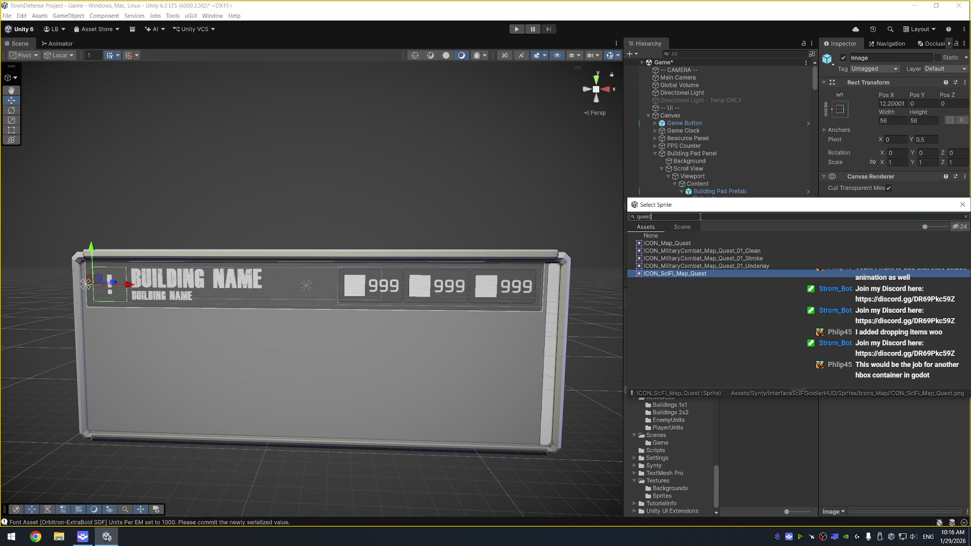
{"action": "type", "text": "mark"}
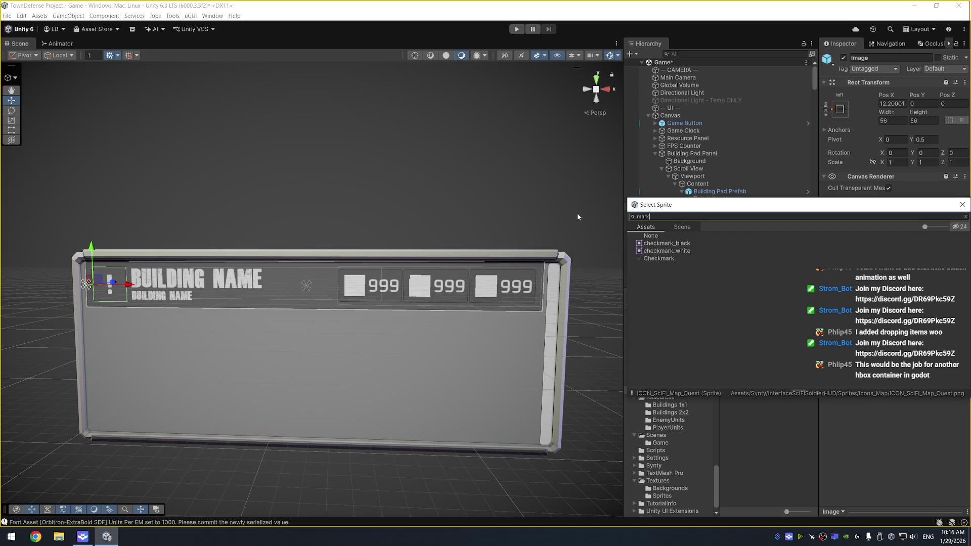
{"action": "left_click", "coordinate": [670, 251]}
{"action": "left_click", "coordinate": [651, 236]}
{"action": "left_click", "coordinate": [647, 216]}
{"action": "type", "text": "unkno"}
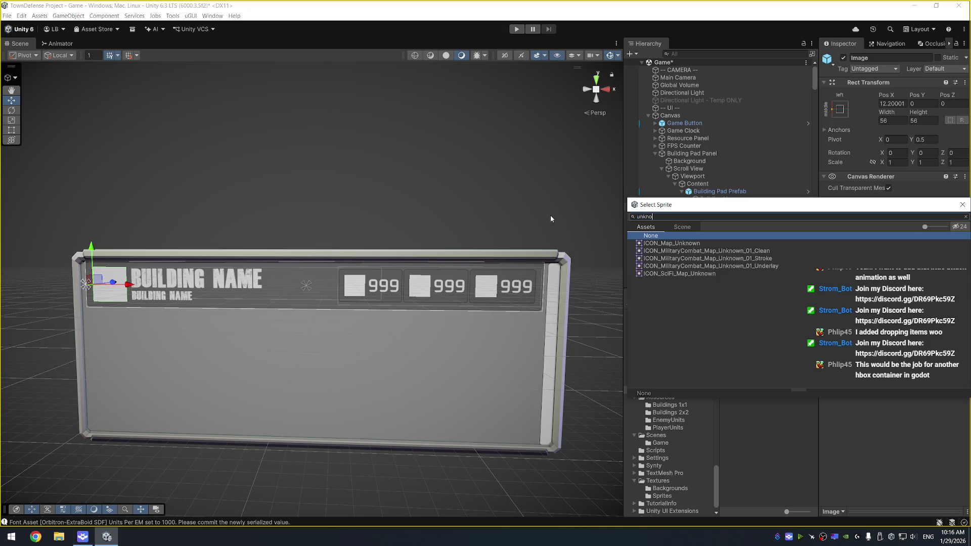
{"action": "left_click", "coordinate": [673, 243]}
{"action": "key", "text": "Down"}
{"action": "key", "text": "Down"}
{"action": "key", "text": "Up"}
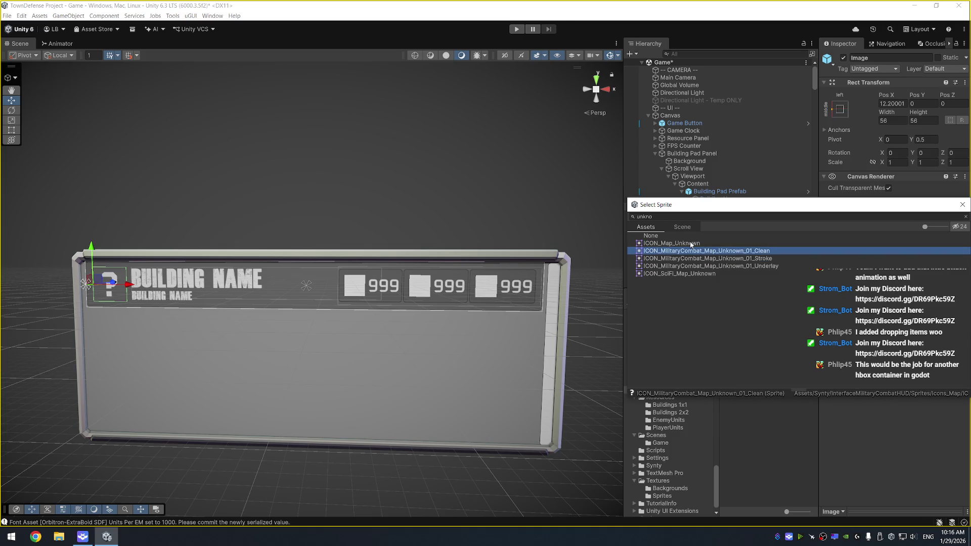
{"action": "double_click", "coordinate": [770, 251]}
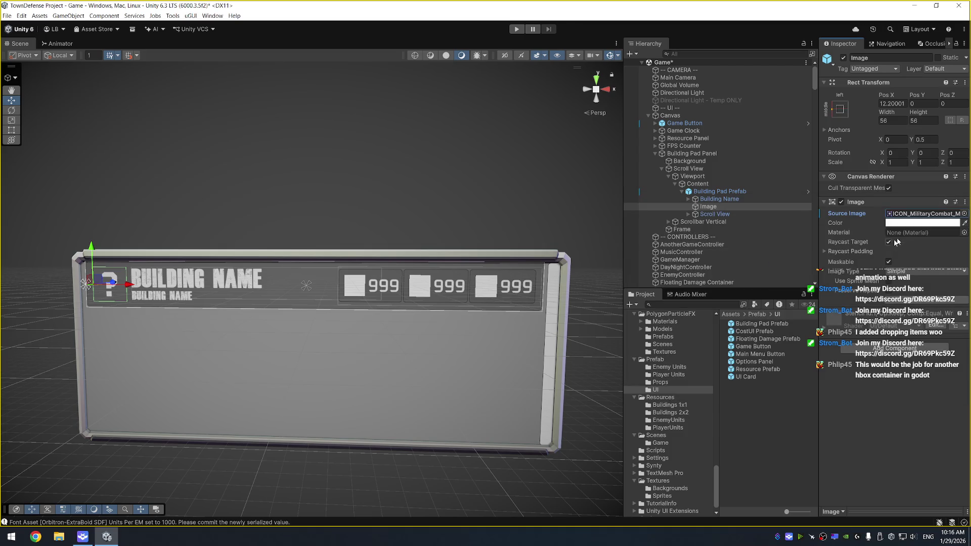
Copy the icon's Unknown sprite and apply it to the Building Pad Prefab
{"action": "right_click", "coordinate": [921, 215]}
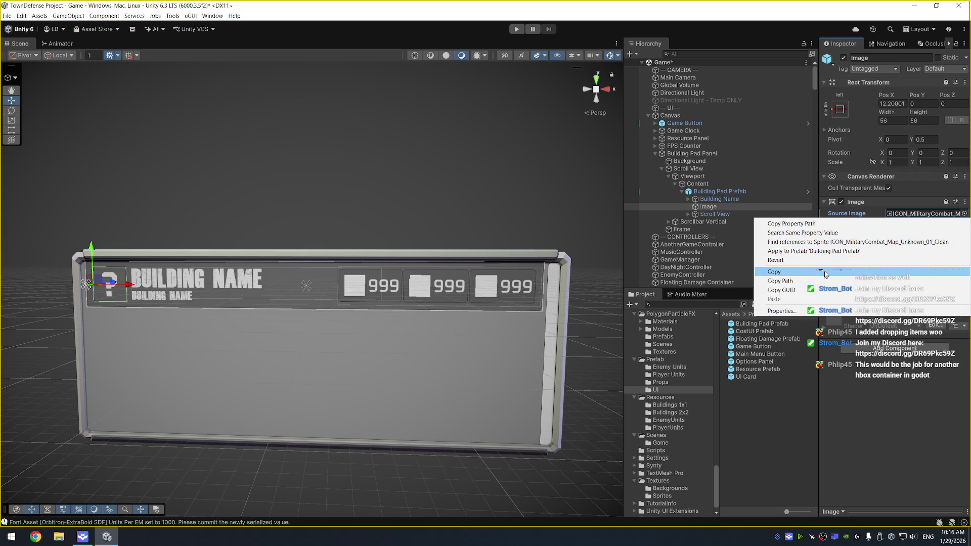
{"action": "left_click", "coordinate": [751, 222]}
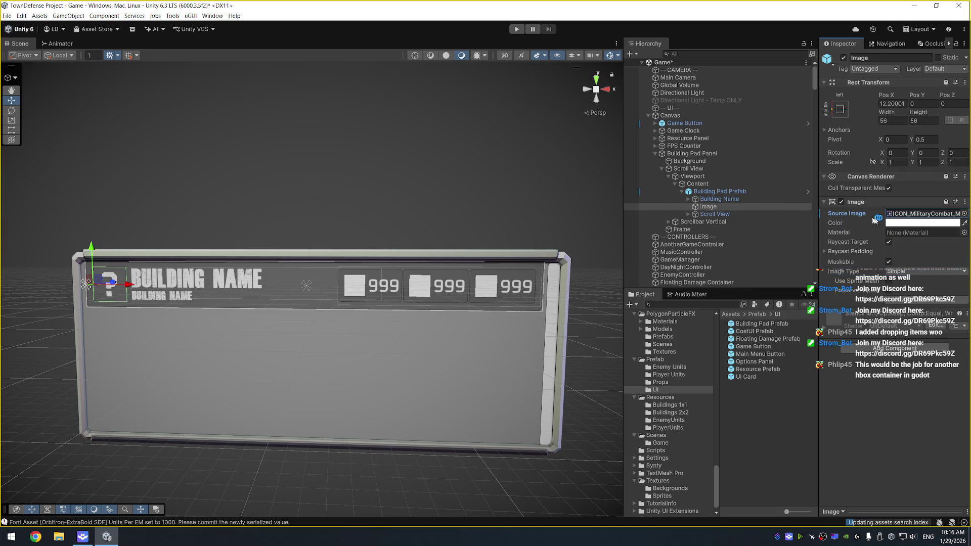
{"action": "right_click", "coordinate": [877, 215]}
{"action": "left_click", "coordinate": [852, 248]}
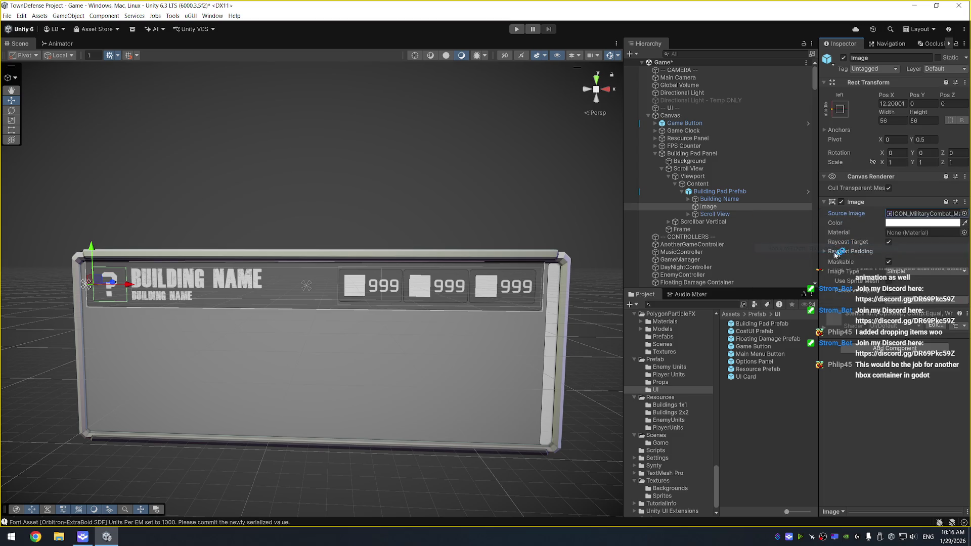
Paste the Unknown sprite into the CostUI Prefab's Resource Image and return to the Game scene
{"action": "double_click", "coordinate": [756, 331]}
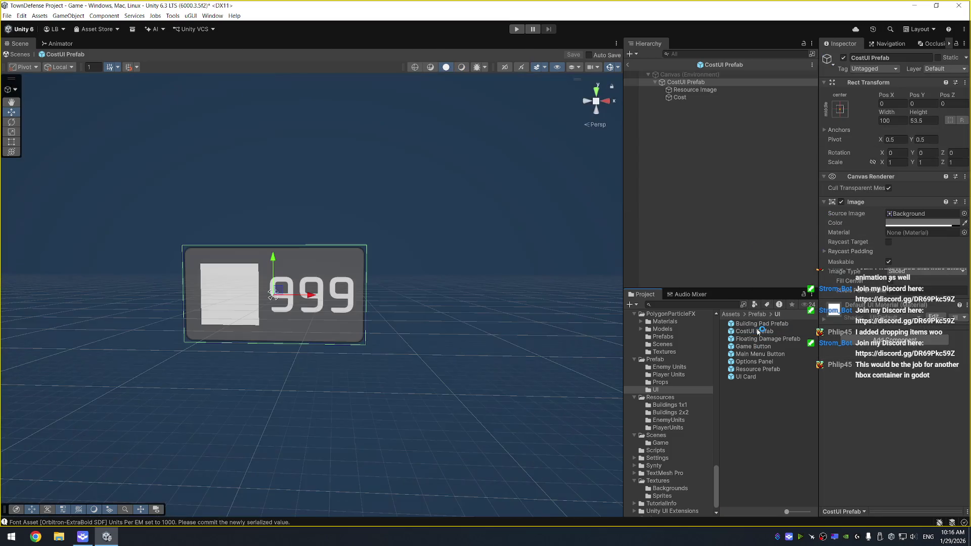
{"action": "left_click", "coordinate": [694, 90]}
{"action": "right_click", "coordinate": [923, 215]}
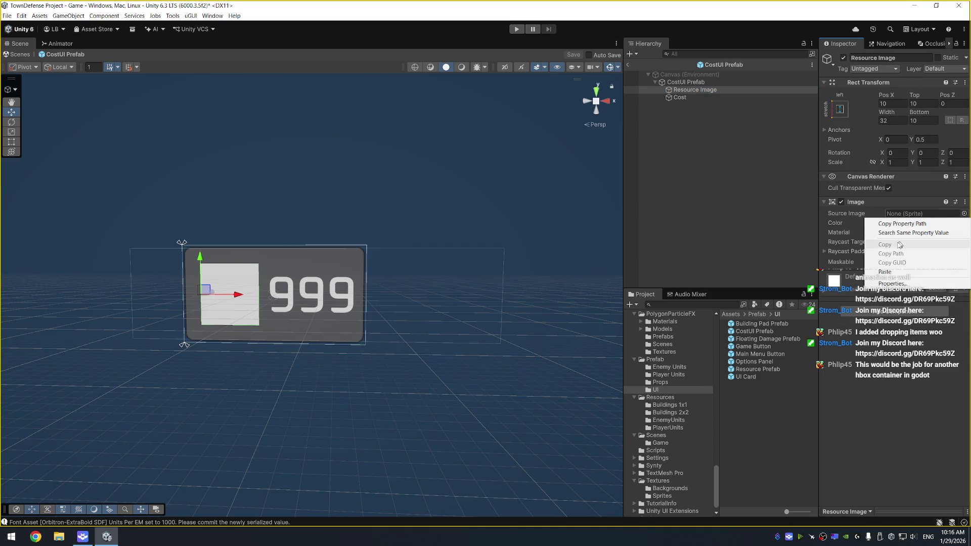
{"action": "left_click", "coordinate": [875, 262]}
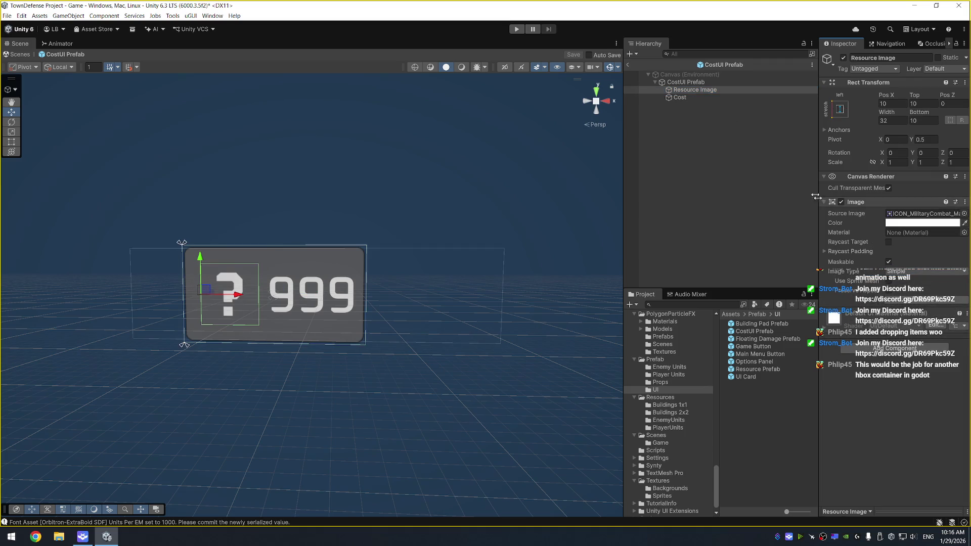
{"action": "left_click", "coordinate": [627, 65]}
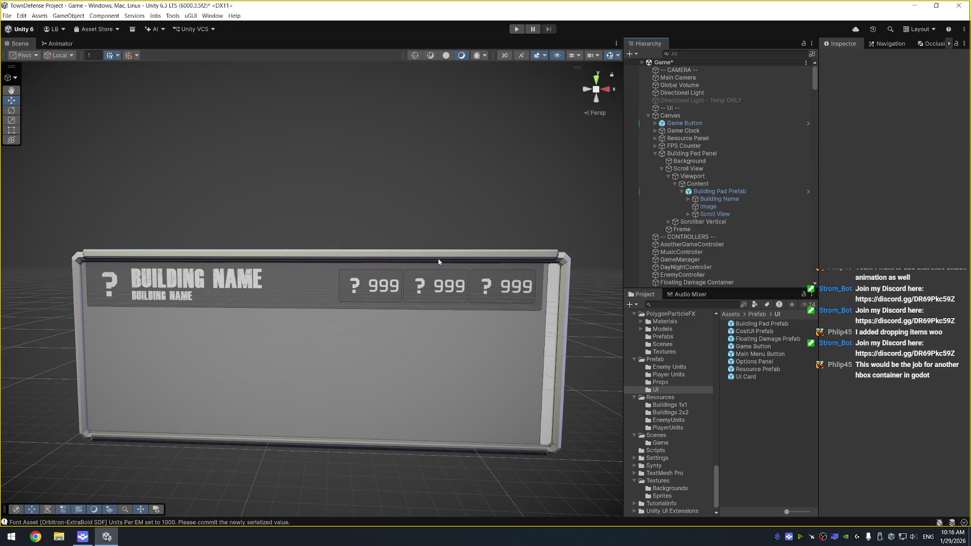
Replace the Building Description text with 'This is a building description, I have not built it yet.'
{"action": "left_click", "coordinate": [742, 201]}
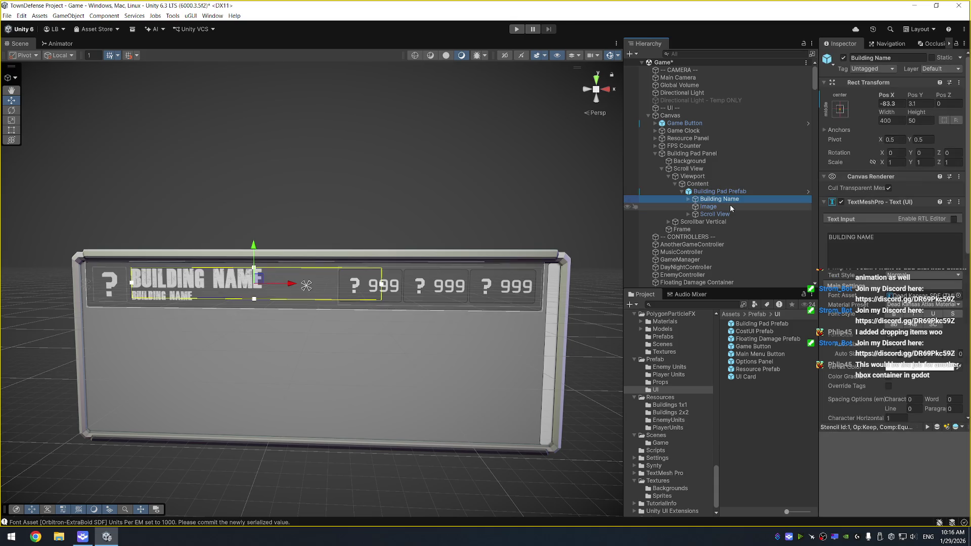
{"action": "key", "text": "Right"}
{"action": "left_click", "coordinate": [728, 206]}
{"action": "left_click", "coordinate": [872, 240]}
{"action": "key", "text": "ctrl+a"}
{"action": "type", "text": "Bhis is a bb"}
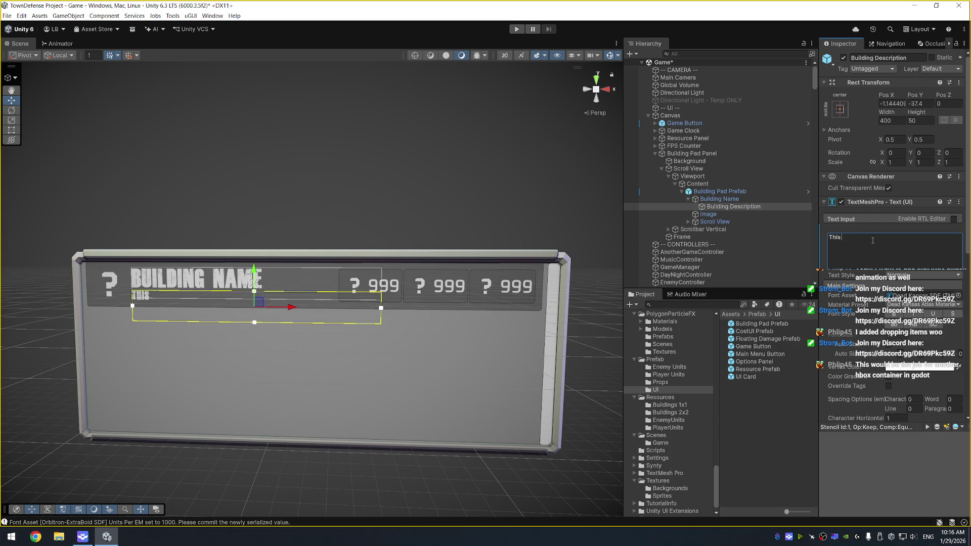
{"action": "key", "text": "BackSpace"}
{"action": "type", "text": "uilding descri"}
{"action": "type", "text": "ptio"}
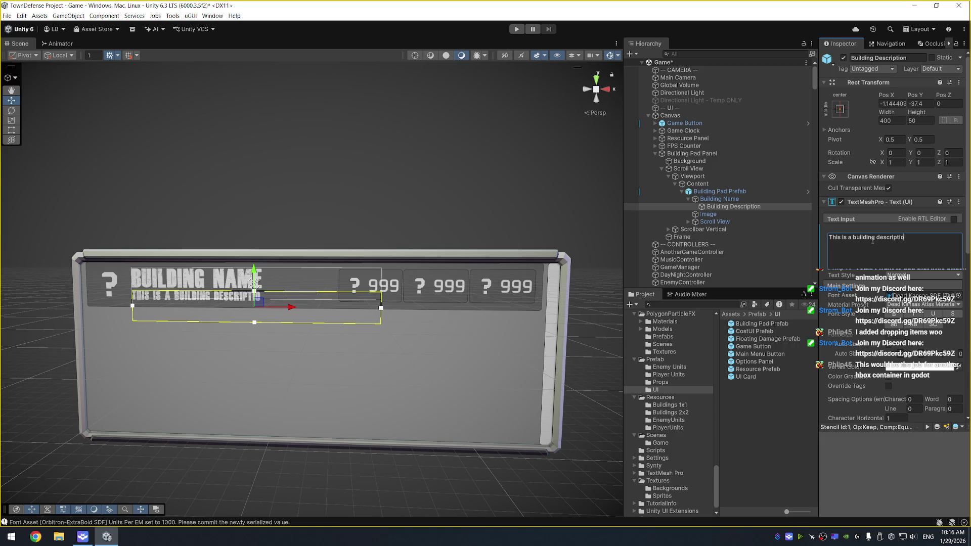
{"action": "type", "text": "n, I have not built it yet."}
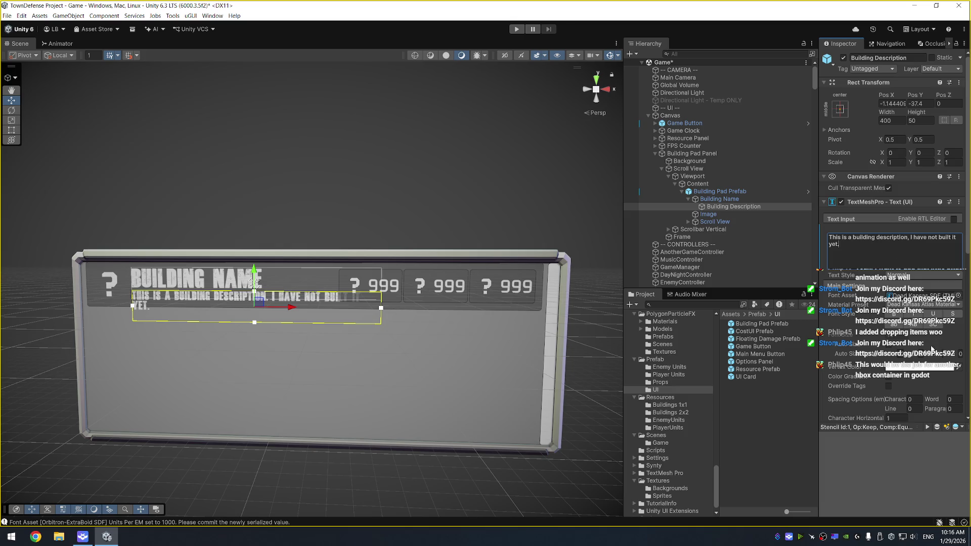
{"action": "left_click", "coordinate": [902, 354]}
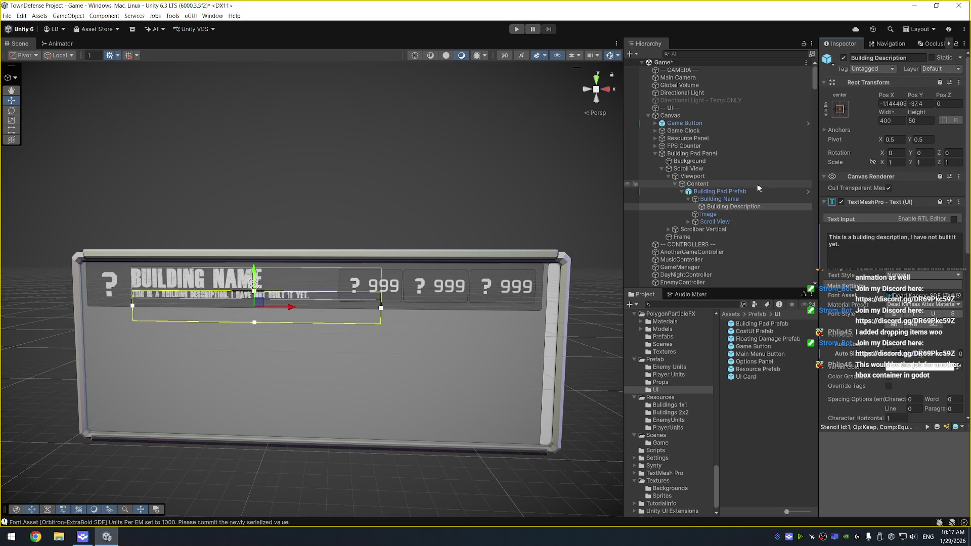
{"action": "left_click", "coordinate": [748, 200], "text": "ctrl"}
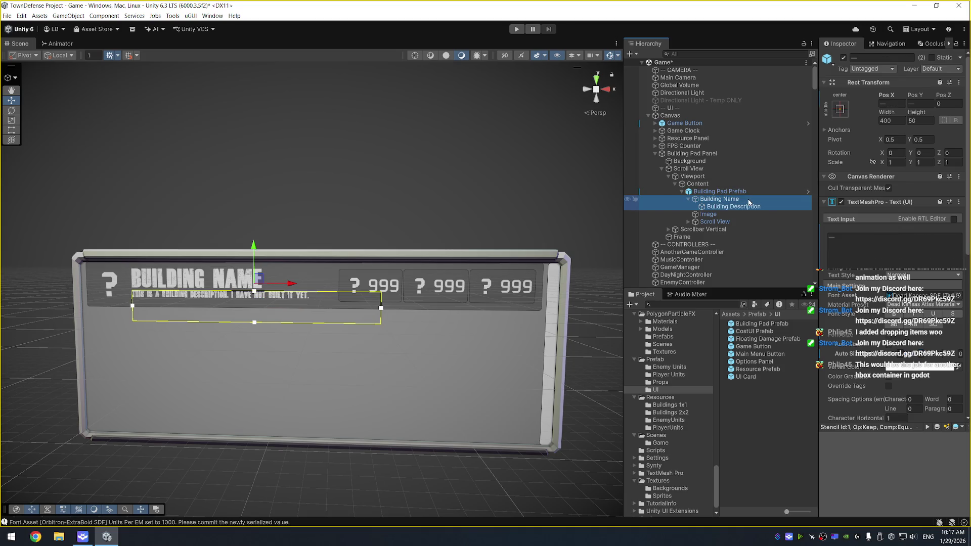
Preview Font_SciFi_Body, Exo2.0, Orbitron and Oxanium fonts, settling on Exo2.0-Regular SDF for both texts
{"action": "left_click", "coordinate": [958, 296]}
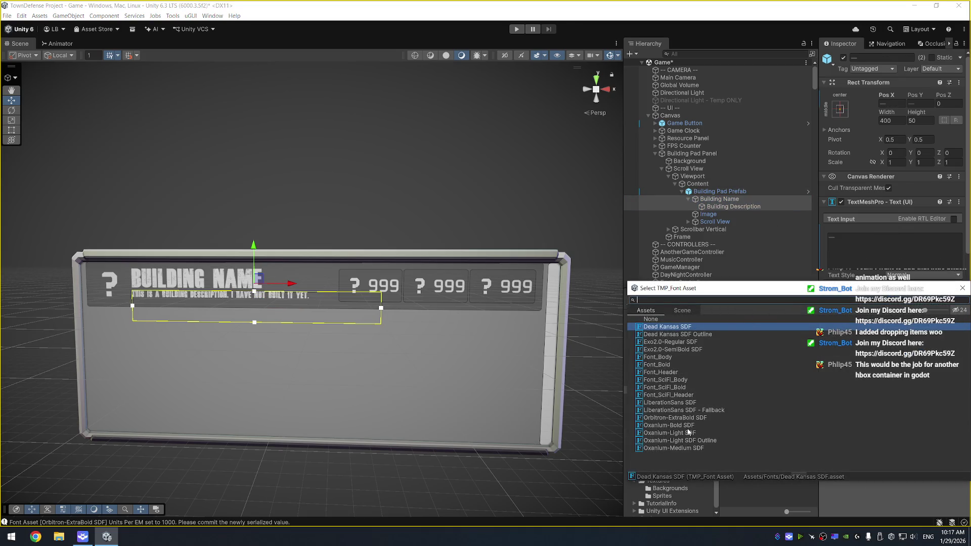
{"action": "left_click", "coordinate": [700, 379]}
{"action": "key", "text": "Up"}
{"action": "key", "text": "Up"}
{"action": "key", "text": "Up"}
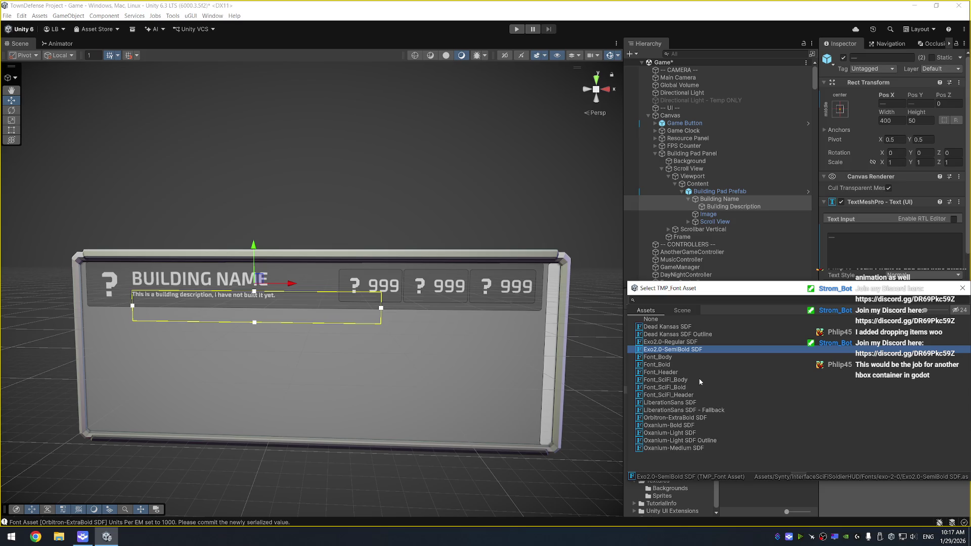
{"action": "key", "text": "Up"}
{"action": "key", "text": "Down"}
{"action": "left_click", "coordinate": [705, 420]}
{"action": "key", "text": "Down"}
{"action": "key", "text": "Up"}
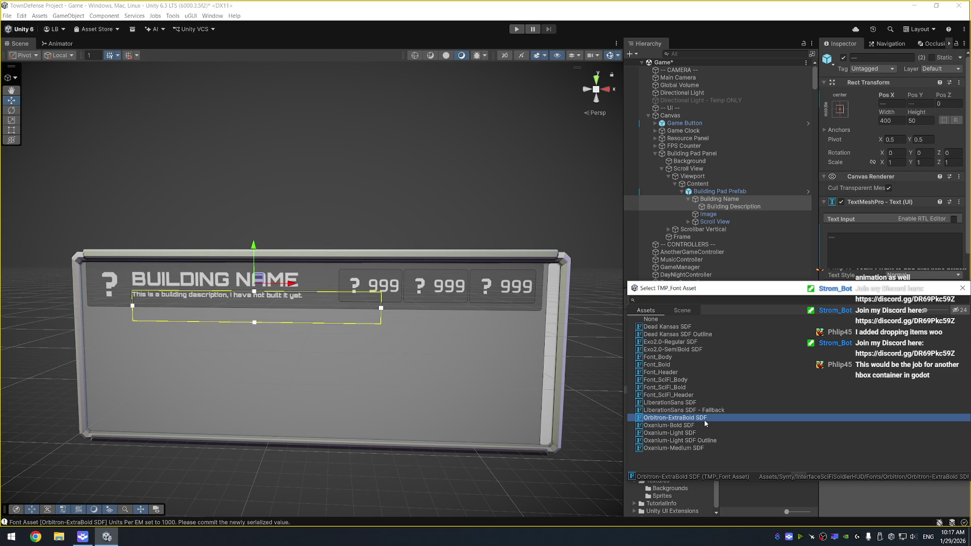
{"action": "key", "text": "Down"}
{"action": "key", "text": "Down"}
{"action": "key", "text": "Down"}
{"action": "key", "text": "Up"}
{"action": "key", "text": "Up"}
{"action": "key", "text": "Up"}
{"action": "left_click", "coordinate": [672, 349]}
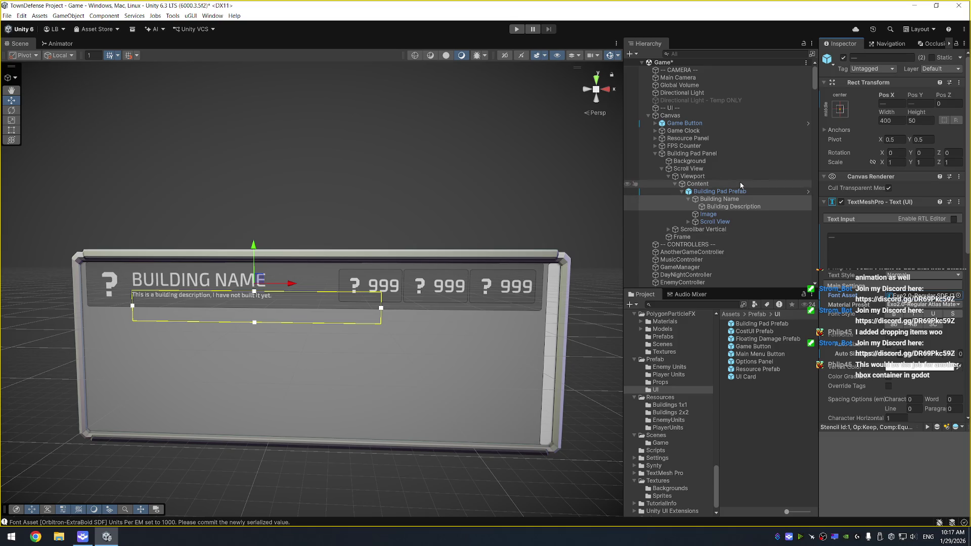
{"action": "left_click", "coordinate": [734, 200]}
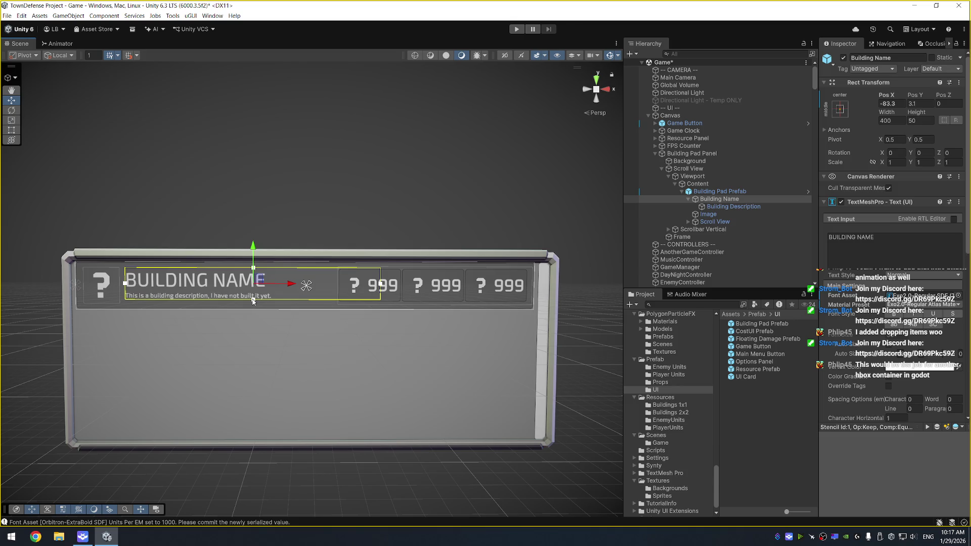
Pull the Building Description box's bottom edge up and its right edge inward
{"action": "left_click", "coordinate": [734, 206]}
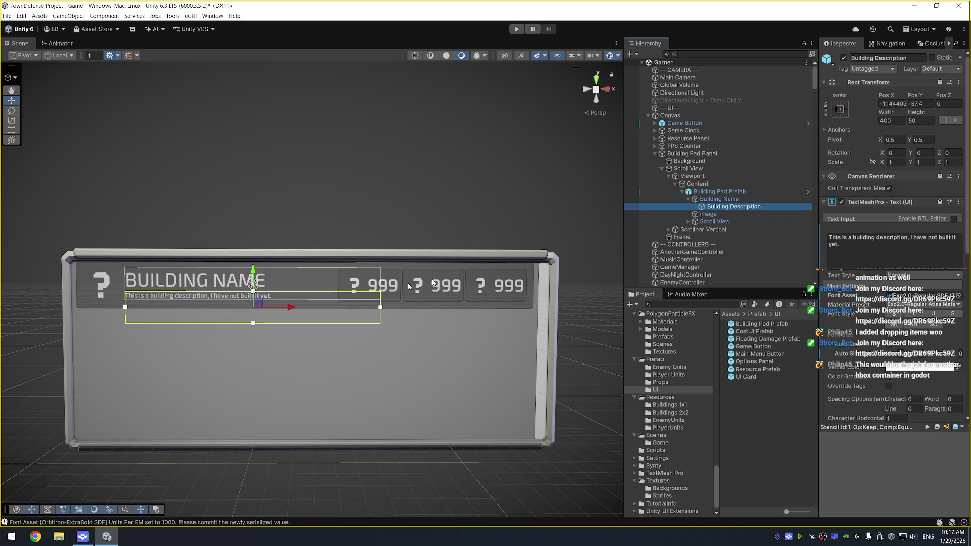
{"action": "left_click_drag", "start_coordinate": [253, 323], "coordinate": [262, 311]}
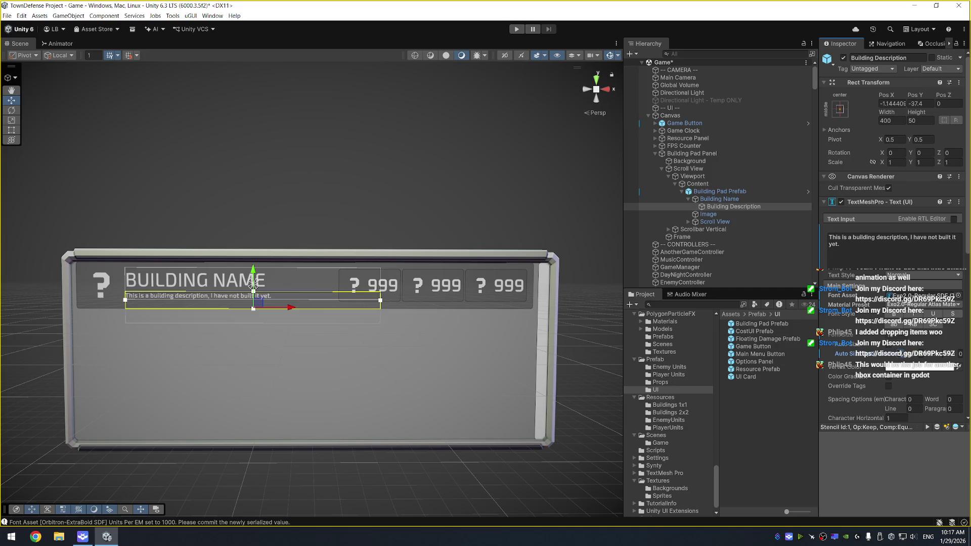
{"action": "left_click", "coordinate": [708, 327]}
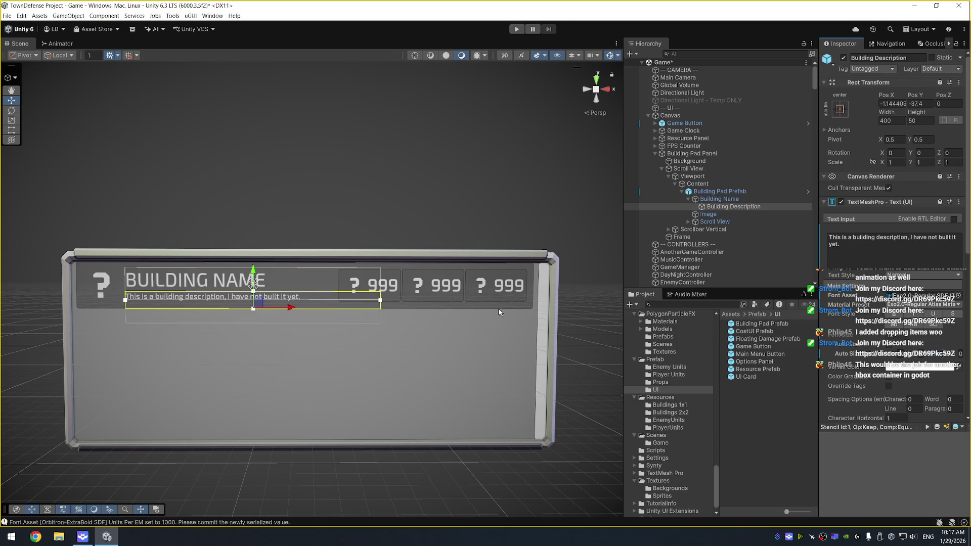
{"action": "left_click_drag", "start_coordinate": [380, 300], "coordinate": [335, 303]}
Restore the original description sentence in the Text Input field
{"action": "left_click", "coordinate": [898, 252]}
{"action": "key", "text": "ctrl+a"}
{"action": "key", "text": "BackSpace"}
{"action": "type", "text": "This is a building description, I have not built it yet."}
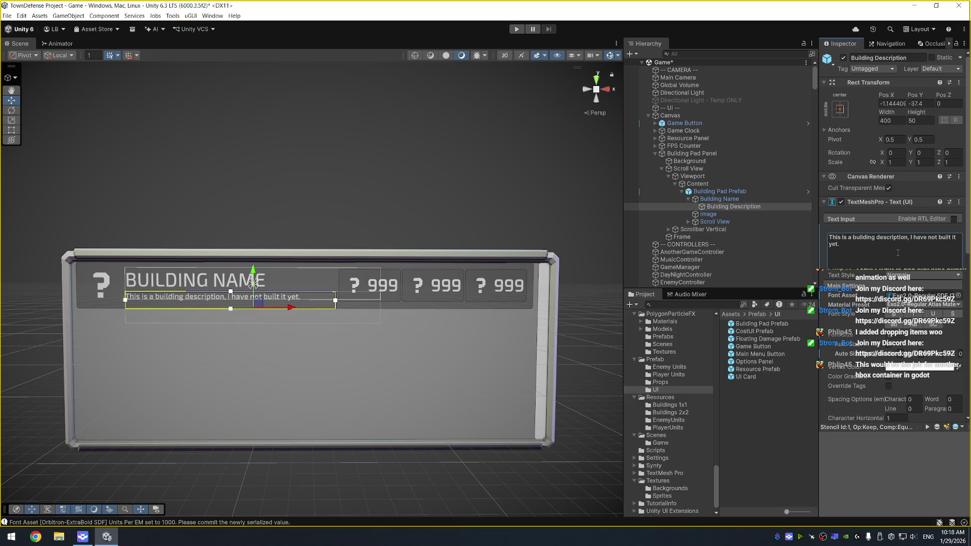
Append 'Lets see how word wrap looks here' to the description text
{"action": "key", "text": "ctrl+a"}
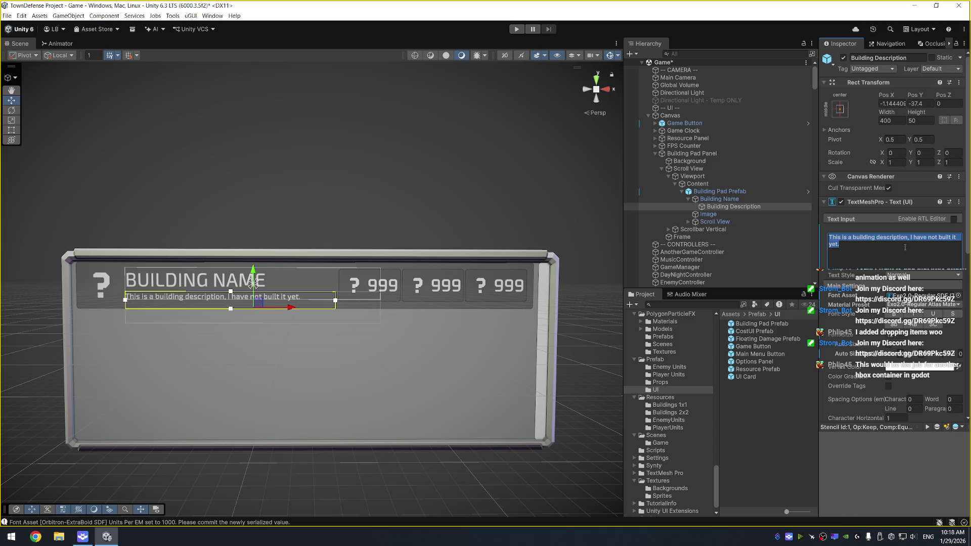
{"action": "left_click", "coordinate": [905, 248]}
{"action": "type", "text": "Let"}
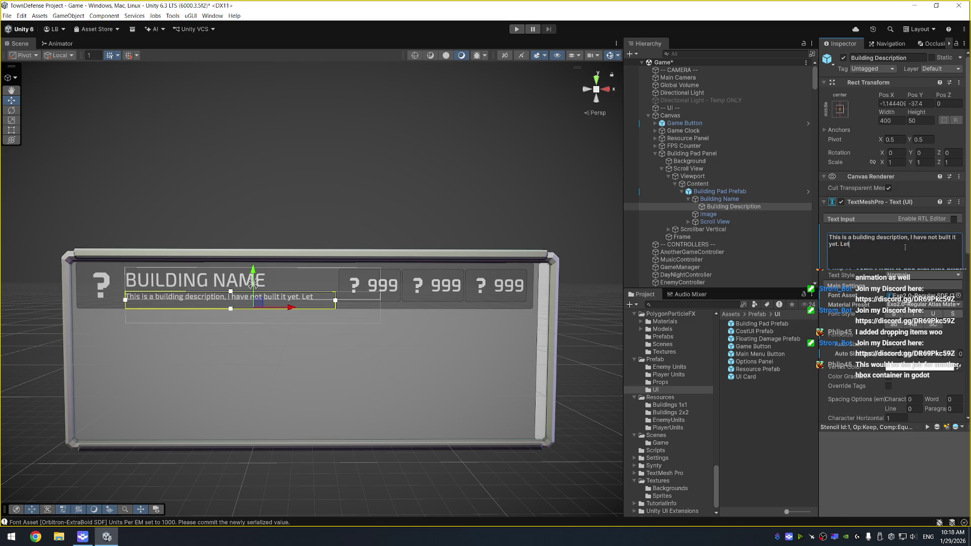
{"action": "type", "text": "s see how wor"}
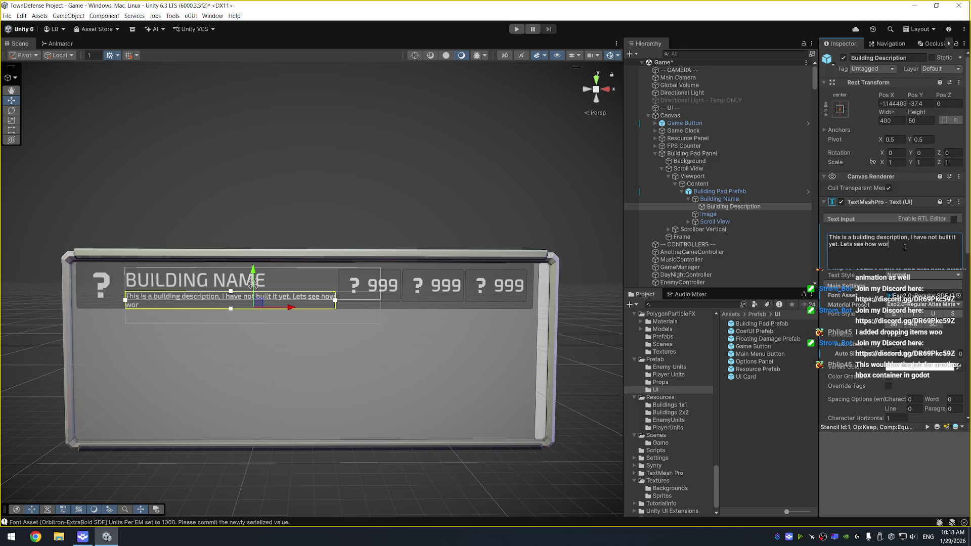
{"action": "type", "text": "d wrap looks here."}
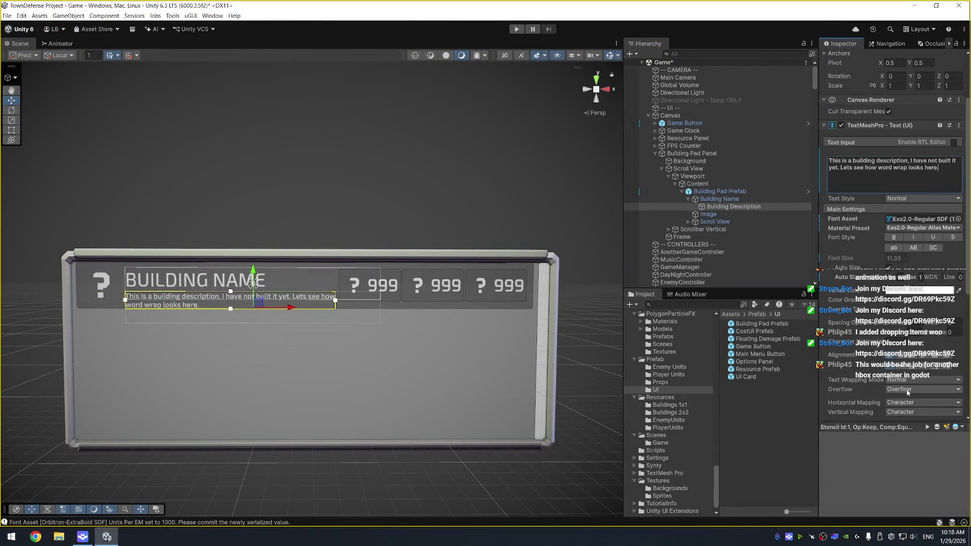
Set Text Wrapping Mode to Preserve Whitespace and trim the text to end at 'Lets see'
{"action": "left_click", "coordinate": [916, 380]}
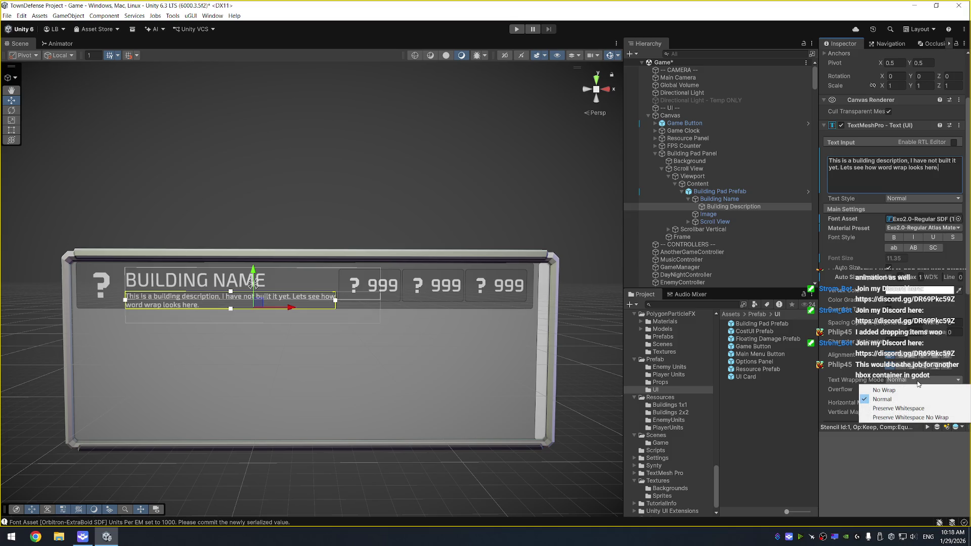
{"action": "left_click", "coordinate": [918, 407]}
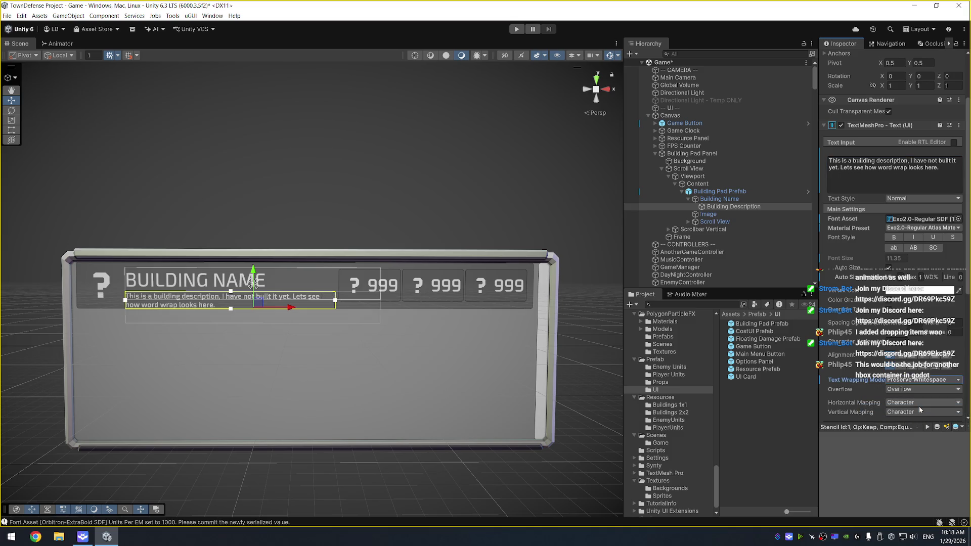
{"action": "left_click", "coordinate": [949, 170]}
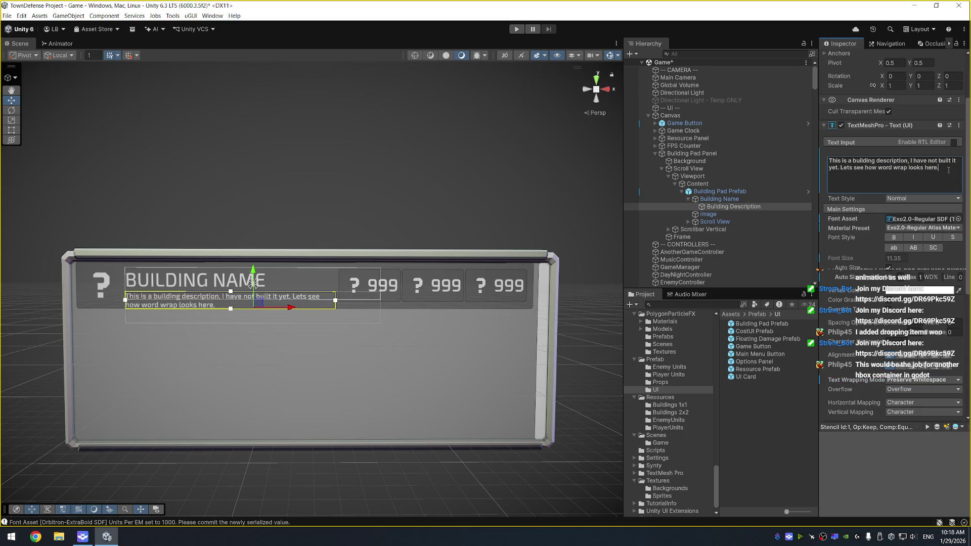
{"action": "key", "text": "BackSpace"}
{"action": "key", "text": "BackSpace"}
{"action": "key", "text": "BackSpace"}
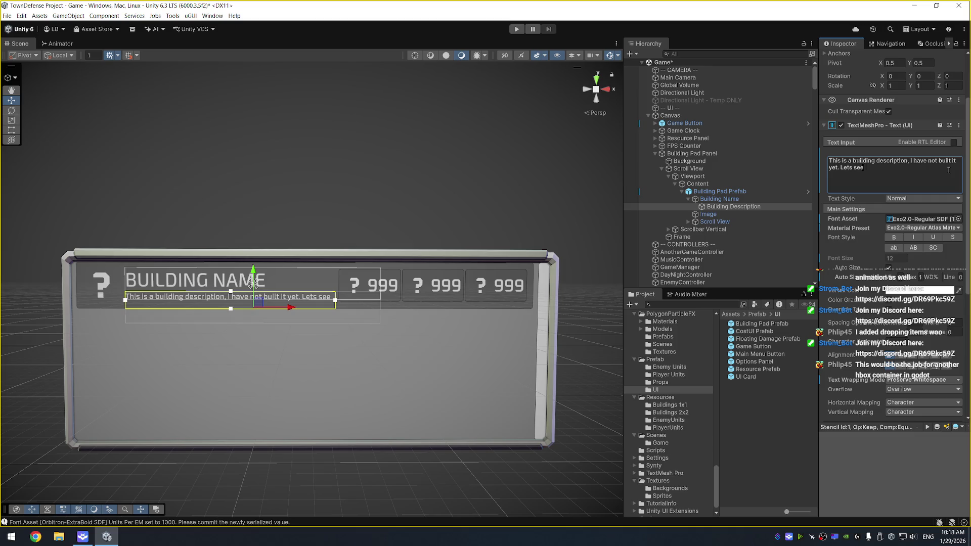
Switch the description's Text Wrapping Mode back to Normal
{"action": "scroll", "coordinate": [907, 378], "scroll_direction": "down", "scroll_amount": 1}
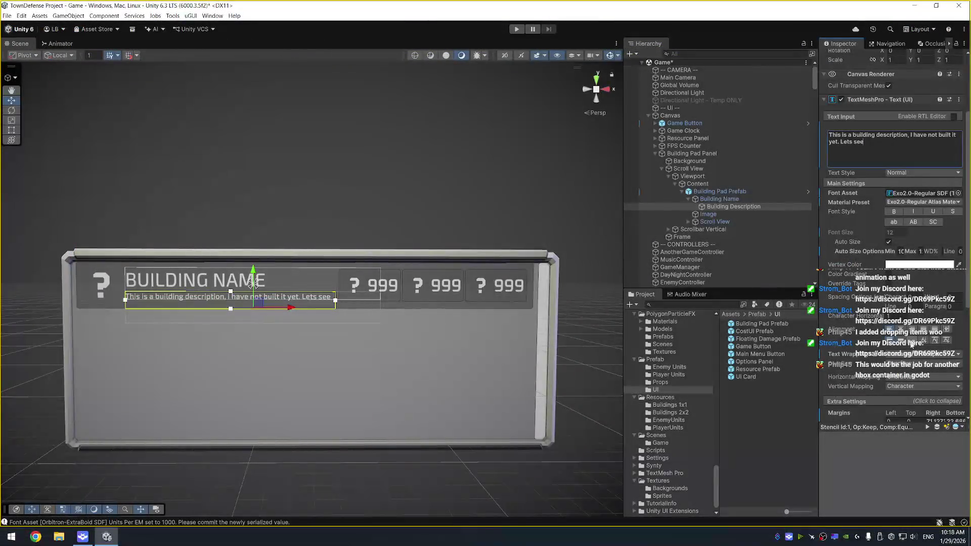
{"action": "left_click", "coordinate": [910, 355]}
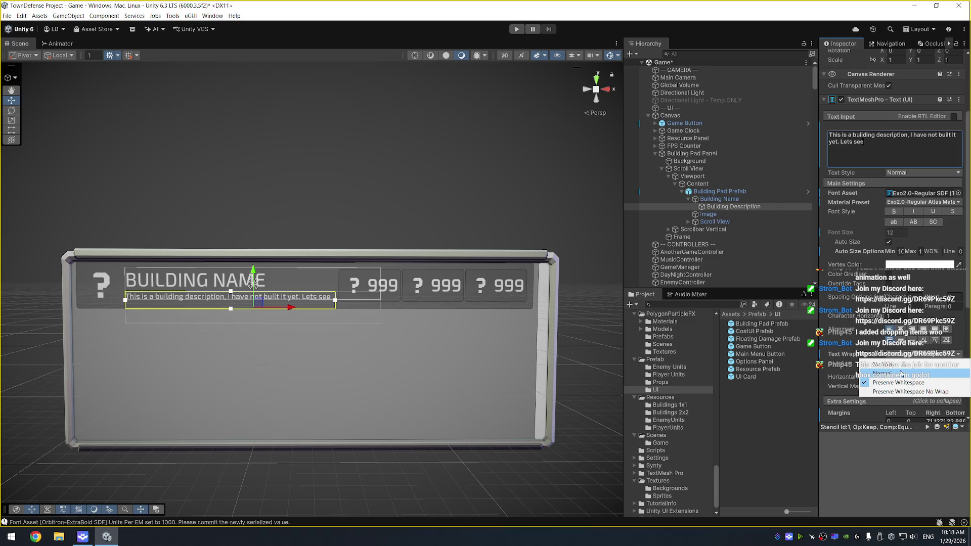
{"action": "left_click", "coordinate": [901, 373]}
{"action": "left_click", "coordinate": [925, 142]}
{"action": "type", "text": "test"}
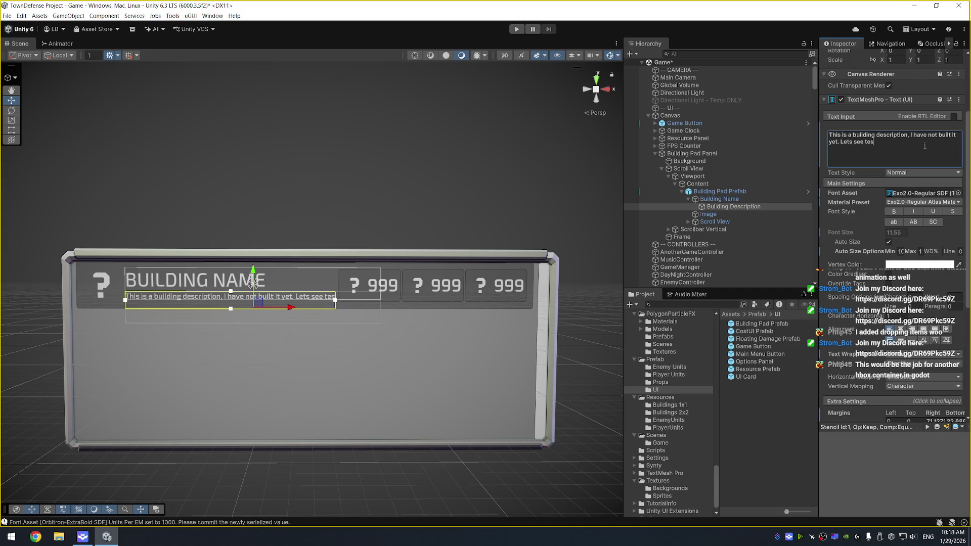
{"action": "key", "text": "BackSpace"}
{"action": "key", "text": "BackSpace"}
{"action": "key", "text": "BackSpace"}
Replace 'Lets see' with 'This is the overflow line that wraps around under the bottom.'
{"action": "left_click", "coordinate": [901, 252]}
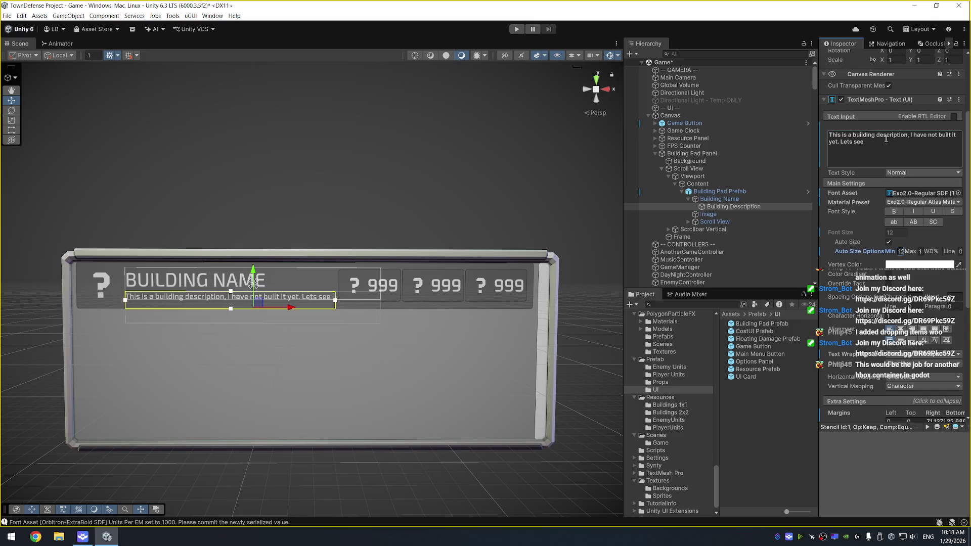
{"action": "type", "text": "testest"}
{"action": "key", "text": "ctrl+BackSpace"}
{"action": "key", "text": "ctrl+a"}
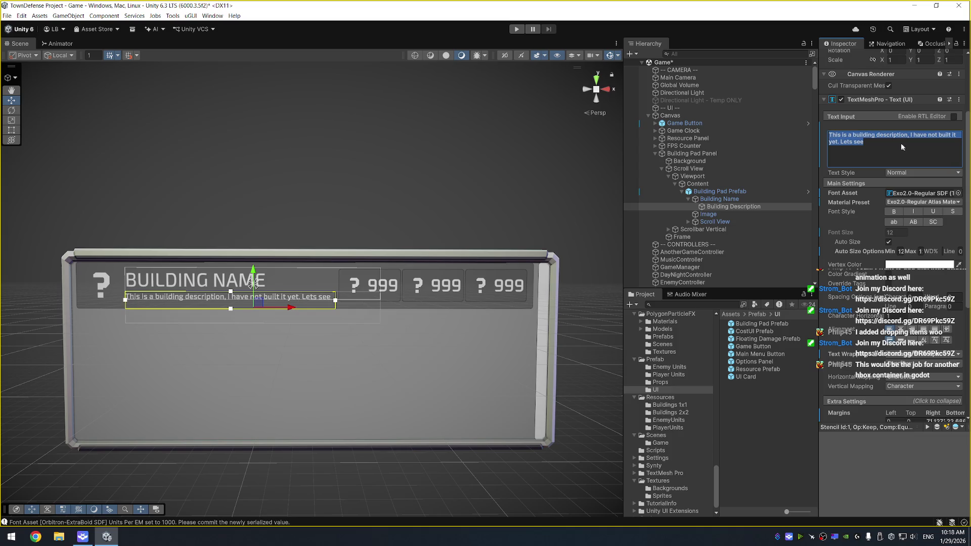
{"action": "left_click", "coordinate": [864, 145]}
{"action": "left_click_drag", "start_coordinate": [841, 142], "coordinate": [897, 145]}
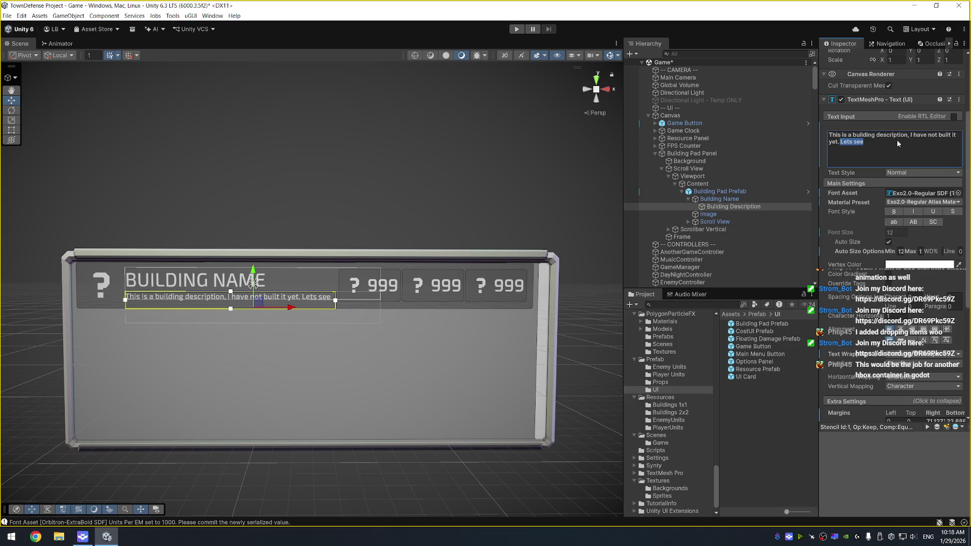
{"action": "type", "text": "This is the"}
{"action": "type", "text": " overflow line that wr"}
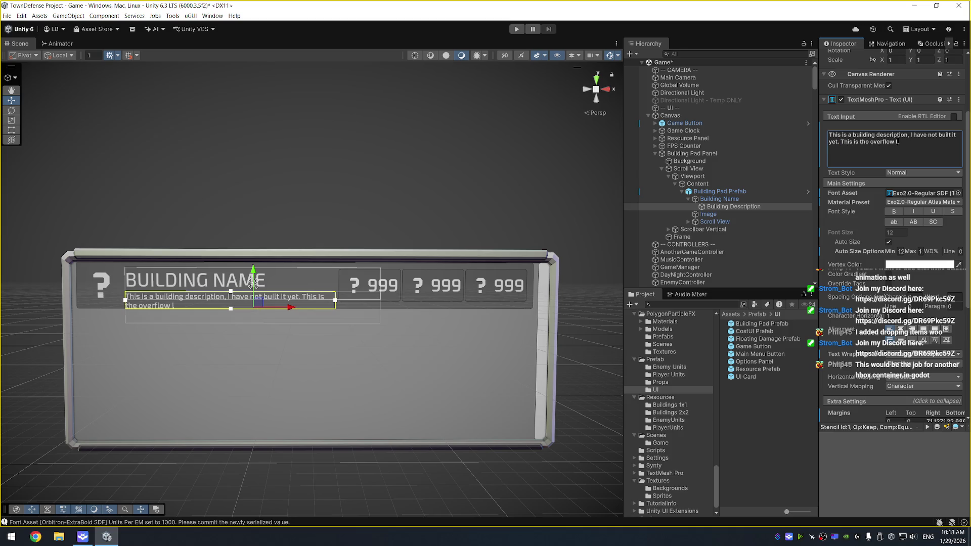
{"action": "type", "text": "aps around under the bo"}
{"action": "type", "text": "ttom."}
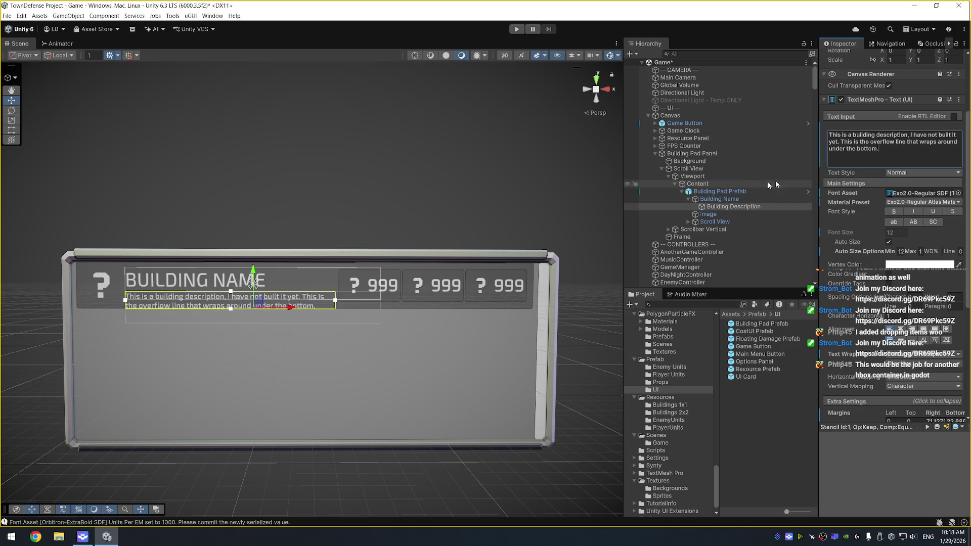
{"action": "left_click_drag", "start_coordinate": [255, 269], "coordinate": [253, 266]}
Move the Building Name slightly up and left, and the Building Description slightly right and down
{"action": "left_click", "coordinate": [754, 199]}
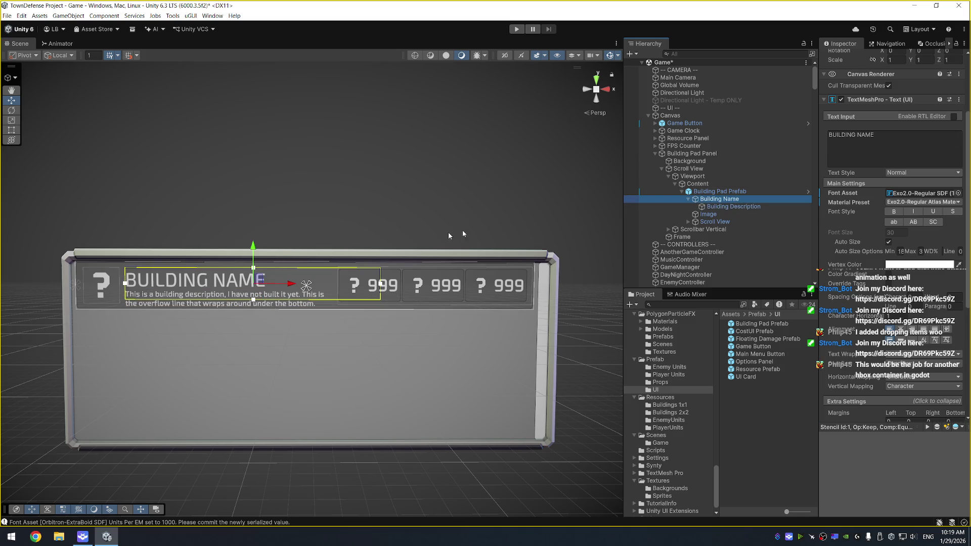
{"action": "left_click_drag", "start_coordinate": [255, 246], "coordinate": [255, 241]}
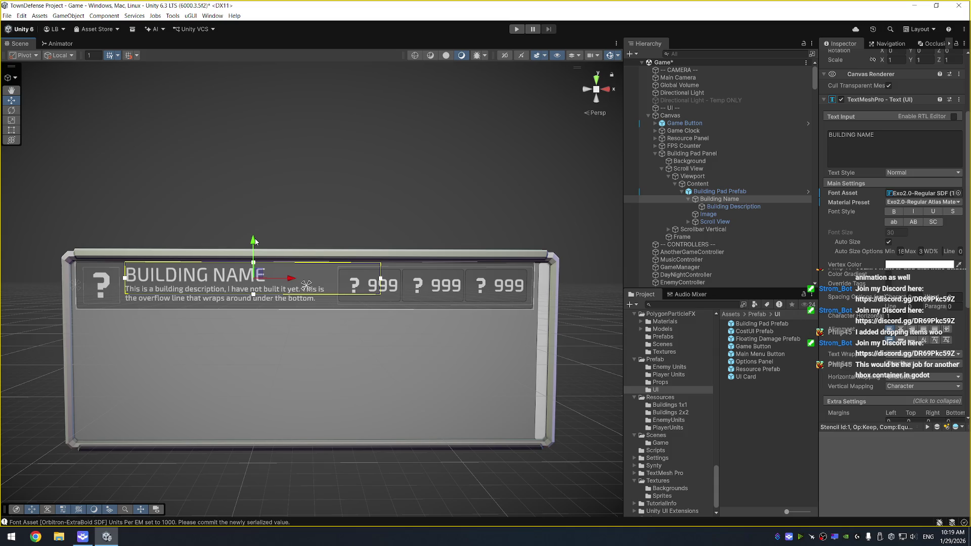
{"action": "left_click_drag", "start_coordinate": [290, 277], "coordinate": [289, 277]}
{"action": "left_click", "coordinate": [718, 206]}
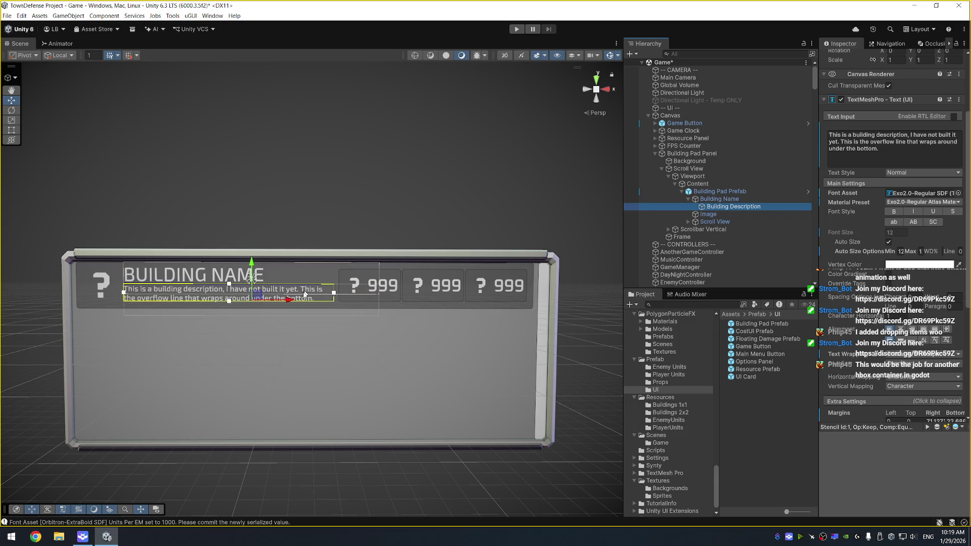
{"action": "left_click_drag", "start_coordinate": [289, 300], "coordinate": [291, 302]}
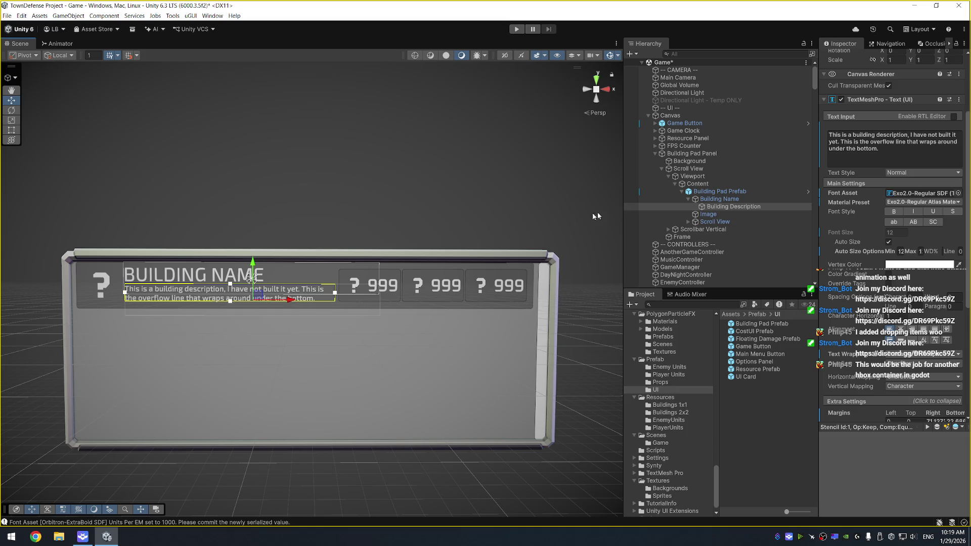
{"action": "left_click_drag", "start_coordinate": [253, 262], "coordinate": [255, 265]}
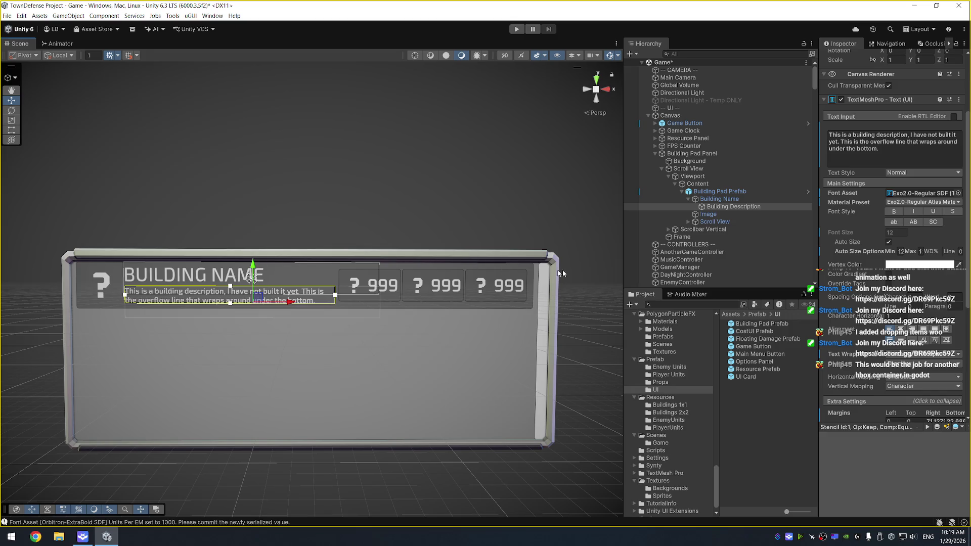
Set the Building Name's maximum auto size to 34, then fine-tune name up and description down
{"action": "left_click", "coordinate": [801, 200]}
{"action": "left_click", "coordinate": [918, 252]}
{"action": "type", "text": "32"}
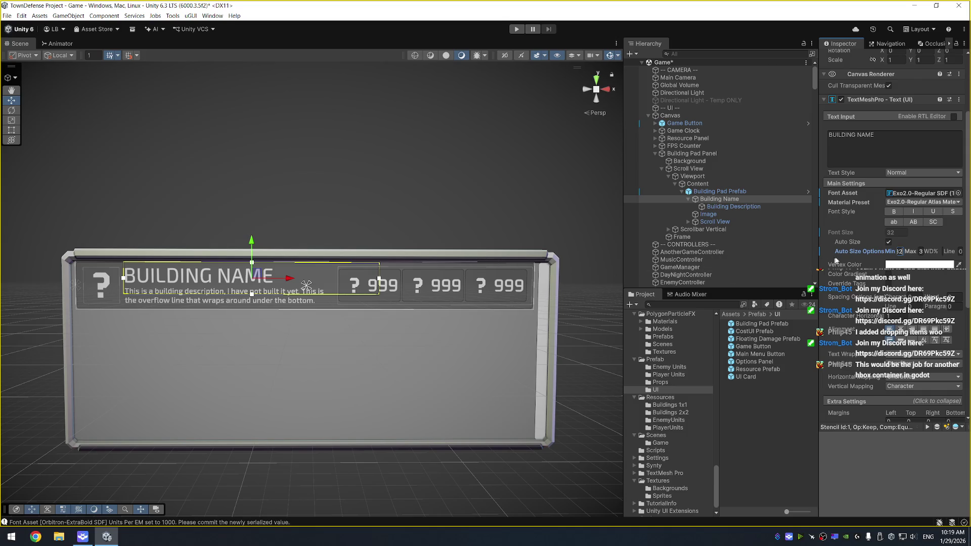
{"action": "left_click", "coordinate": [919, 252]}
{"action": "type", "text": "34"}
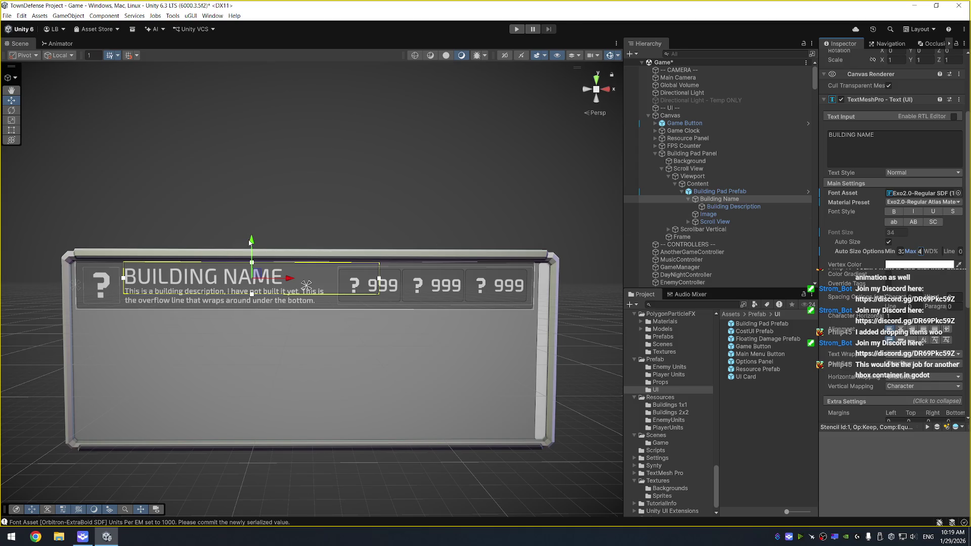
{"action": "left_click_drag", "start_coordinate": [254, 241], "coordinate": [253, 239]}
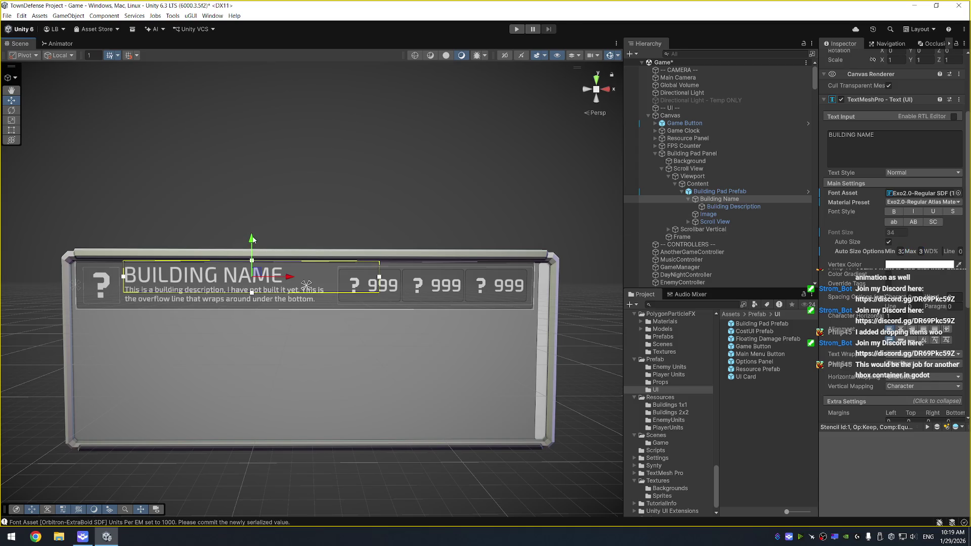
{"action": "left_click", "coordinate": [794, 206]}
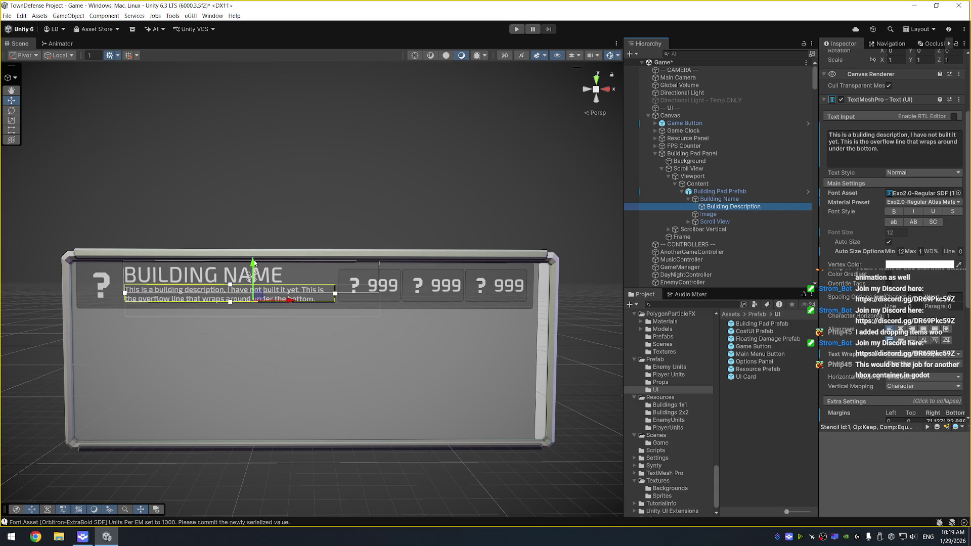
{"action": "left_click_drag", "start_coordinate": [252, 263], "coordinate": [253, 265]}
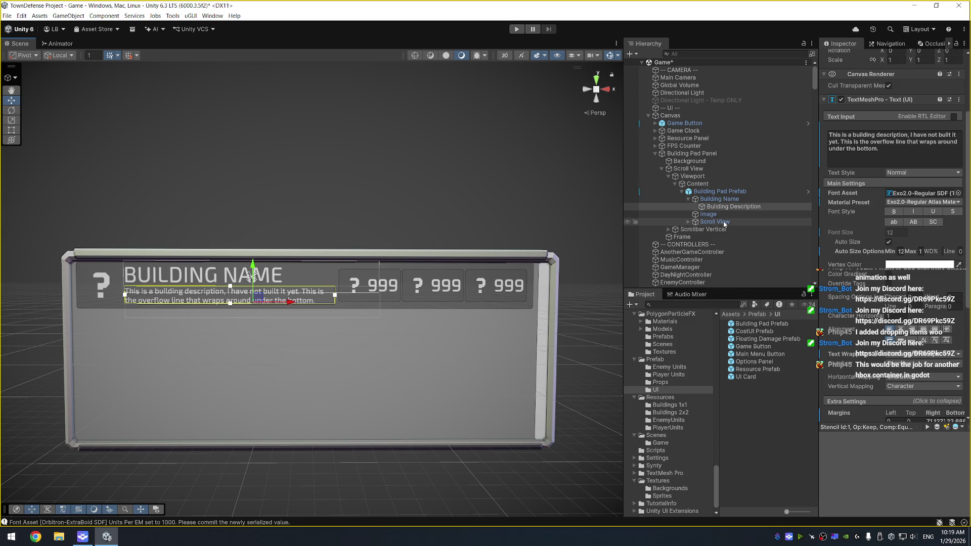
Make the item icon 60×60 at Pos X 8 and save the scene
{"action": "left_click", "coordinate": [708, 213]}
{"action": "left_click", "coordinate": [901, 119]}
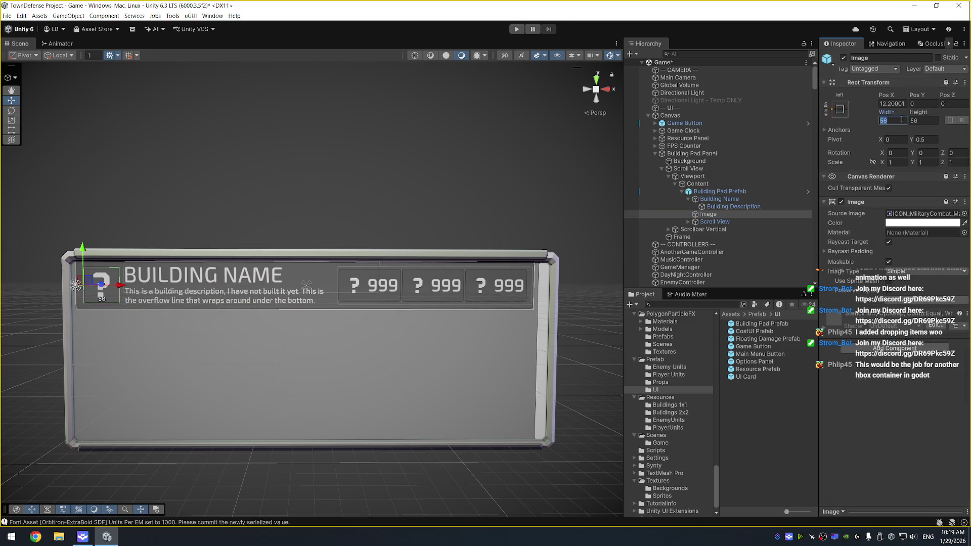
{"action": "type", "text": "60"}
{"action": "key", "text": "Tab"}
{"action": "type", "text": "60"}
{"action": "left_click", "coordinate": [900, 104]}
{"action": "type", "text": "8"}
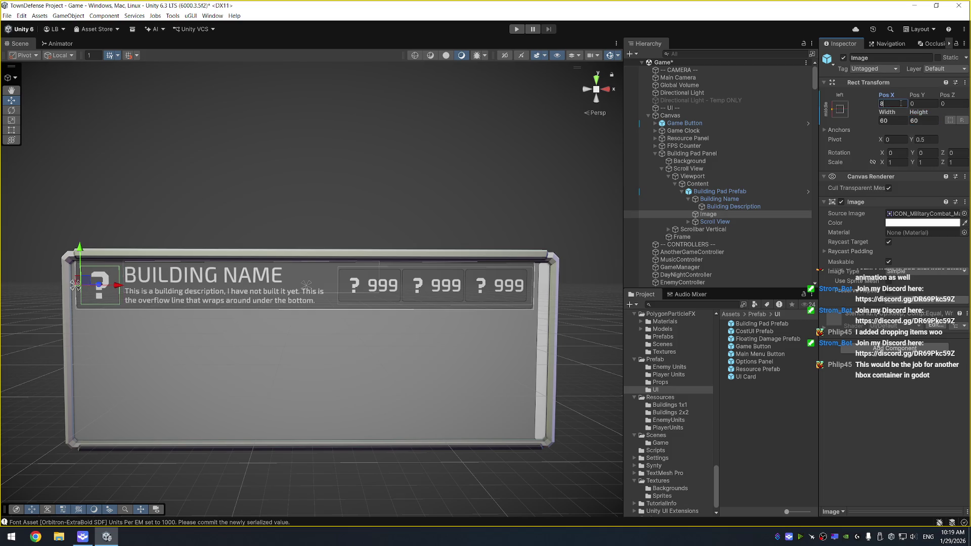
{"action": "key", "text": "ctrl+s"}
Apply the row's size and a Pos Z of 0 to the Building Pad Prefab
{"action": "left_click", "coordinate": [748, 196]}
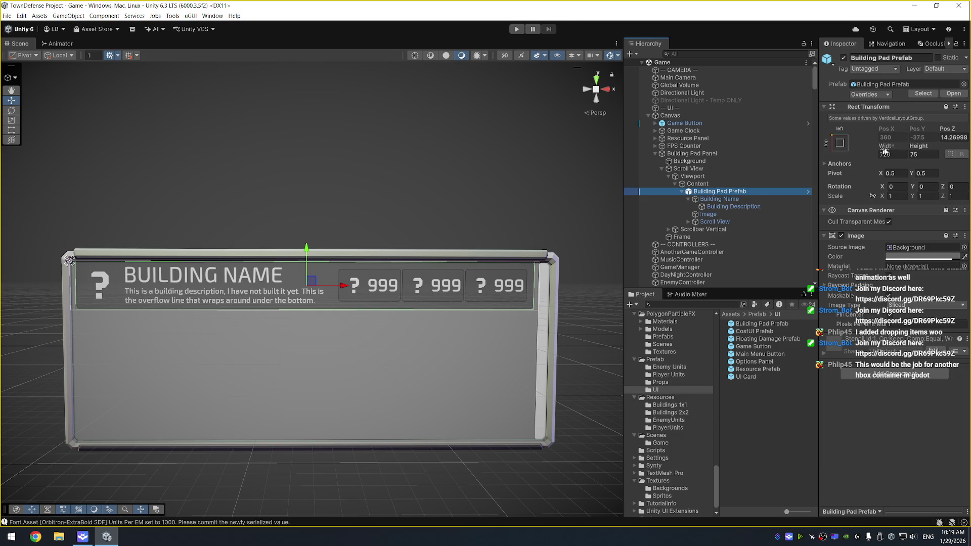
{"action": "right_click", "coordinate": [917, 147]}
{"action": "left_click", "coordinate": [905, 170]}
{"action": "left_click", "coordinate": [954, 137]}
{"action": "type", "text": "0"}
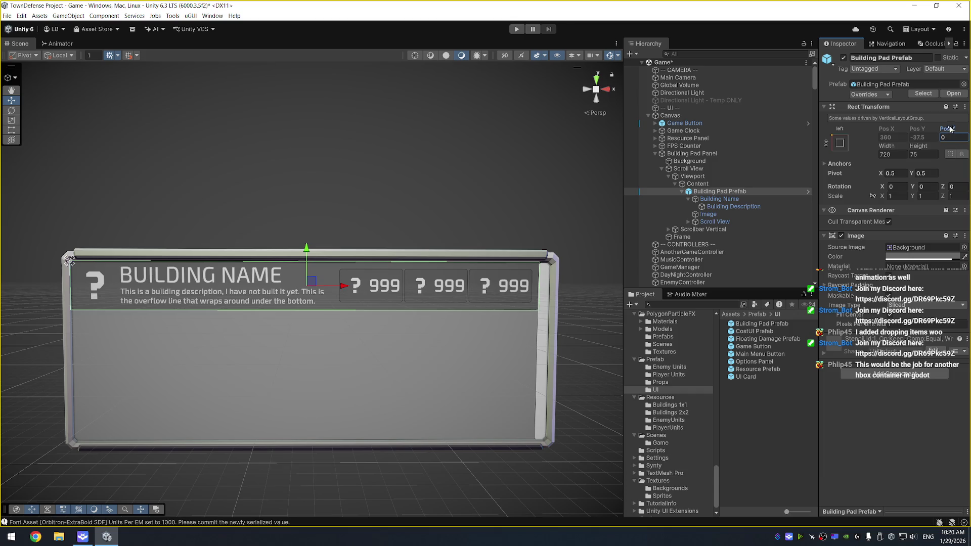
{"action": "right_click", "coordinate": [951, 129]}
{"action": "left_click", "coordinate": [854, 160]}
Apply the Building Name and Building Description text component changes to Building Pad Prefab
{"action": "left_click", "coordinate": [721, 199]}
{"action": "right_click", "coordinate": [867, 203]}
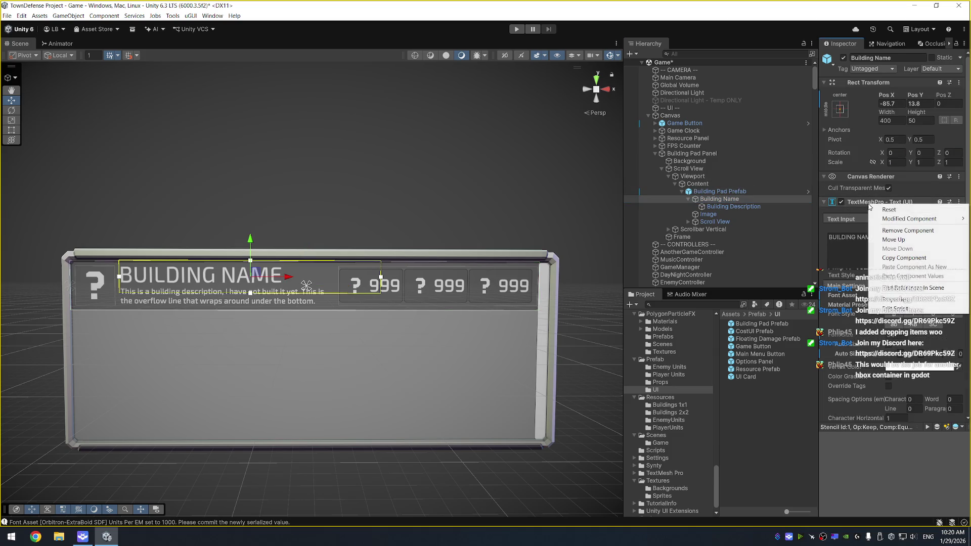
{"action": "mouse_move", "coordinate": [890, 219]}
{"action": "left_click", "coordinate": [804, 220]}
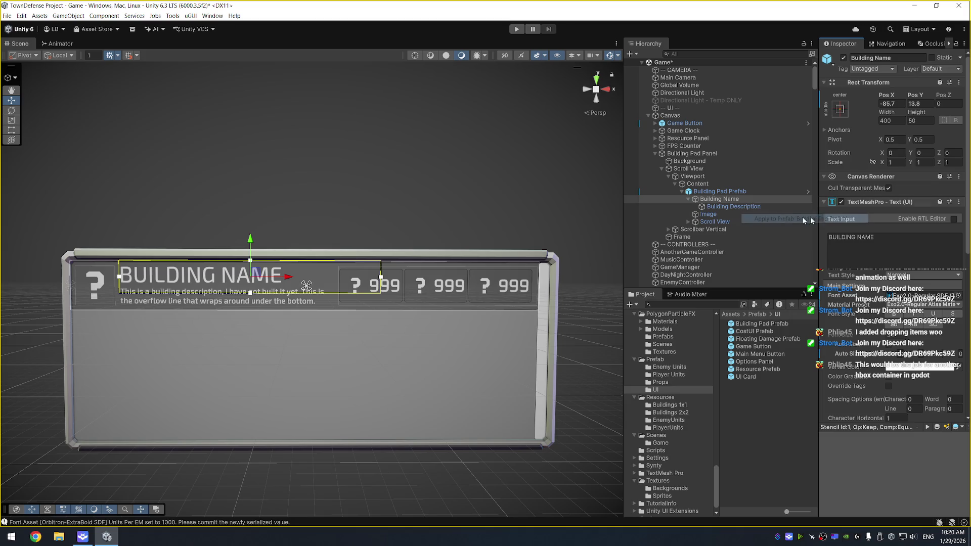
{"action": "left_click", "coordinate": [733, 206]}
{"action": "right_click", "coordinate": [869, 201]}
{"action": "mouse_move", "coordinate": [910, 216]}
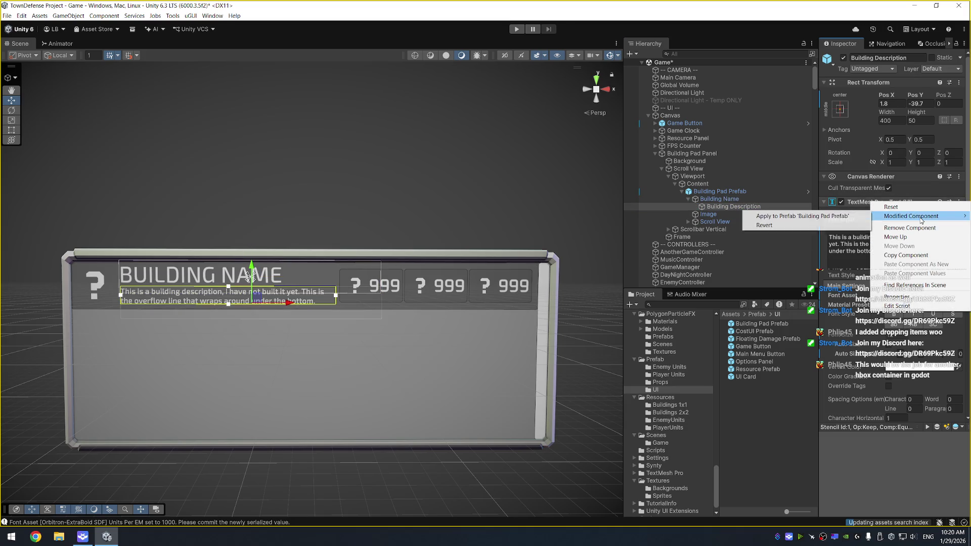
{"action": "left_click", "coordinate": [804, 219]}
Apply the icon Image's size and position to Building Pad Prefab
{"action": "left_click", "coordinate": [764, 215]}
{"action": "right_click", "coordinate": [869, 203]}
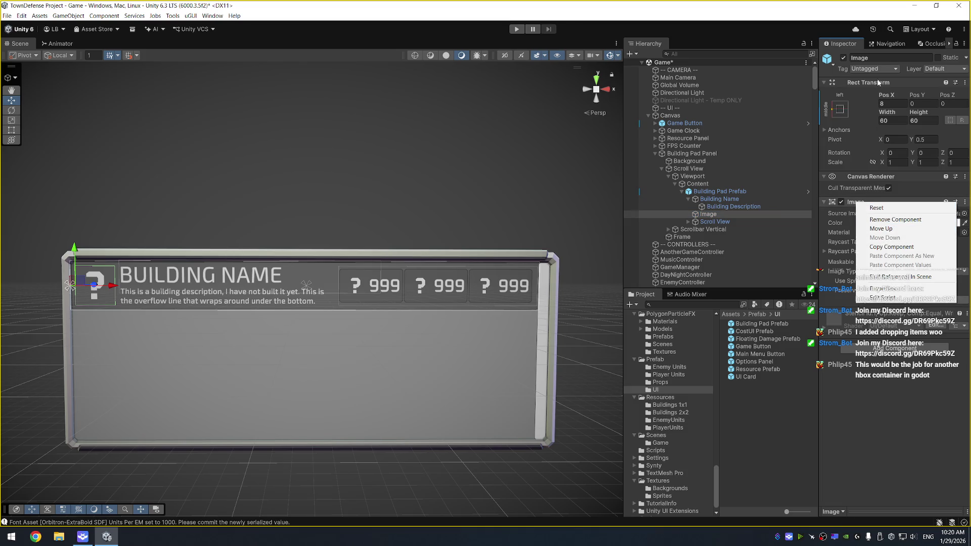
{"action": "right_click", "coordinate": [878, 82]}
{"action": "mouse_move", "coordinate": [907, 96]}
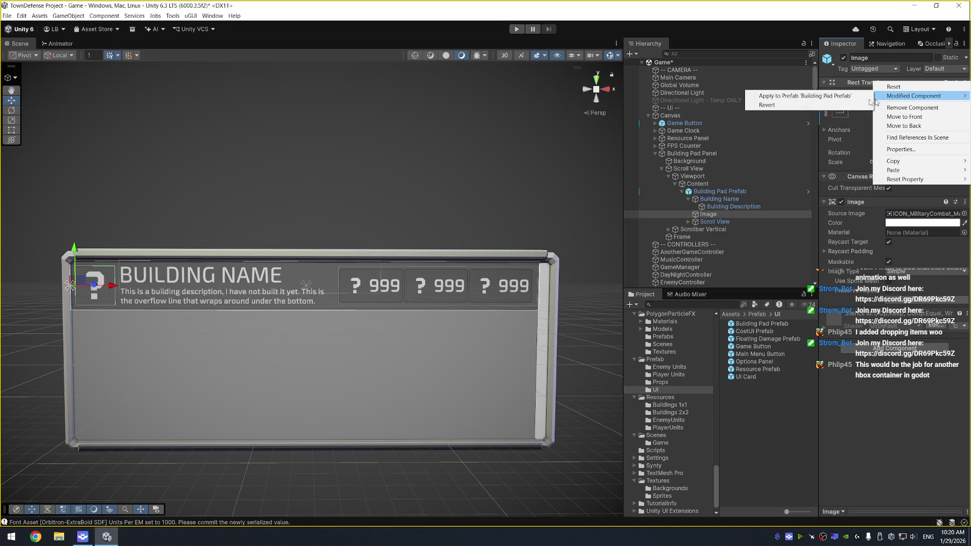
{"action": "left_click", "coordinate": [835, 97]}
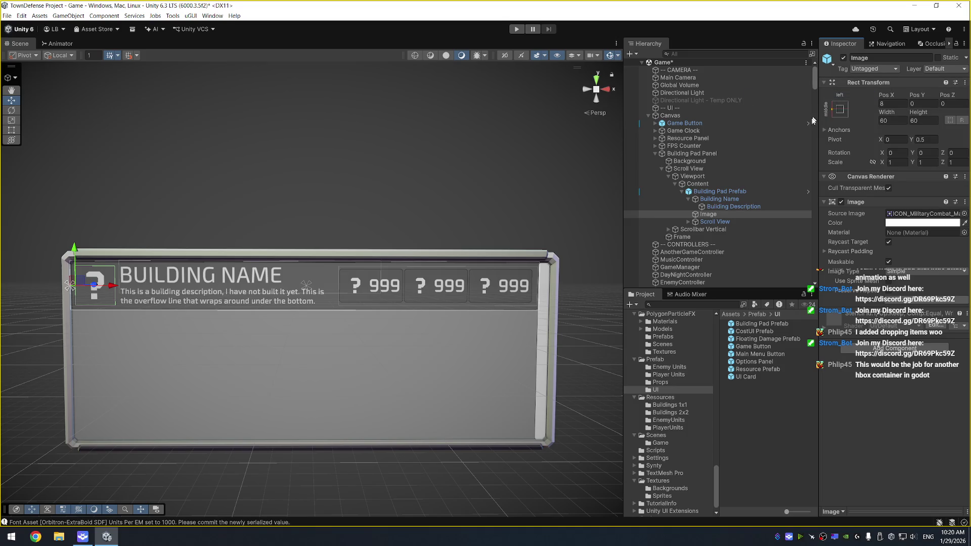
{"action": "left_click", "coordinate": [708, 214]}
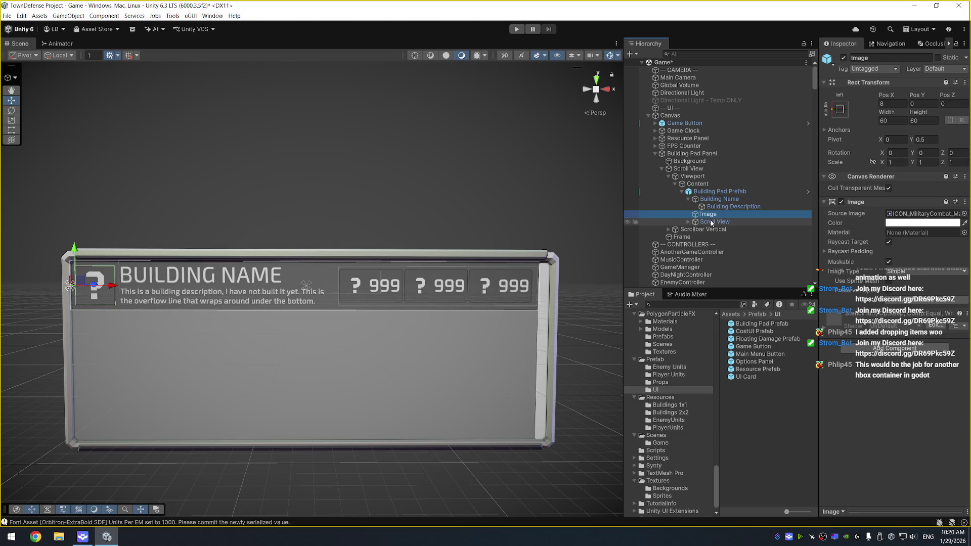
Apply the Scroll View's layout changes to Building Pad Prefab
{"action": "left_click", "coordinate": [710, 222]}
{"action": "right_click", "coordinate": [866, 84]}
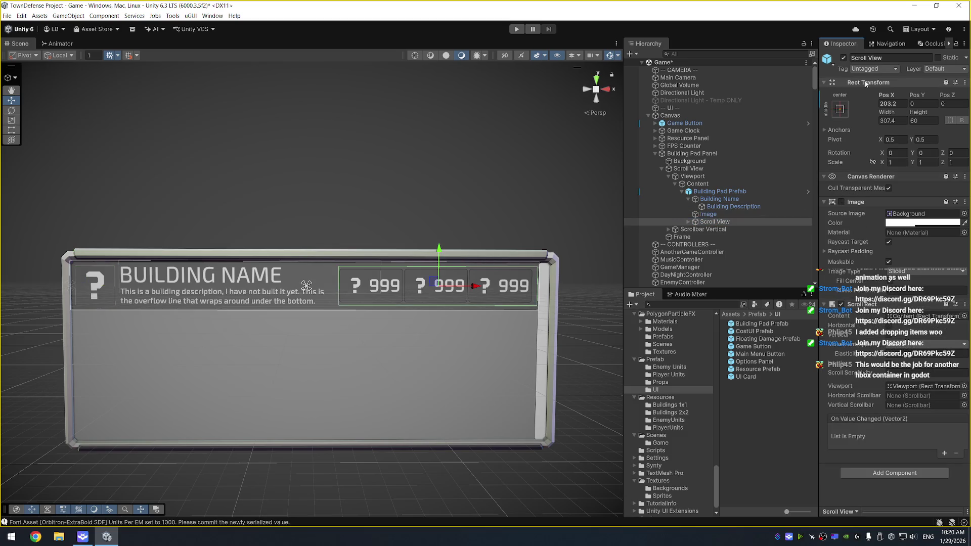
{"action": "mouse_move", "coordinate": [907, 96]}
{"action": "left_click", "coordinate": [836, 96]}
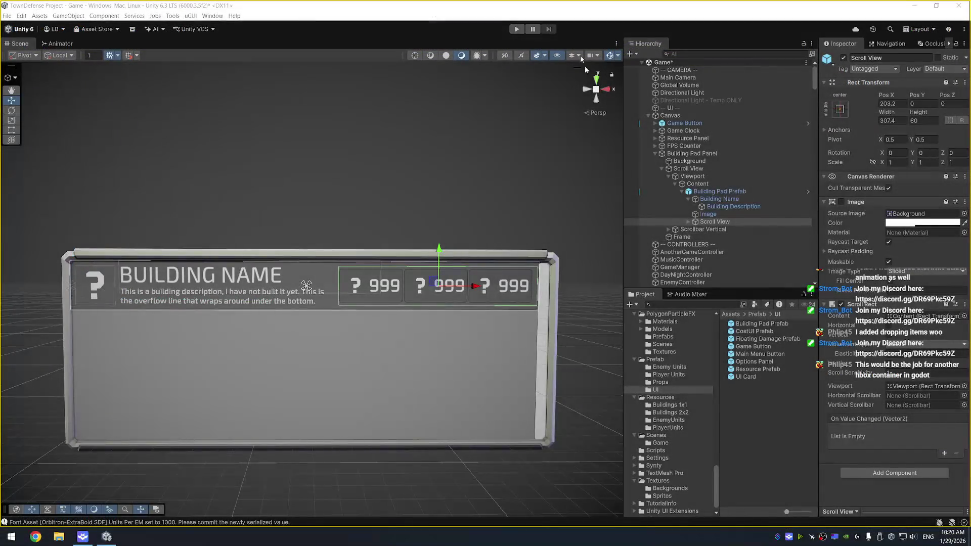
{"action": "left_click", "coordinate": [729, 191]}
Duplicate the Building Pad Prefab row several times, then play the game to preview the list
{"action": "key", "text": "ctrl+d"}
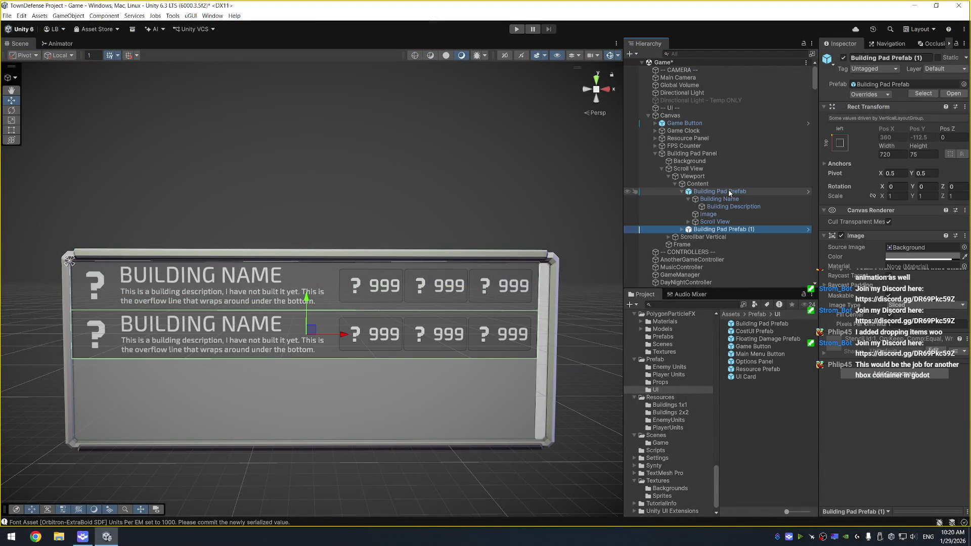
{"action": "key", "text": "ctrl+d"}
{"action": "key", "text": "ctrl+d"}
{"action": "key", "text": "ctrl+d"}
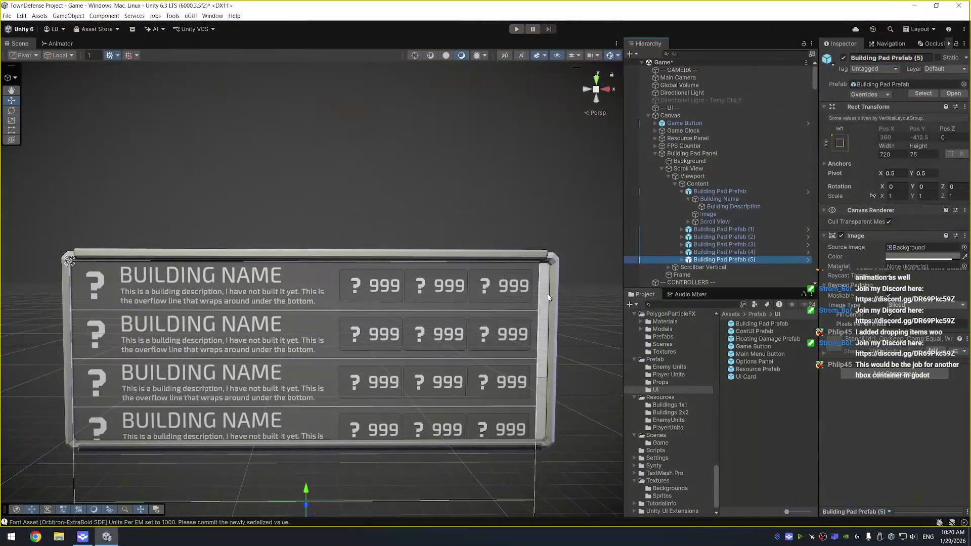
{"action": "left_click", "coordinate": [545, 307]}
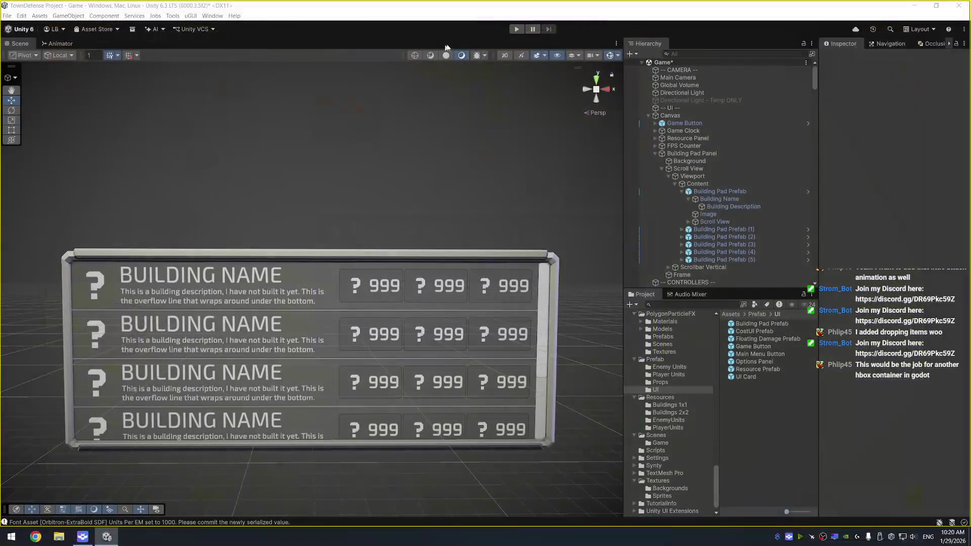
{"action": "left_click", "coordinate": [517, 29]}
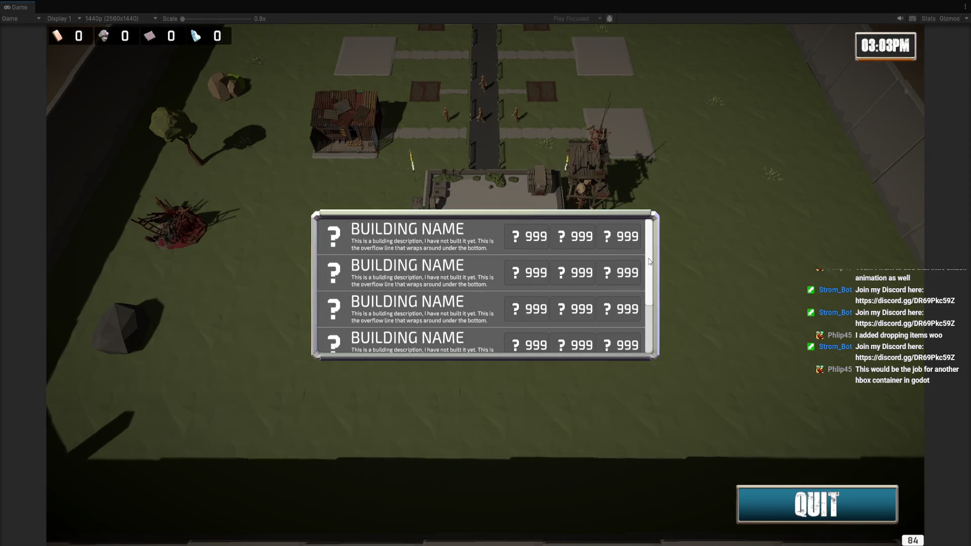
{"action": "key", "text": "ctrl+p"}
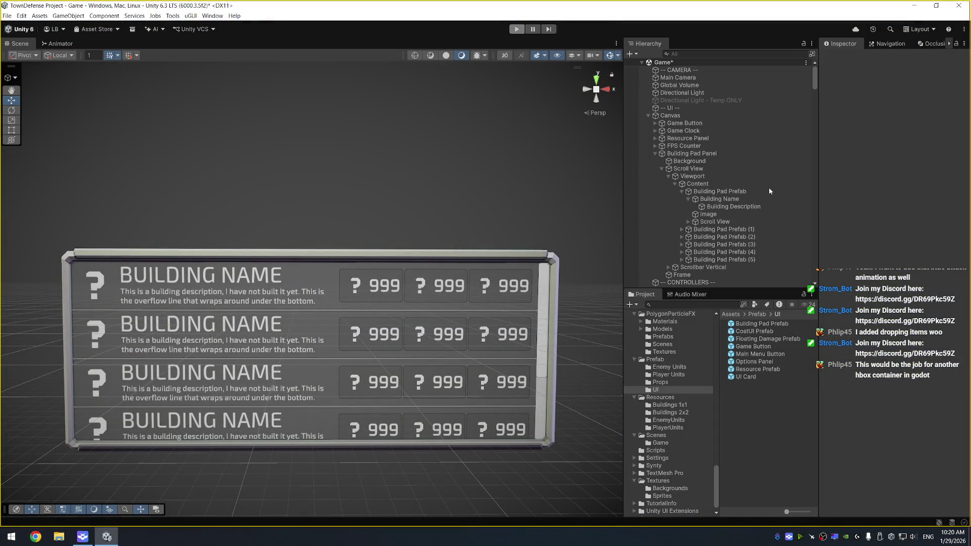
Turn off Raycast Target on the panel's Background image and play the game again
{"action": "left_click", "coordinate": [749, 170]}
{"action": "left_click", "coordinate": [820, 296]}
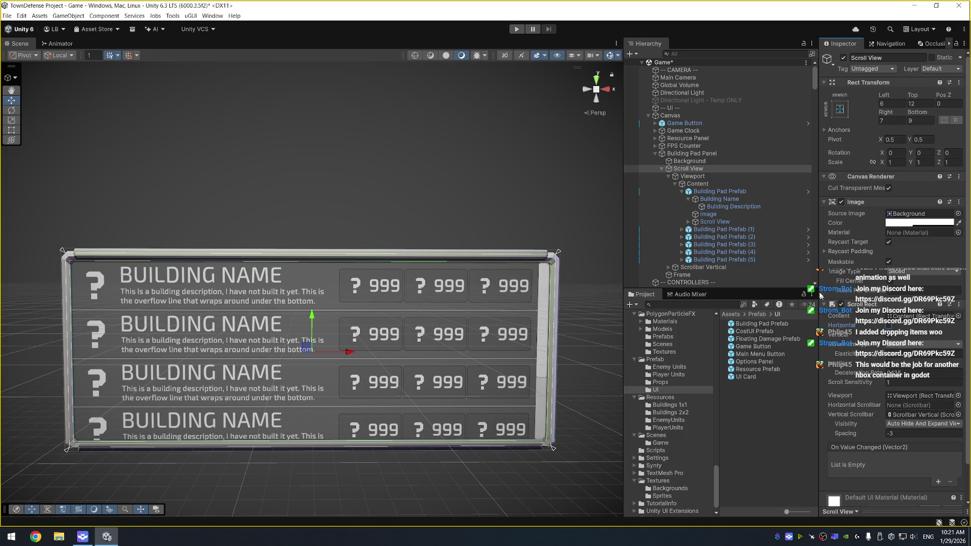
{"action": "left_click", "coordinate": [702, 276]}
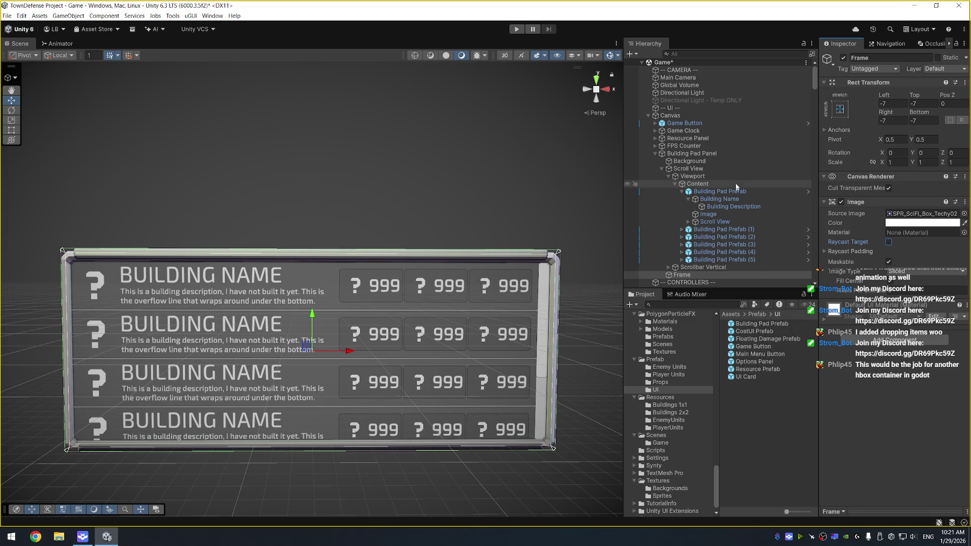
{"action": "left_click", "coordinate": [733, 160]}
{"action": "left_click", "coordinate": [888, 242]}
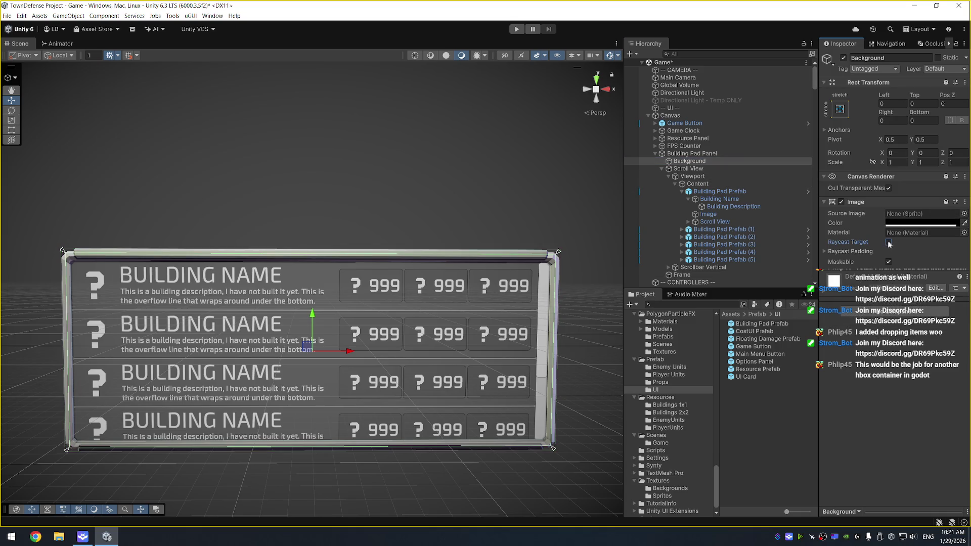
{"action": "left_click", "coordinate": [675, 184]}
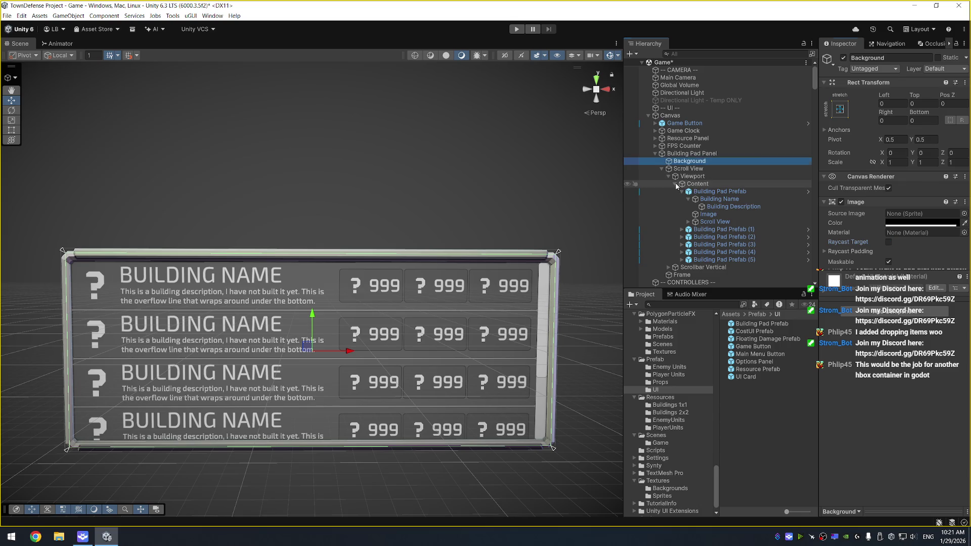
{"action": "left_click", "coordinate": [676, 184]}
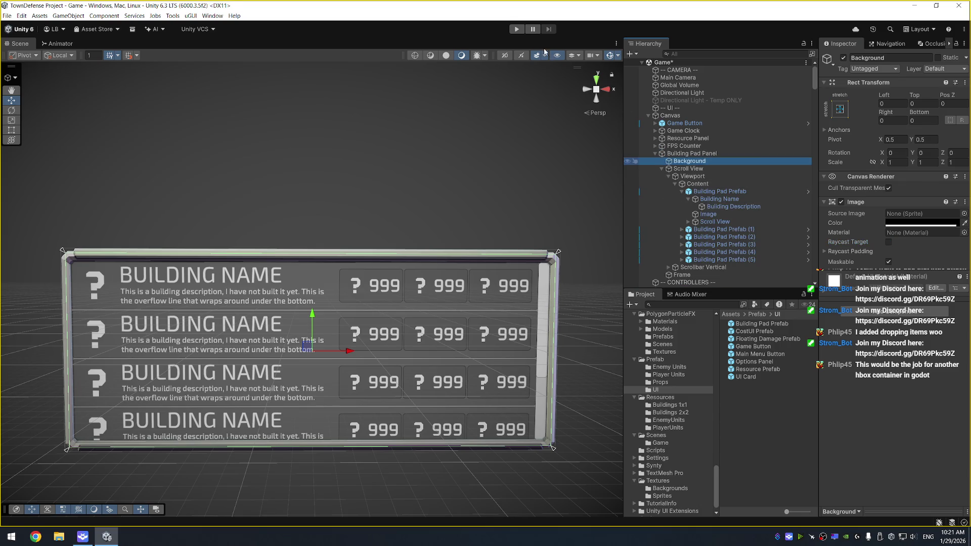
{"action": "left_click", "coordinate": [517, 30]}
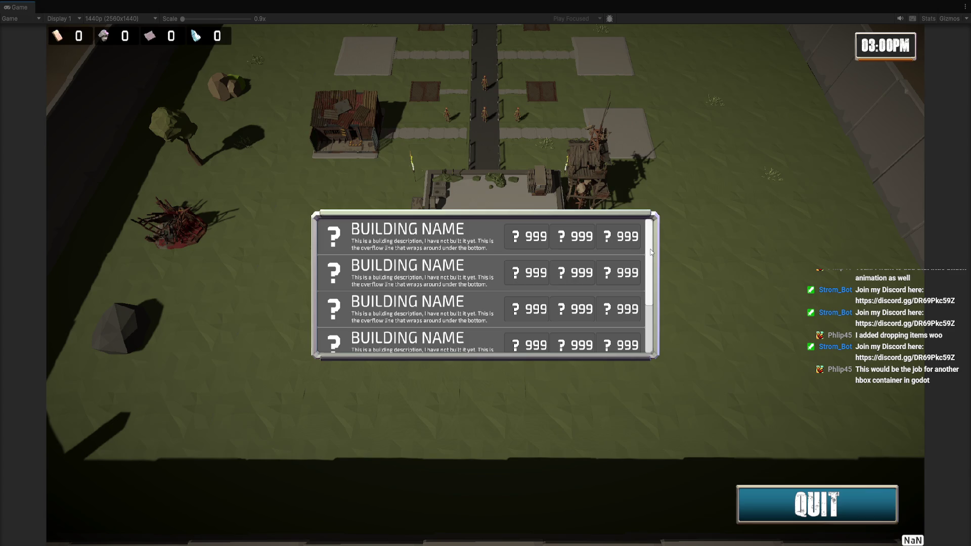
Drag the building list's scrollbar in the running game to check that it scrolls
{"action": "mouse_move", "coordinate": [651, 252]}
{"action": "left_mouse_down"}
{"action": "mouse_move", "coordinate": [651, 307]}
{"action": "mouse_move", "coordinate": [655, 228]}
{"action": "left_mouse_up"}
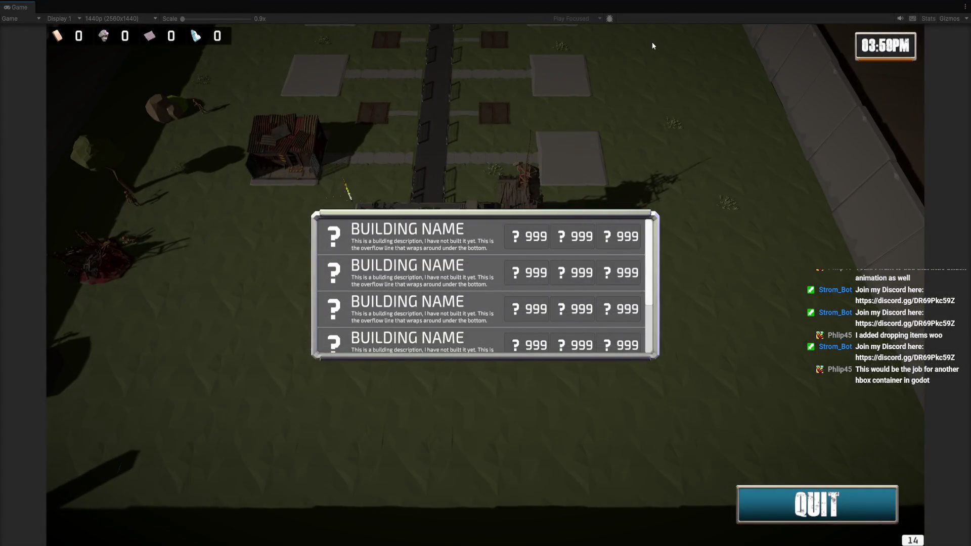
{"action": "mouse_move", "coordinate": [650, 32]}
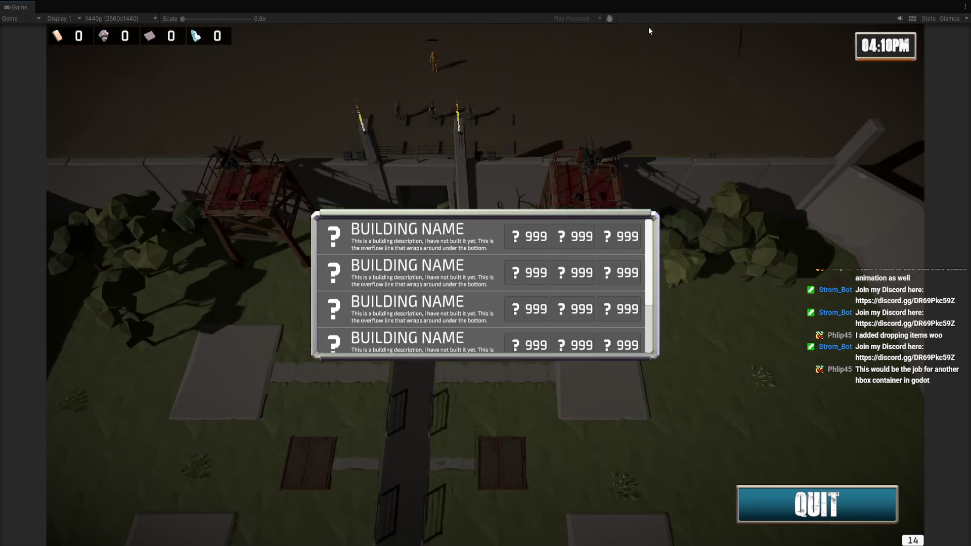
{"action": "mouse_move", "coordinate": [450, 34]}
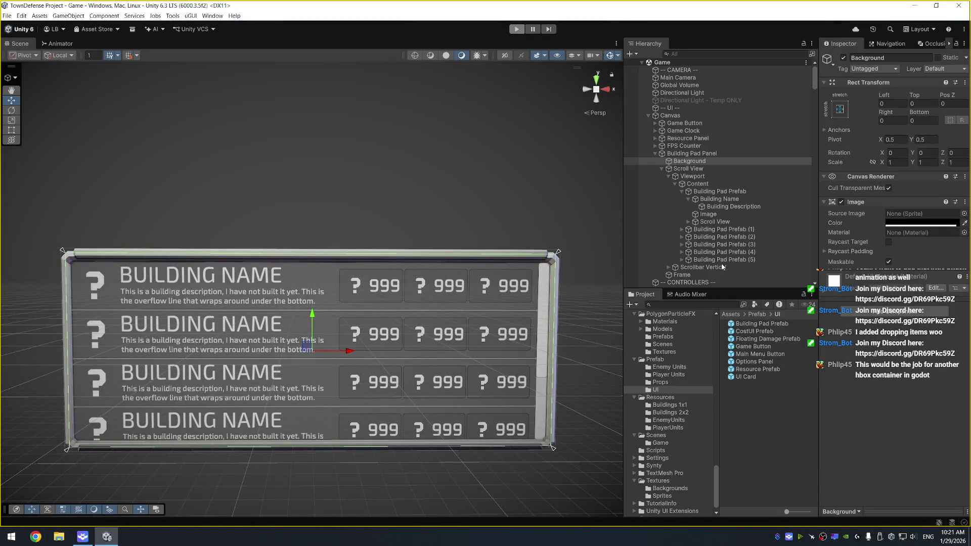
Disable the Enemy Unit object in the Hierarchy
{"action": "scroll", "coordinate": [735, 208], "scroll_direction": "down", "scroll_amount": 5}
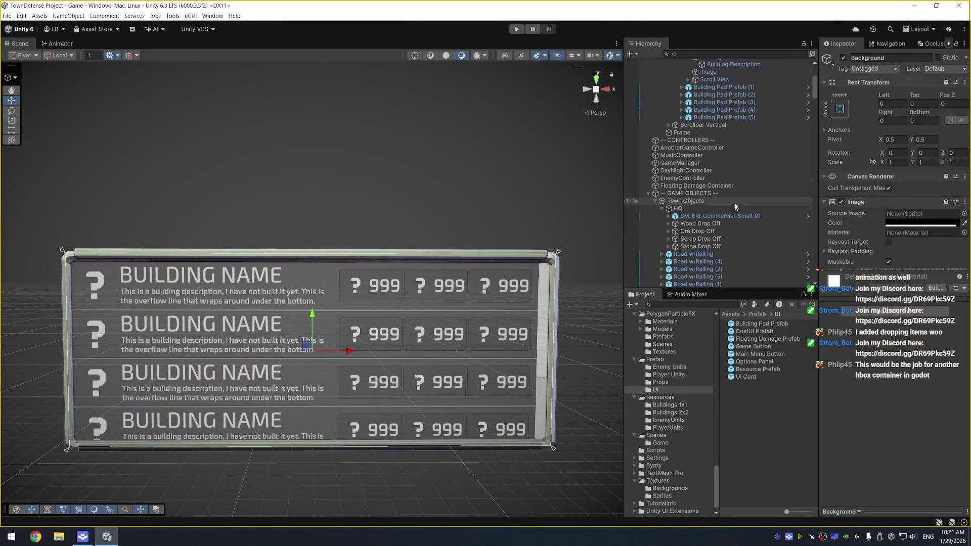
{"action": "left_click", "coordinate": [729, 194]}
{"action": "key", "text": "Left"}
{"action": "scroll", "coordinate": [707, 227], "scroll_direction": "down", "scroll_amount": 2}
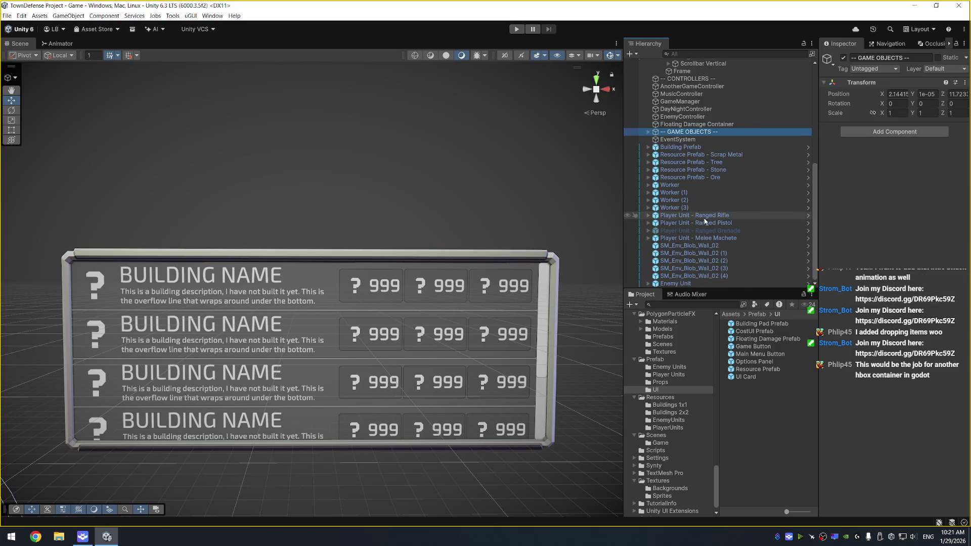
{"action": "left_click", "coordinate": [691, 283]}
{"action": "left_click", "coordinate": [843, 57]}
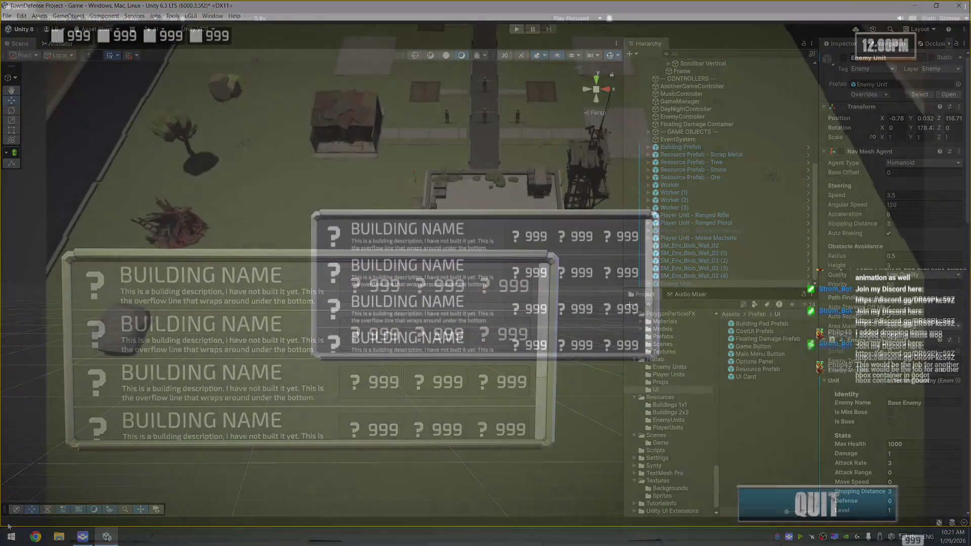
Stop the game and open BuildingPadScript.cs from the first 'Building pad clicked' Console log
{"action": "left_click", "coordinate": [77, 522]}
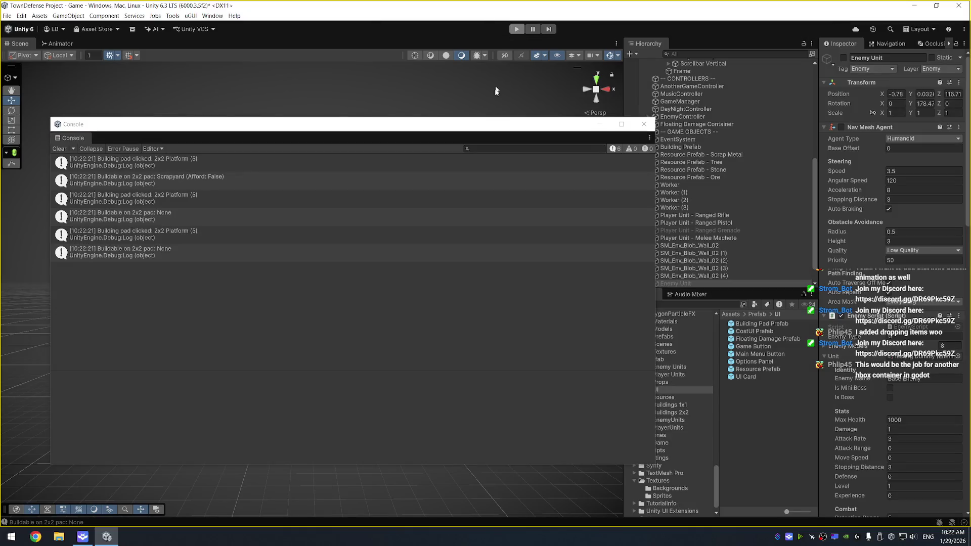
{"action": "key", "text": "ctrl+p"}
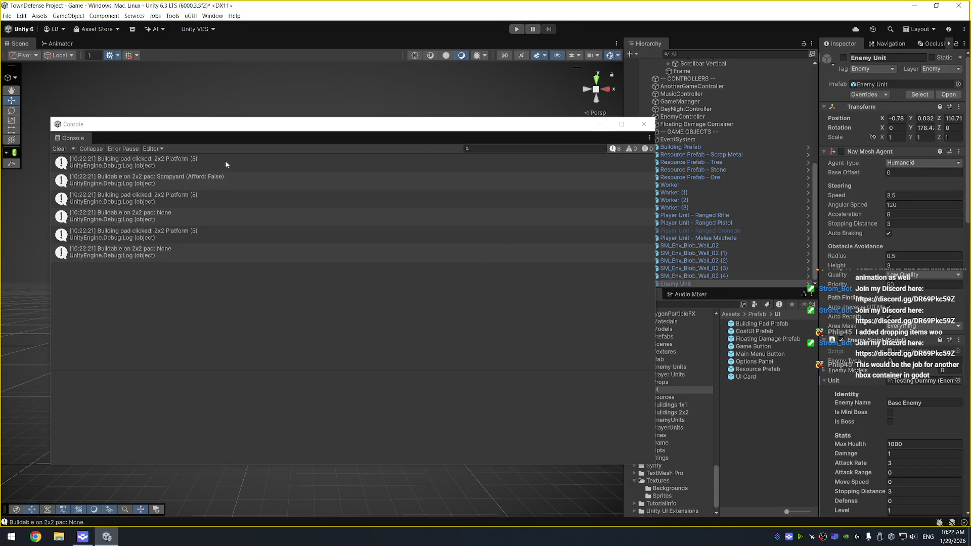
{"action": "double_click", "coordinate": [184, 165]}
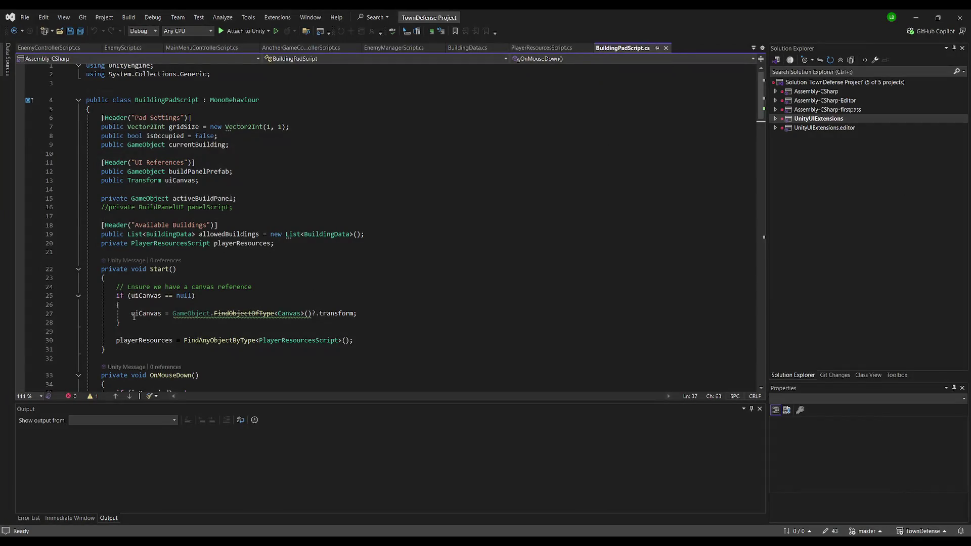
Comment out the 'Buildable on' Debug.Log line in BuildingPadScript.cs with //
{"action": "key", "text": "alt+Tab"}
{"action": "left_click", "coordinate": [205, 176]}
{"action": "double_click", "coordinate": [210, 163]}
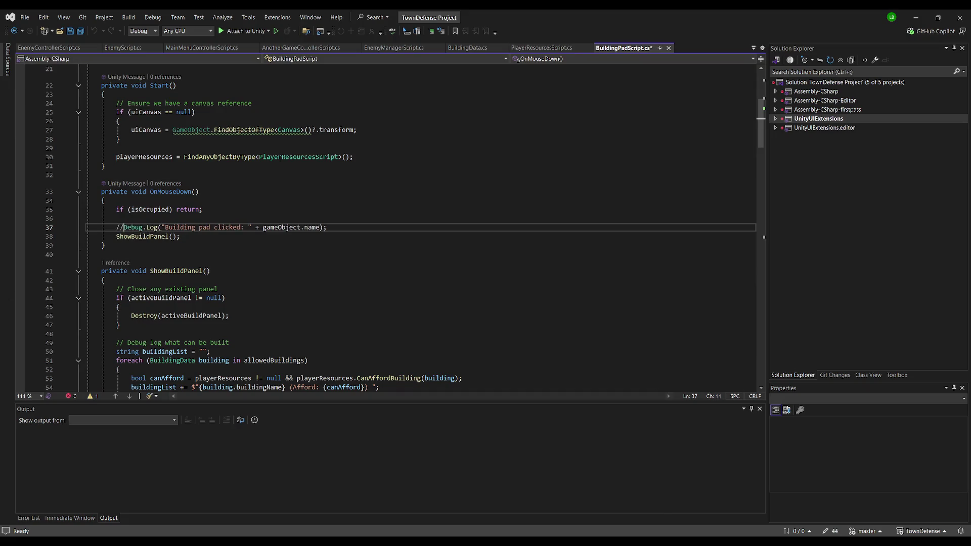
{"action": "key", "text": "alt+Tab"}
{"action": "left_click", "coordinate": [214, 179]}
{"action": "double_click", "coordinate": [214, 179]}
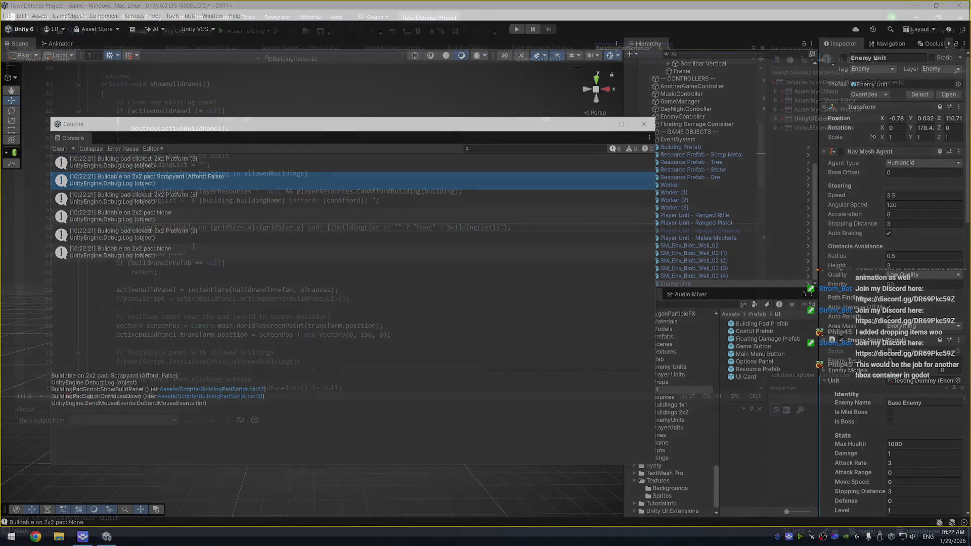
{"action": "type", "text": "//"}
Go to the next logged line, save BuildingPadScript.cs, and let Unity recompile
{"action": "key", "text": "alt+Tab"}
{"action": "left_click", "coordinate": [237, 195]}
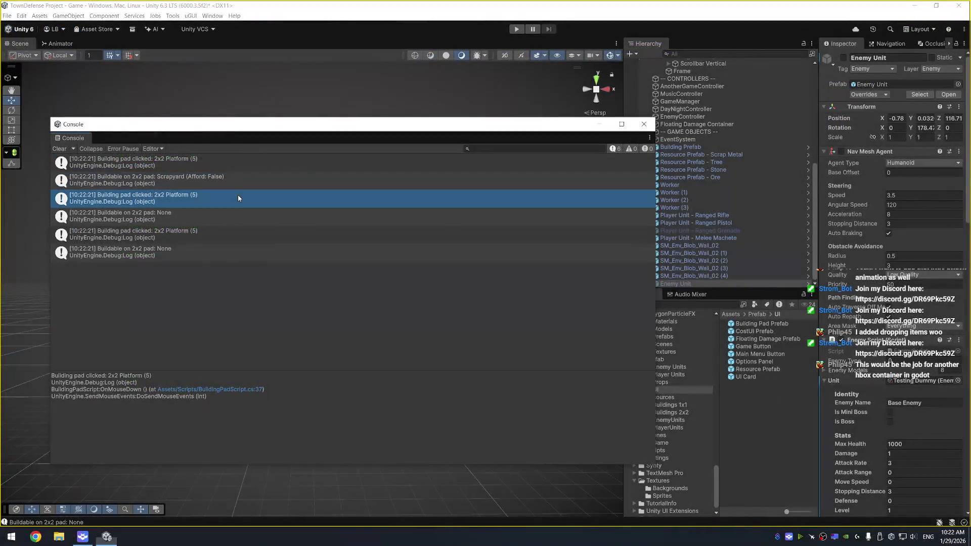
{"action": "double_click", "coordinate": [177, 213]}
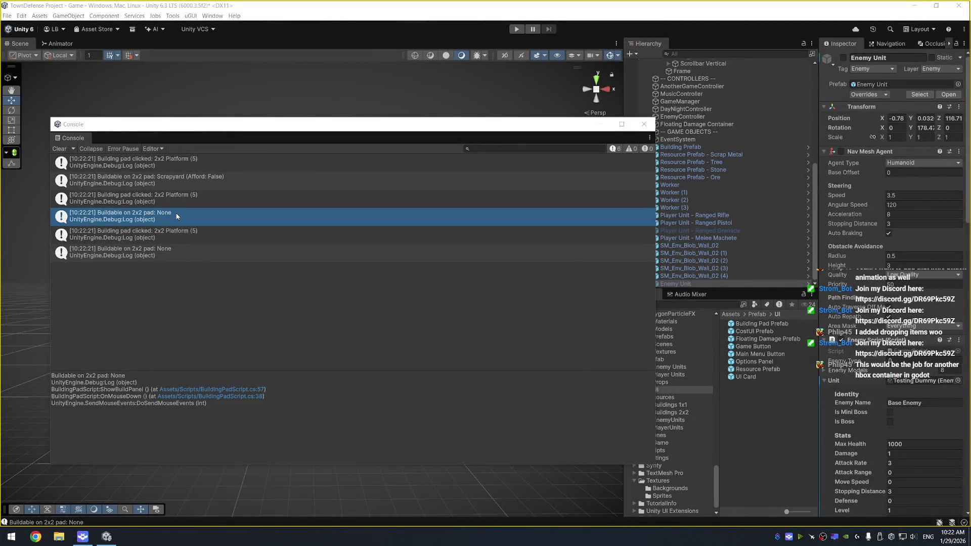
{"action": "key", "text": "ctrl+s"}
{"action": "key", "text": "alt+Tab"}
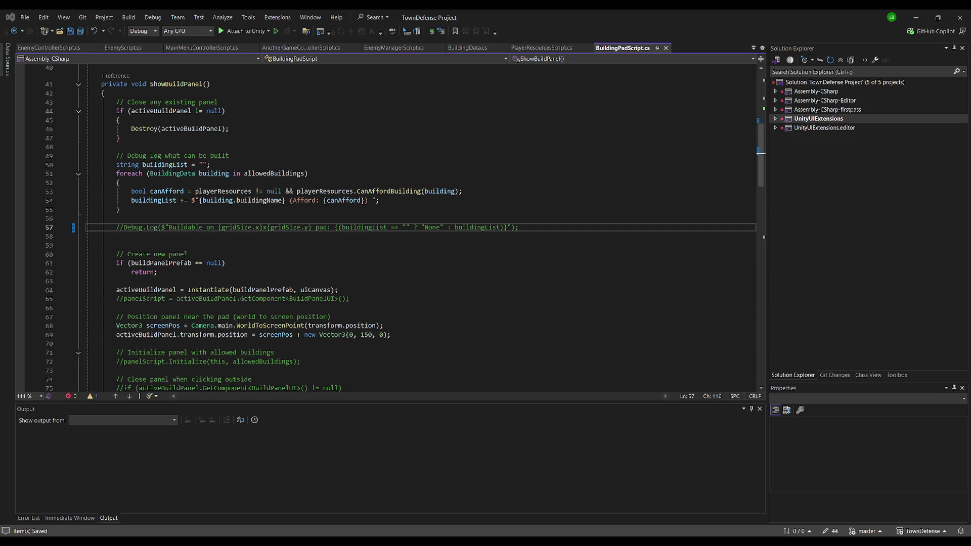
{"action": "scroll", "coordinate": [385, 227], "scroll_direction": "down", "scroll_amount": 2}
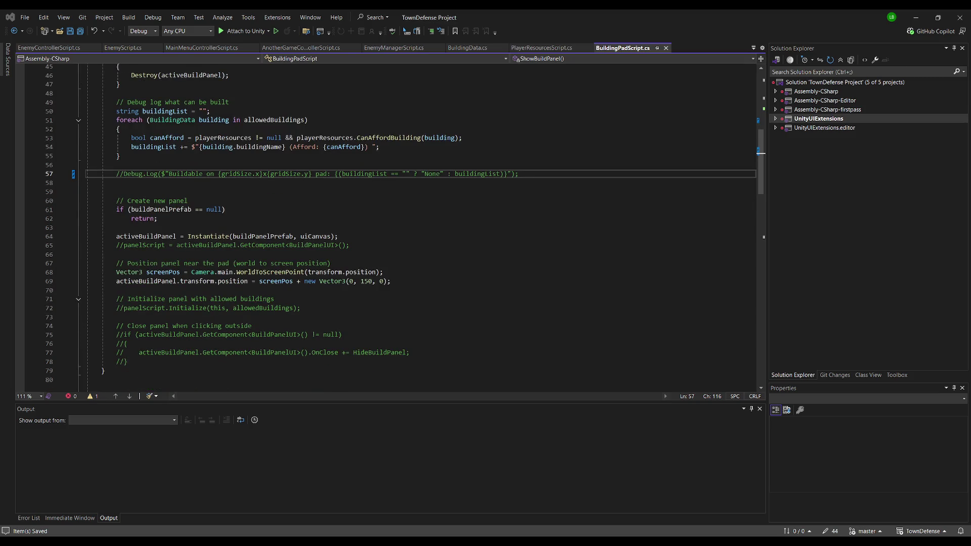
{"action": "left_click", "coordinate": [194, 227]}
{"action": "left_click", "coordinate": [207, 208]}
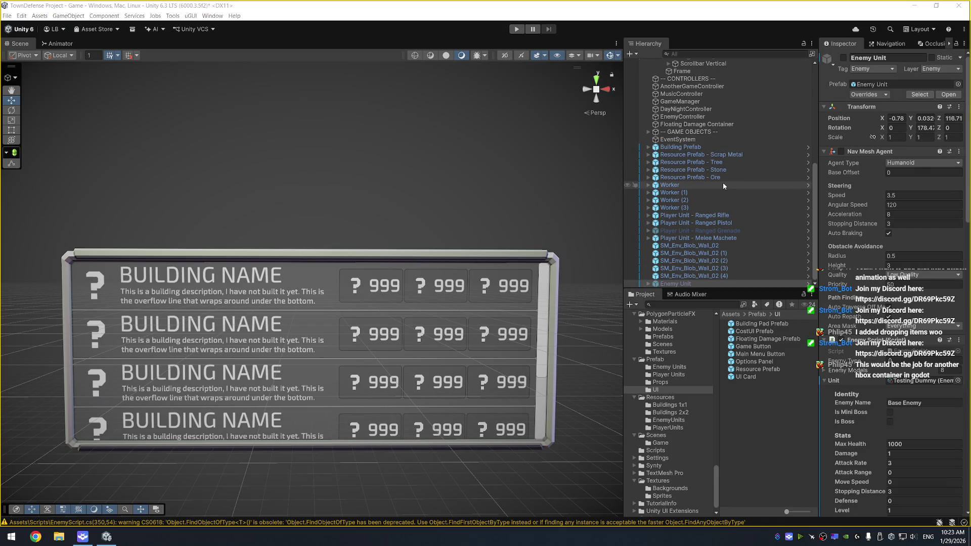
Raise Building Pad Panel's Rect Transform Height to about 454.2
{"action": "scroll", "coordinate": [723, 182], "scroll_direction": "up", "scroll_amount": 6}
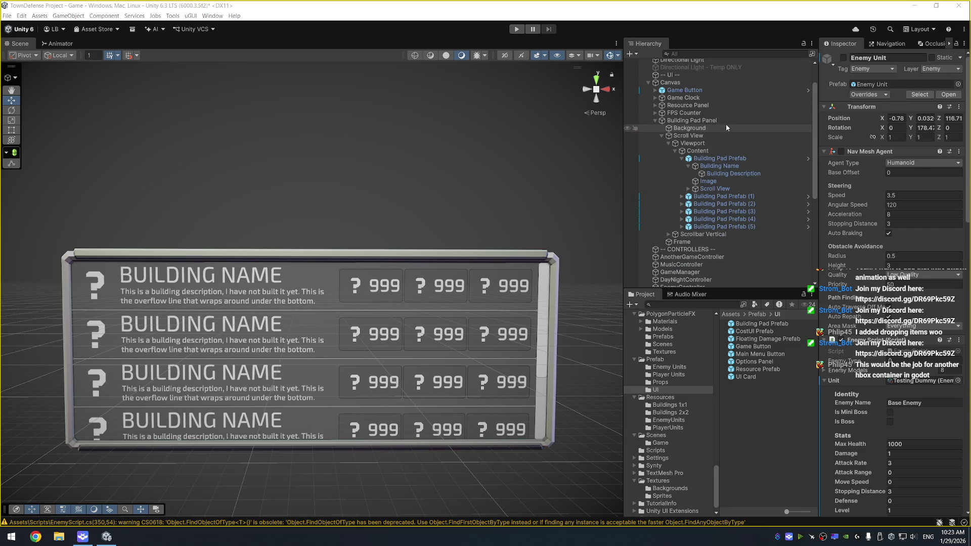
{"action": "left_click", "coordinate": [729, 159]}
{"action": "key", "text": "Left"}
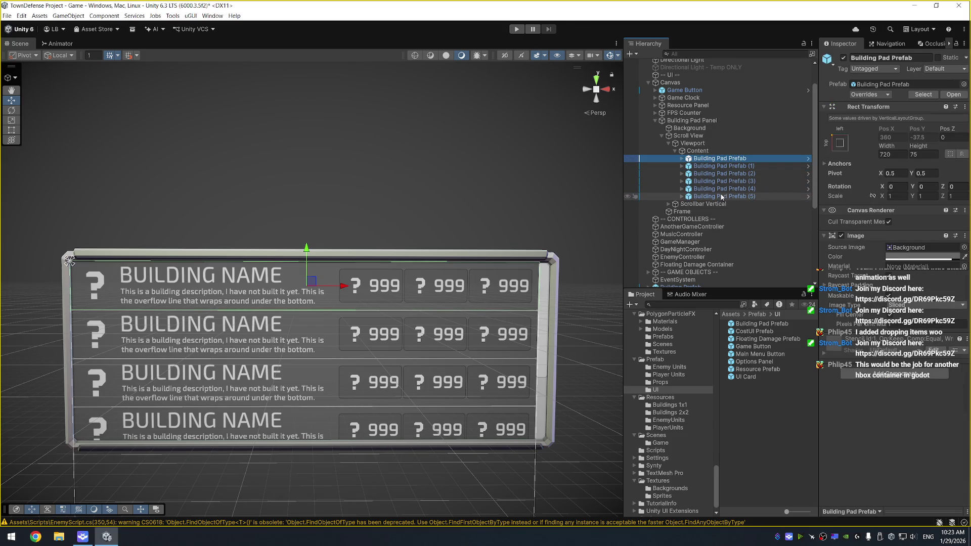
{"action": "left_click", "coordinate": [723, 136]}
{"action": "left_click_drag", "start_coordinate": [502, 177], "coordinate": [502, 144]}
{"action": "left_click", "coordinate": [691, 120]}
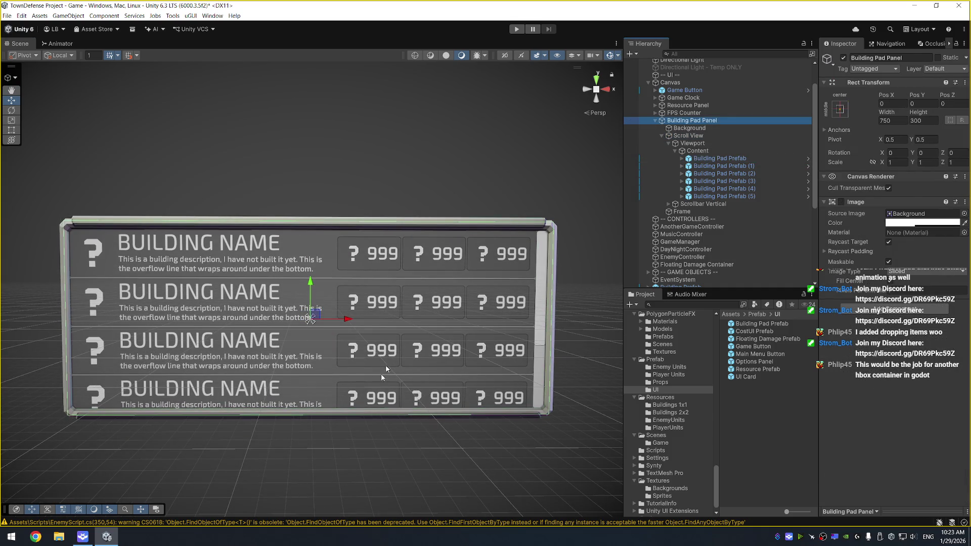
{"action": "mouse_move", "coordinate": [921, 113]}
{"action": "left_mouse_down"}
{"action": "mouse_move", "coordinate": [954, 117]}
{"action": "mouse_move", "coordinate": [916, 142]}
{"action": "mouse_move", "coordinate": [917, 125]}
{"action": "mouse_move", "coordinate": [900, 121]}
{"action": "mouse_move", "coordinate": [808, 128]}
{"action": "mouse_move", "coordinate": [455, 177]}
{"action": "mouse_move", "coordinate": [323, 209]}
{"action": "left_mouse_up"}
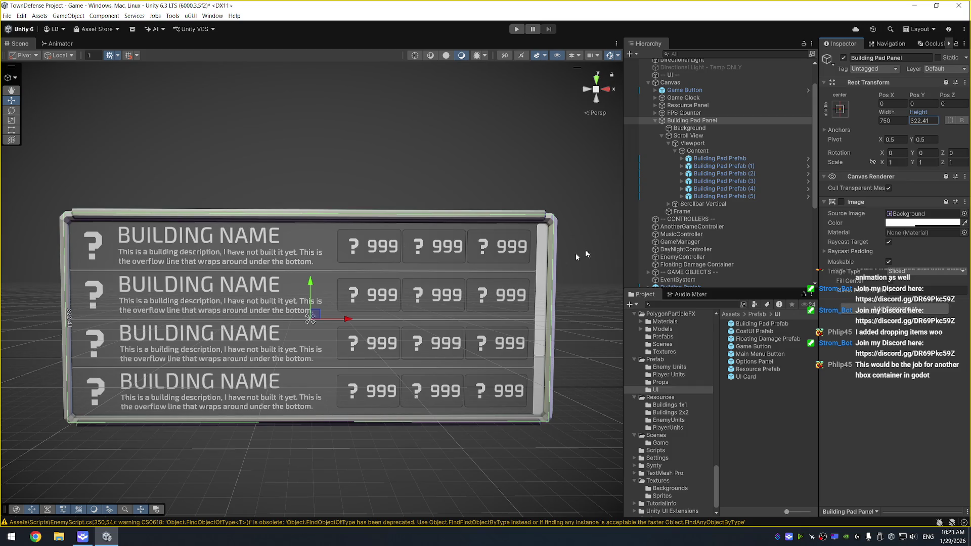
{"action": "left_click", "coordinate": [929, 122]}
{"action": "type", "text": "325"}
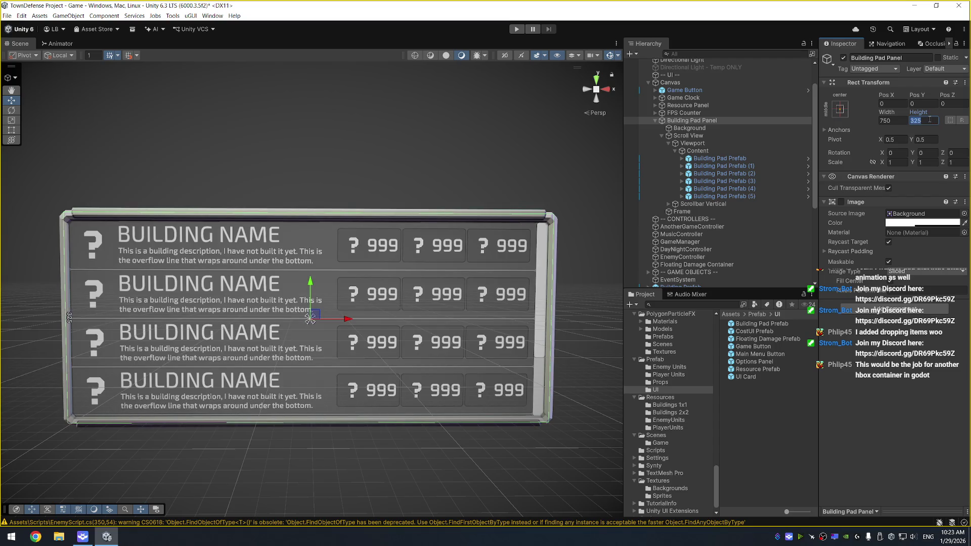
{"action": "type", "text": "350"}
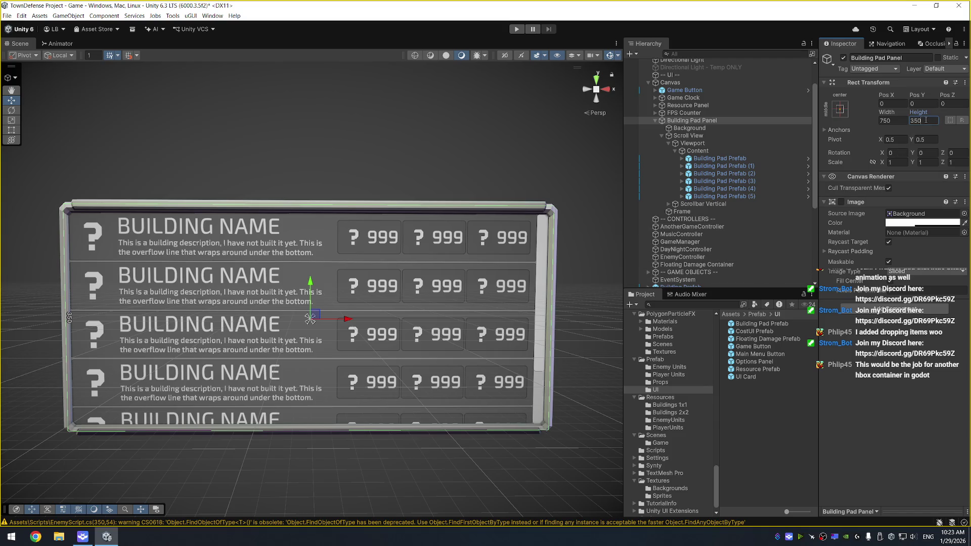
{"action": "type", "text": "375"}
{"action": "double_click", "coordinate": [926, 121]}
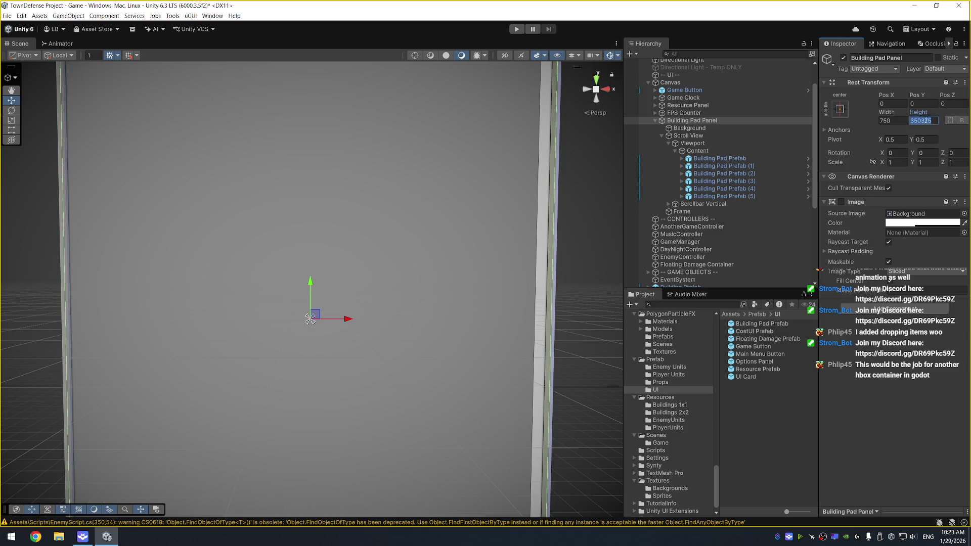
{"action": "type", "text": "37"}
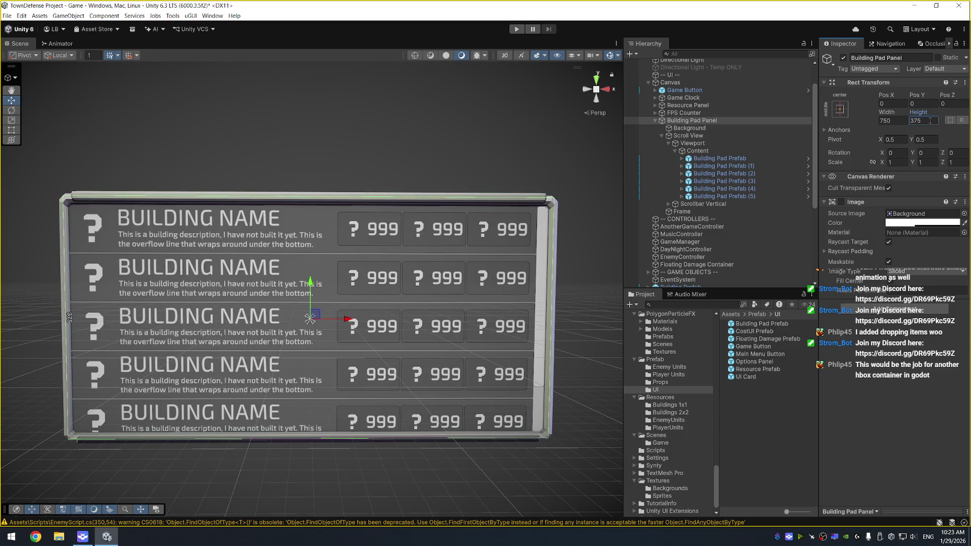
{"action": "mouse_move", "coordinate": [920, 116]}
{"action": "left_mouse_down"}
{"action": "mouse_move", "coordinate": [863, 118]}
{"action": "mouse_move", "coordinate": [950, 114]}
{"action": "mouse_move", "coordinate": [191, 103]}
{"action": "mouse_move", "coordinate": [97, 127]}
{"action": "mouse_move", "coordinate": [501, 171]}
{"action": "mouse_move", "coordinate": [968, 162]}
{"action": "left_mouse_up"}
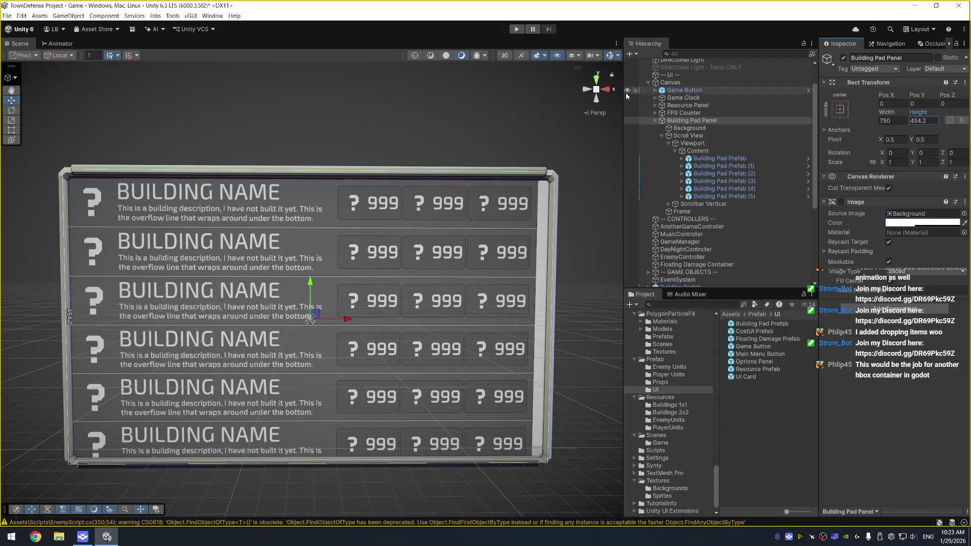
{"action": "left_click", "coordinate": [750, 136]}
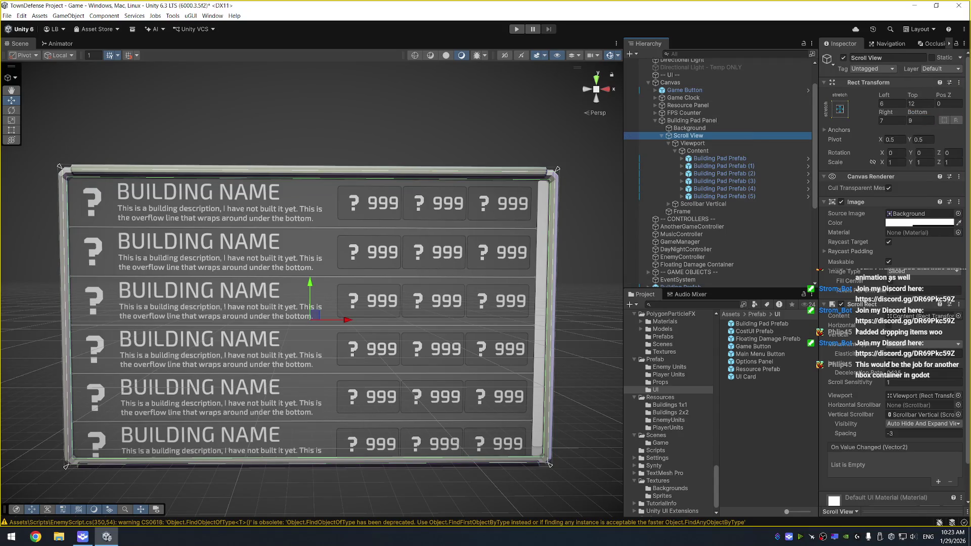
Set the Scroll View scrollbar to Auto Hide and stretch the panel to about 547 tall
{"action": "left_click", "coordinate": [918, 424]}
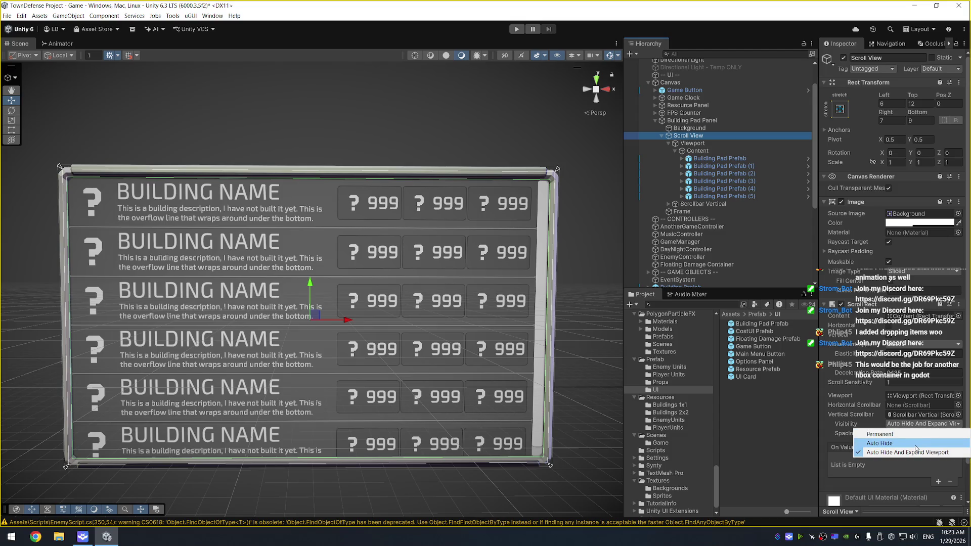
{"action": "left_click", "coordinate": [880, 443]}
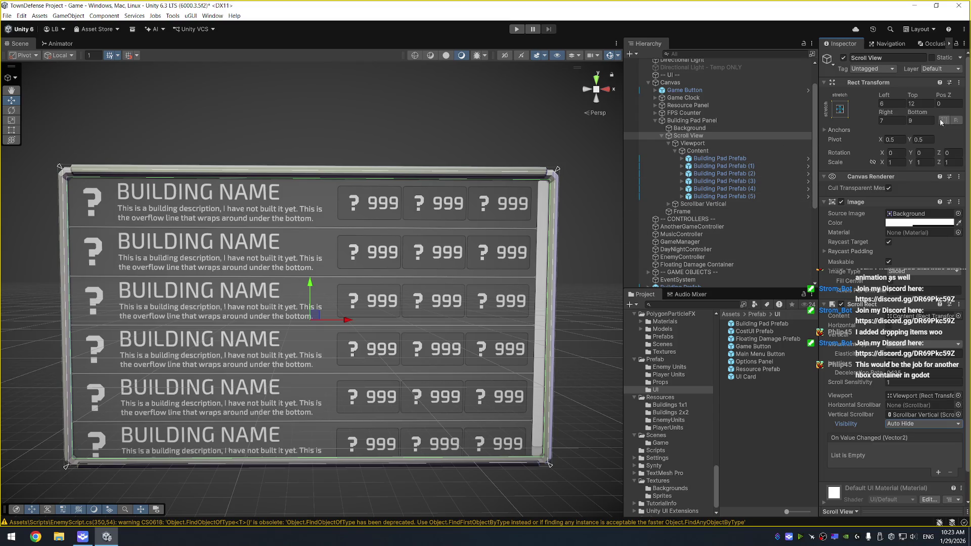
{"action": "left_click", "coordinate": [707, 121]}
{"action": "mouse_move", "coordinate": [927, 116]}
{"action": "left_mouse_down"}
{"action": "mouse_move", "coordinate": [965, 116]}
{"action": "mouse_move", "coordinate": [46, 104]}
{"action": "left_mouse_up"}
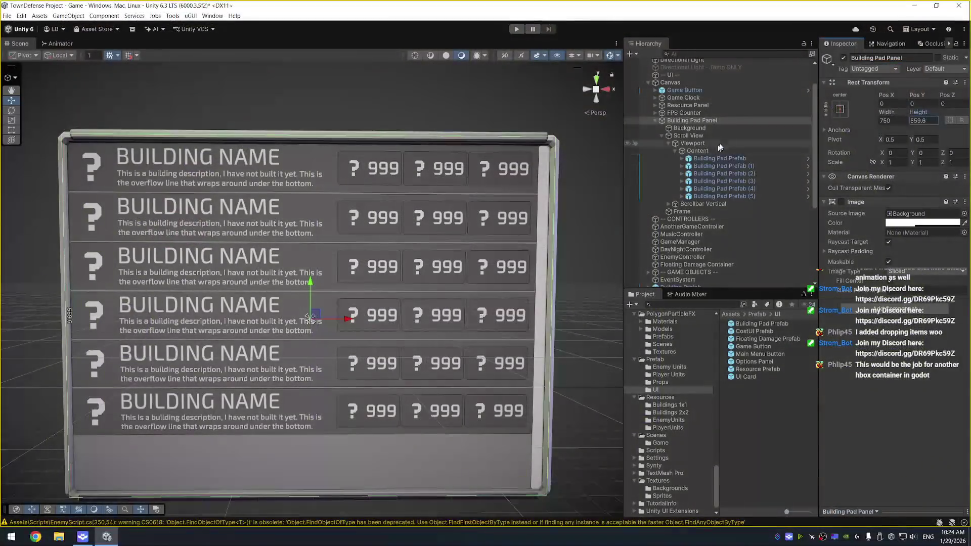
{"action": "left_click", "coordinate": [726, 136]}
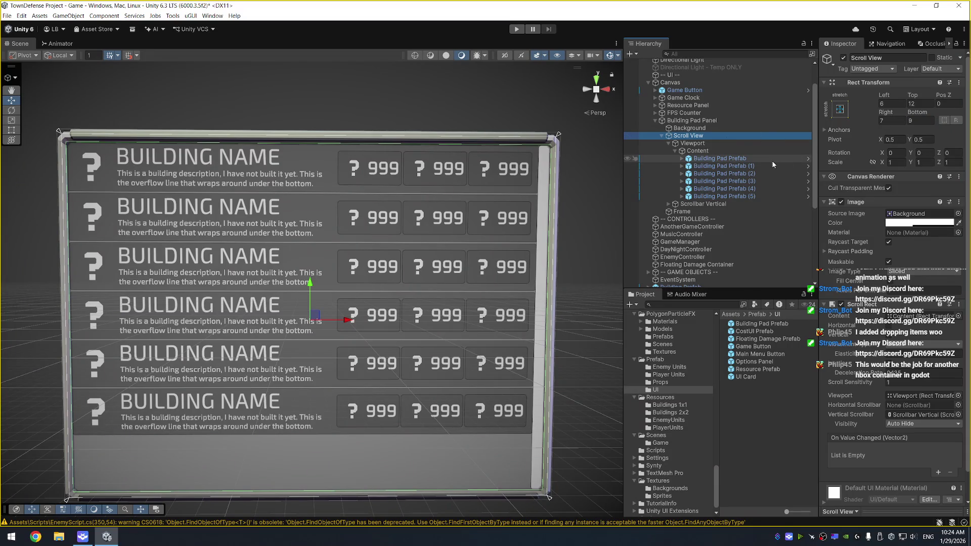
{"action": "scroll", "coordinate": [587, 243], "scroll_direction": "down", "scroll_amount": 3}
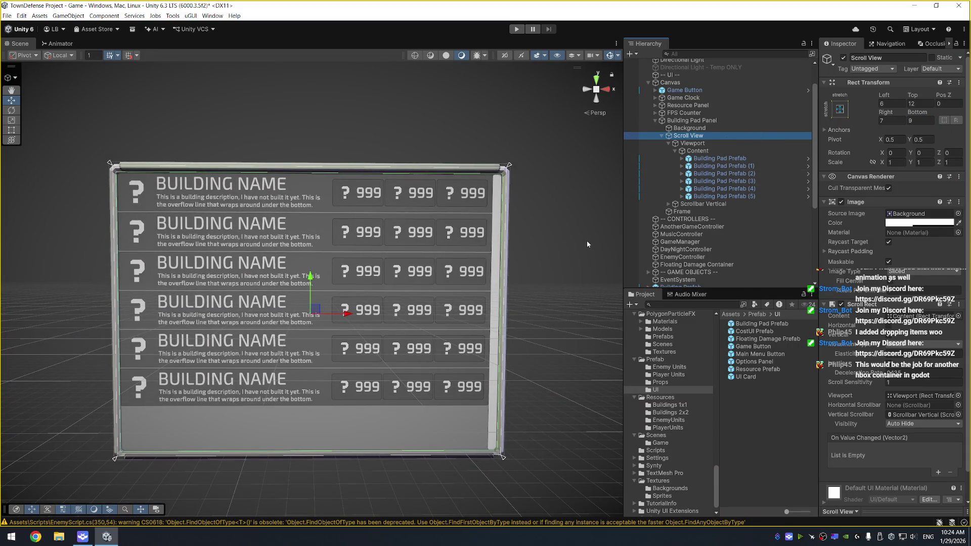
Test-run the game, then set Vertical Scrollbar Visibility to Permanent
{"action": "left_click", "coordinate": [516, 30]}
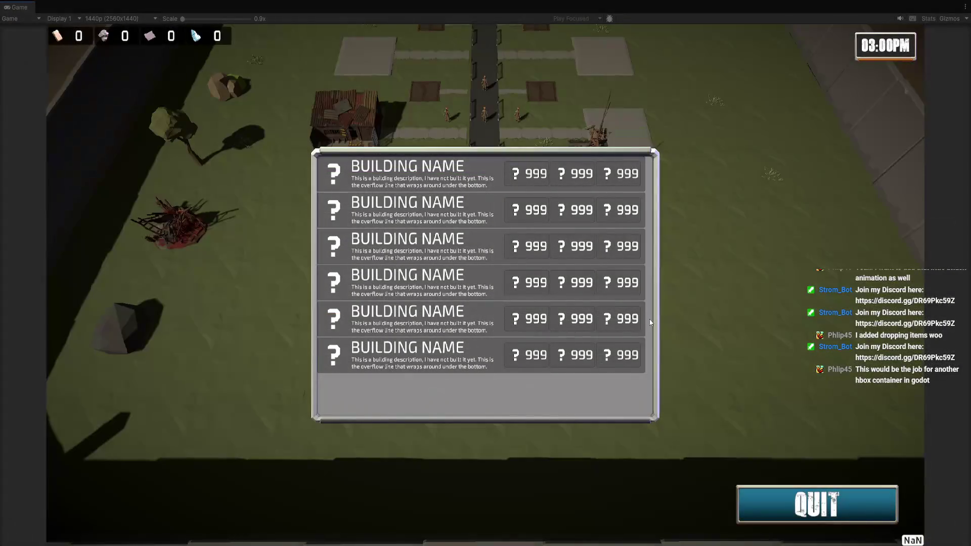
{"action": "key", "text": "ctrl+p"}
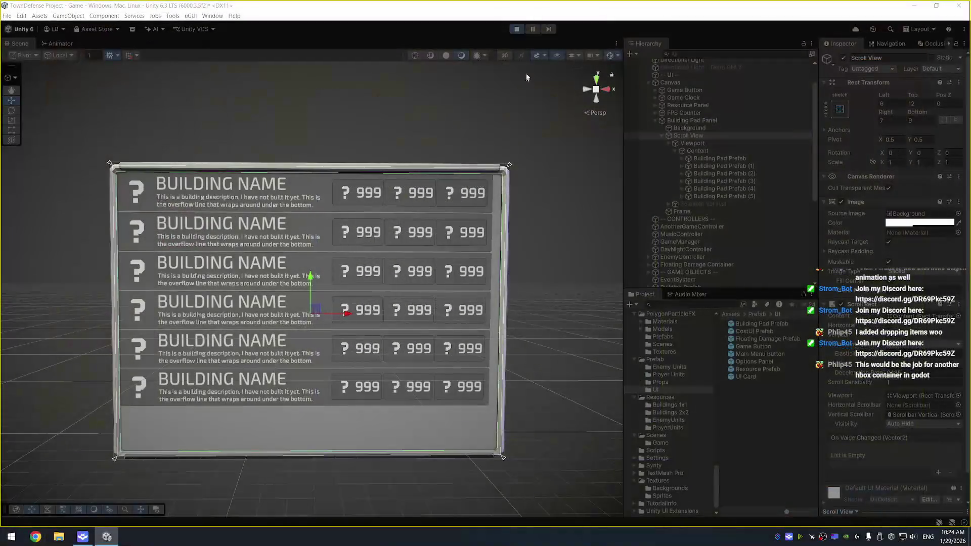
{"action": "left_click", "coordinate": [511, 30]}
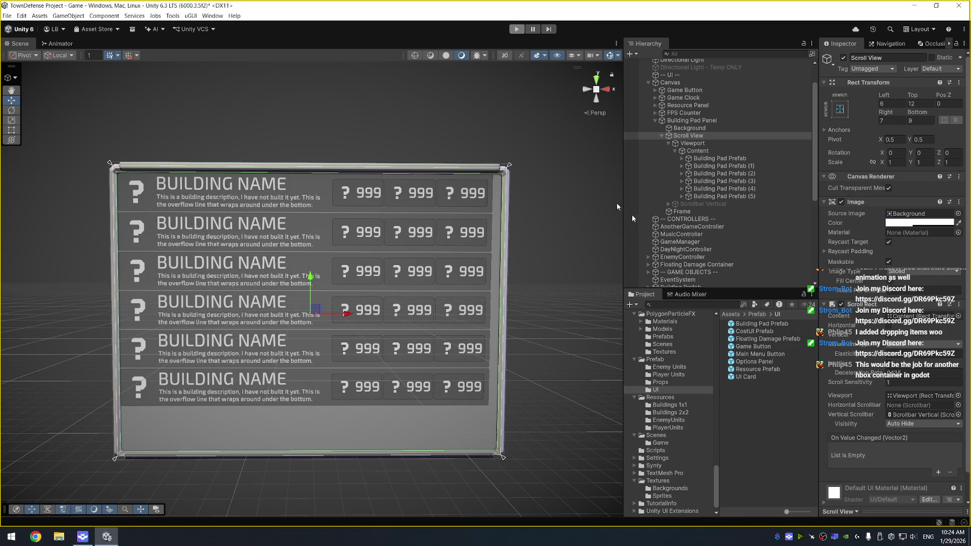
{"action": "left_click", "coordinate": [920, 424]}
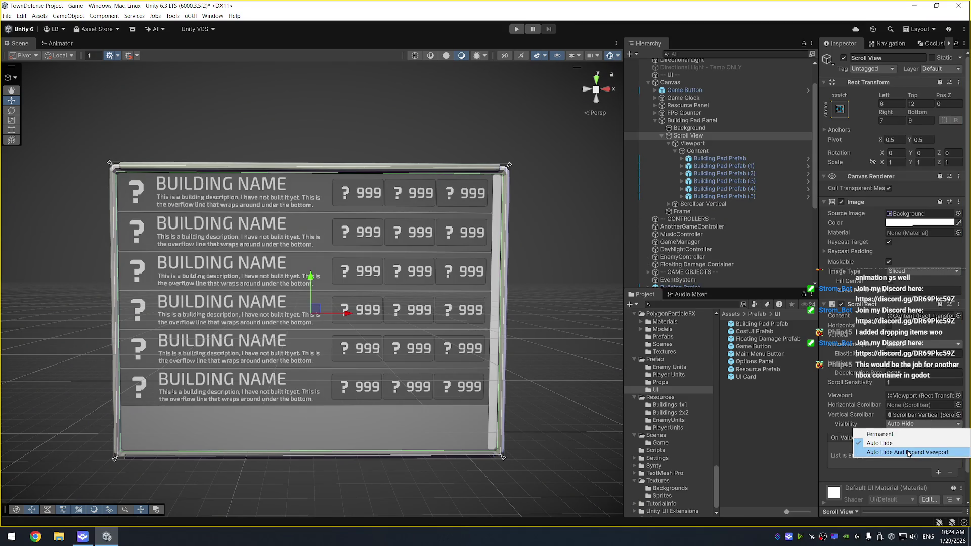
{"action": "left_click", "coordinate": [882, 434]}
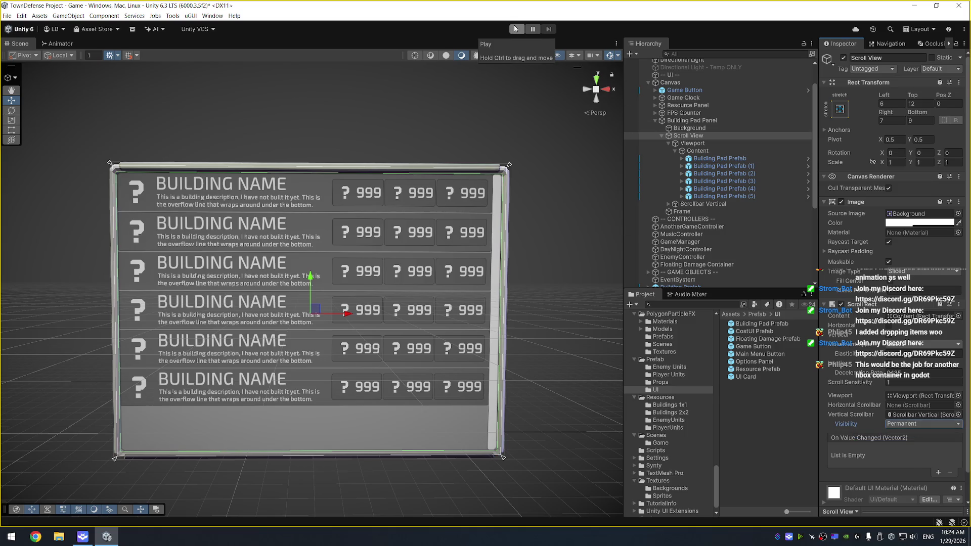
{"action": "left_click", "coordinate": [759, 122]}
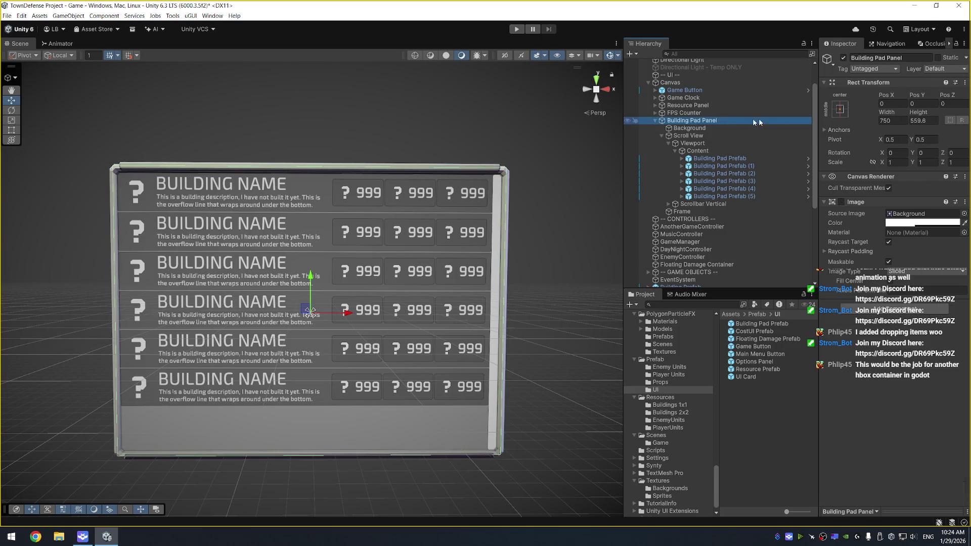
Set Building Pad Panel's Height to 322, then select all six placeholder rows
{"action": "mouse_move", "coordinate": [925, 112]}
{"action": "left_mouse_down"}
{"action": "mouse_move", "coordinate": [222, 310]}
{"action": "mouse_move", "coordinate": [50, 303]}
{"action": "mouse_move", "coordinate": [606, 301]}
{"action": "mouse_move", "coordinate": [511, 249]}
{"action": "mouse_move", "coordinate": [325, 231]}
{"action": "mouse_move", "coordinate": [191, 248]}
{"action": "left_mouse_up"}
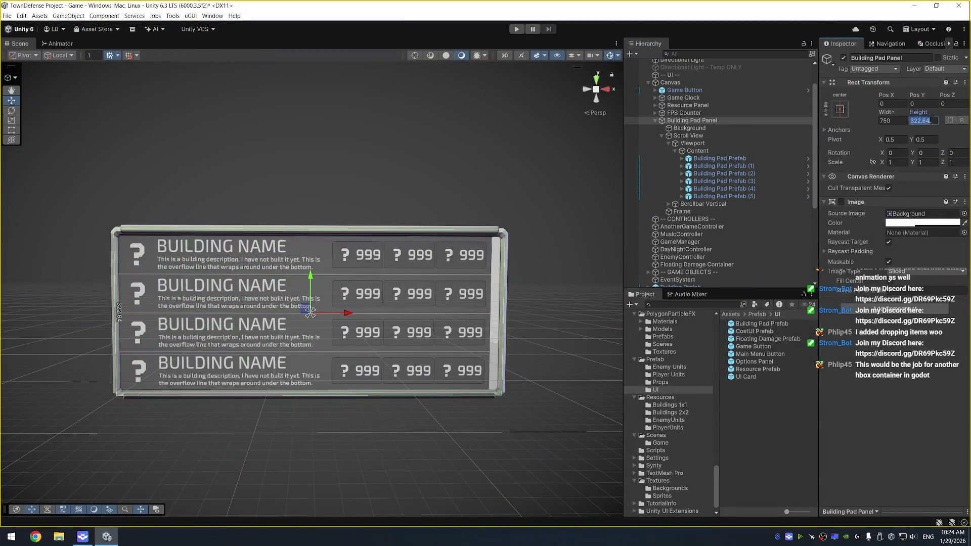
{"action": "type", "text": "322"}
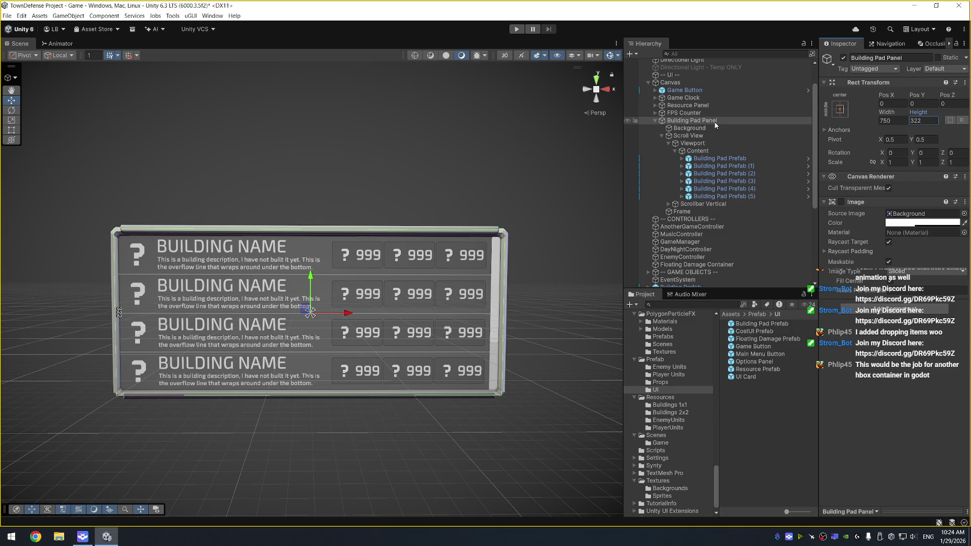
{"action": "left_click", "coordinate": [719, 158]}
{"action": "left_click", "coordinate": [723, 196], "text": "shift"}
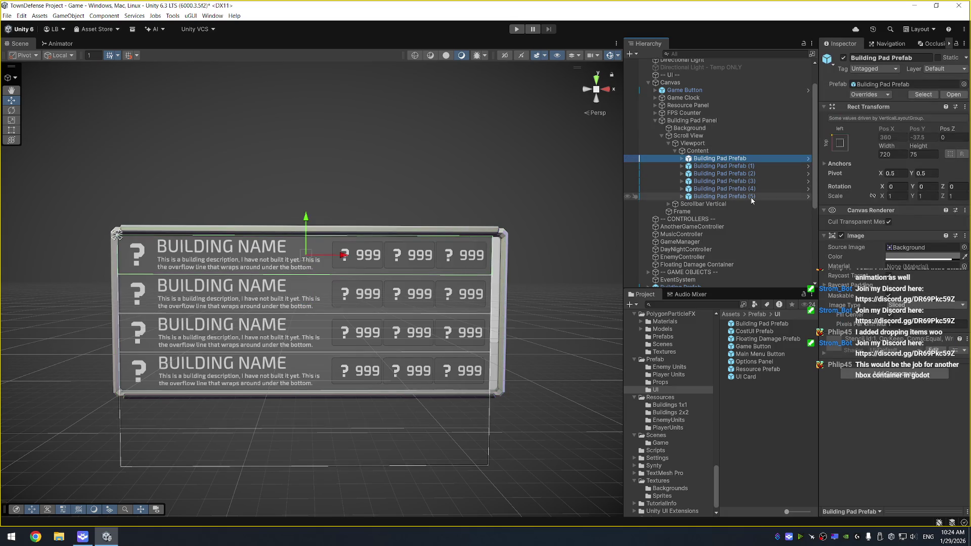
Delete the six rows, save Building Pad Panel as a UI prefab, rename the row prefab 'Building Pad List Item Prefab'
{"action": "key", "text": "Delete"}
{"action": "left_click_drag", "start_coordinate": [701, 125], "coordinate": [759, 410]}
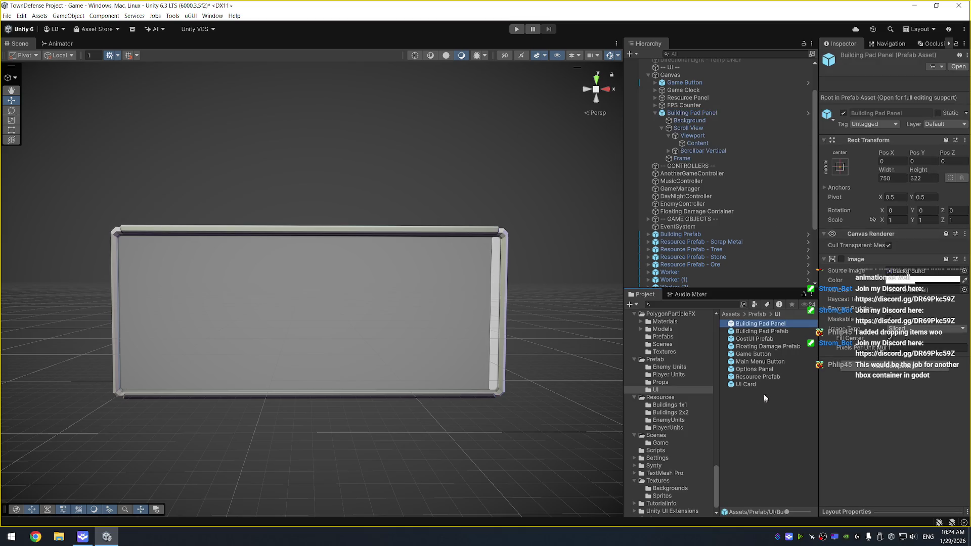
{"action": "double_click", "coordinate": [769, 332]}
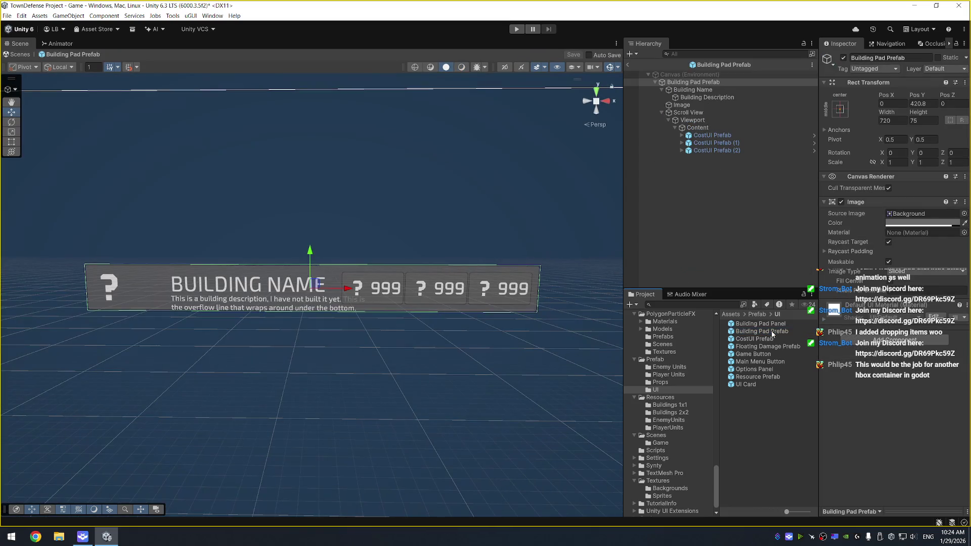
{"action": "left_click", "coordinate": [771, 332]}
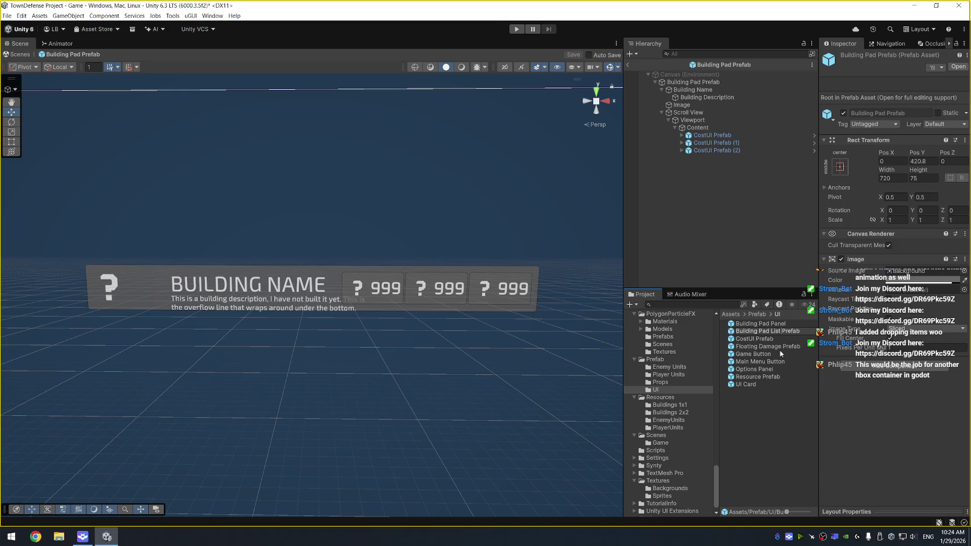
{"action": "type", "text": "Item"}
{"action": "key", "text": "Return"}
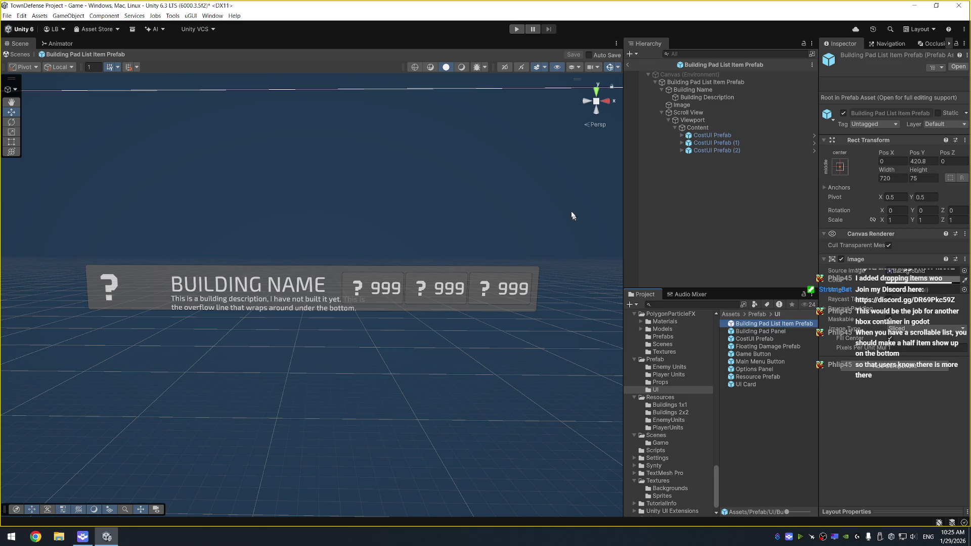
Back in the scene, place a Building Pad List Item Prefab under Content and duplicate it
{"action": "left_click", "coordinate": [627, 67]}
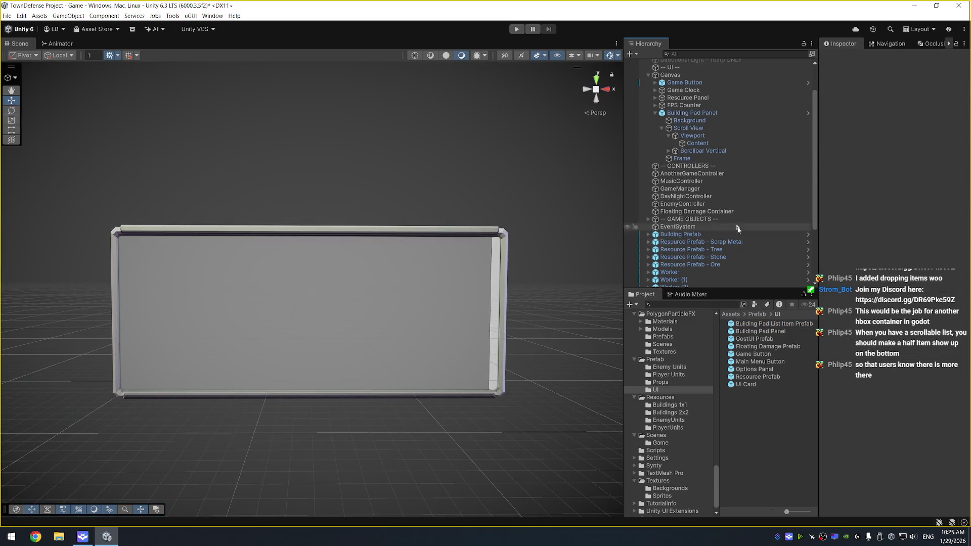
{"action": "mouse_move", "coordinate": [780, 326]}
{"action": "left_mouse_down"}
{"action": "mouse_move", "coordinate": [781, 306]}
{"action": "mouse_move", "coordinate": [696, 137]}
{"action": "left_mouse_up"}
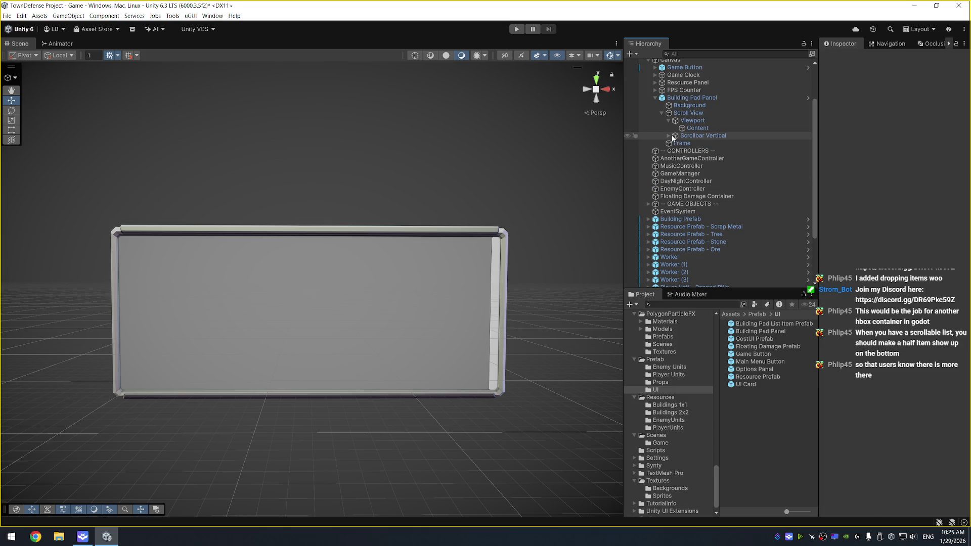
{"action": "left_click_drag", "start_coordinate": [780, 322], "coordinate": [696, 114]}
{"action": "key", "text": "ctrl+d"}
{"action": "key", "text": "ctrl+d"}
{"action": "key", "text": "ctrl+d"}
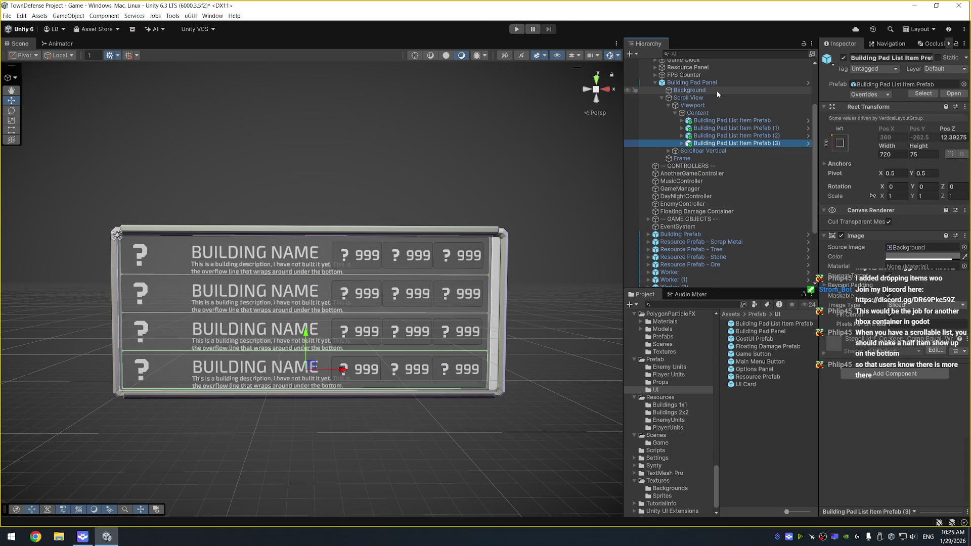
Add another list item row and set the Building Pad Panel height to 350
{"action": "left_click", "coordinate": [692, 83]}
{"action": "left_click_drag", "start_coordinate": [918, 136], "coordinate": [957, 139]}
{"action": "left_click", "coordinate": [741, 143]}
{"action": "key", "text": "ctrl+d"}
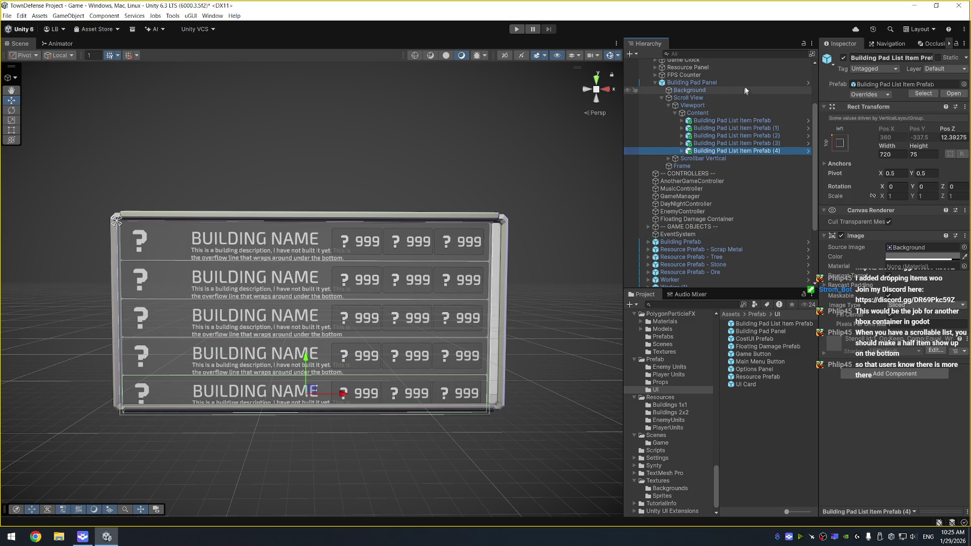
{"action": "left_click", "coordinate": [692, 83]}
{"action": "left_click_drag", "start_coordinate": [918, 136], "coordinate": [905, 140]}
{"action": "left_click", "coordinate": [927, 145]}
{"action": "type", "text": "355"}
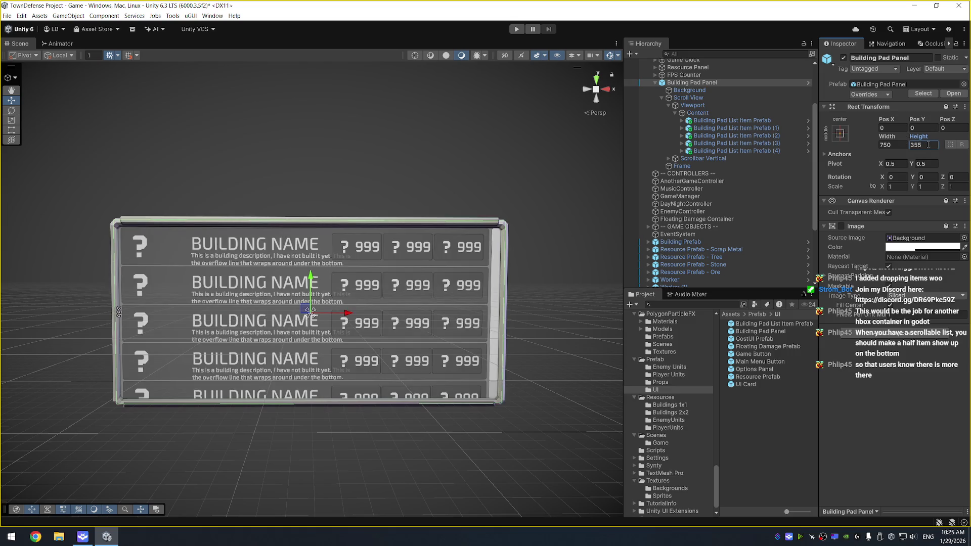
{"action": "key", "text": "BackSpace"}
{"action": "type", "text": "0"}
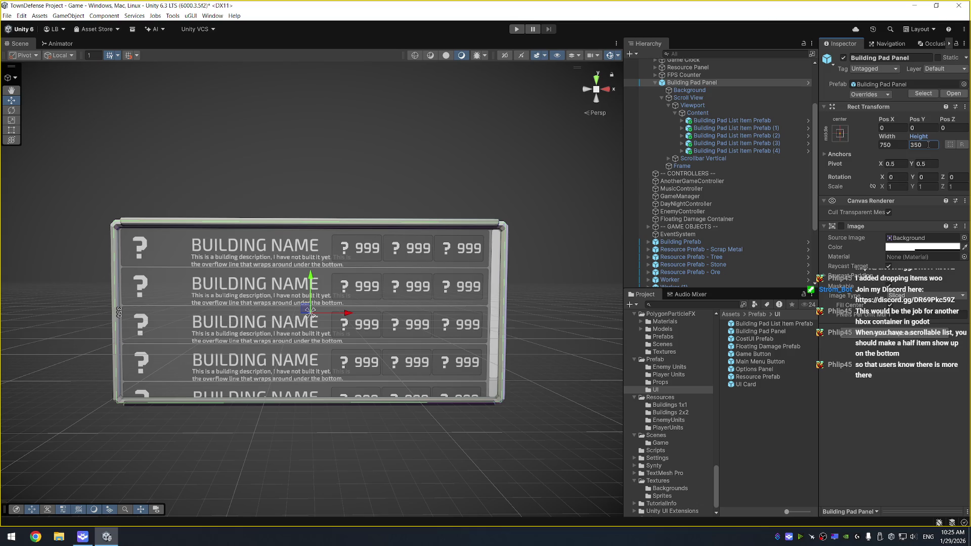
Delete the extra fifth list item row, leaving four rows
{"action": "left_click", "coordinate": [771, 151]}
{"action": "key", "text": "Delete"}
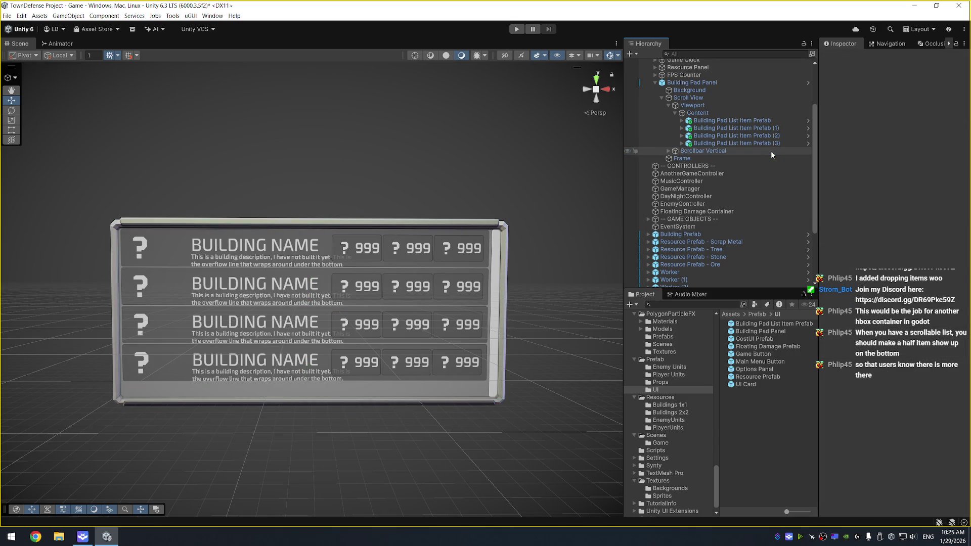
{"action": "left_click", "coordinate": [772, 144]}
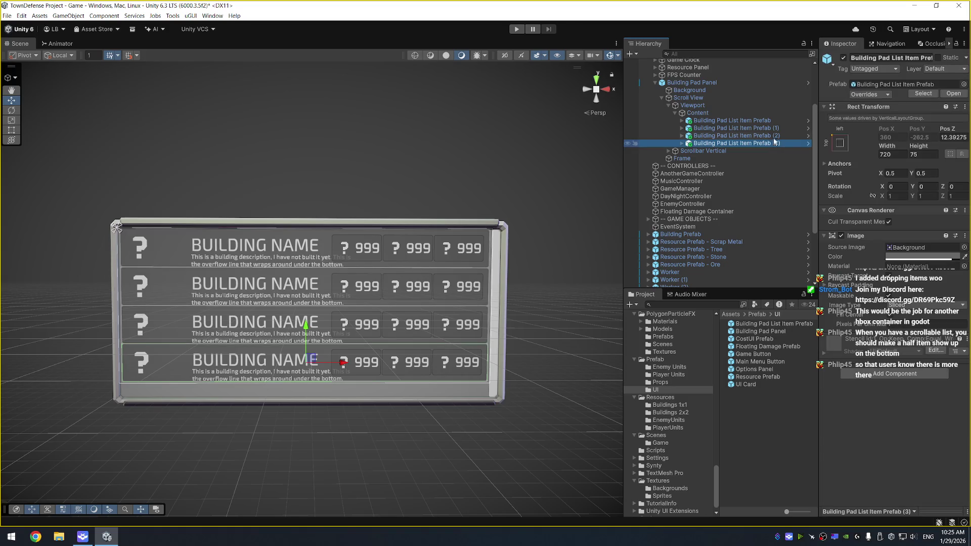
Delete the four list item rows, undoing the accidental Building Pad Panel prefab deletion
{"action": "left_click", "coordinate": [773, 121], "text": "shift"}
{"action": "key", "text": "Delete"}
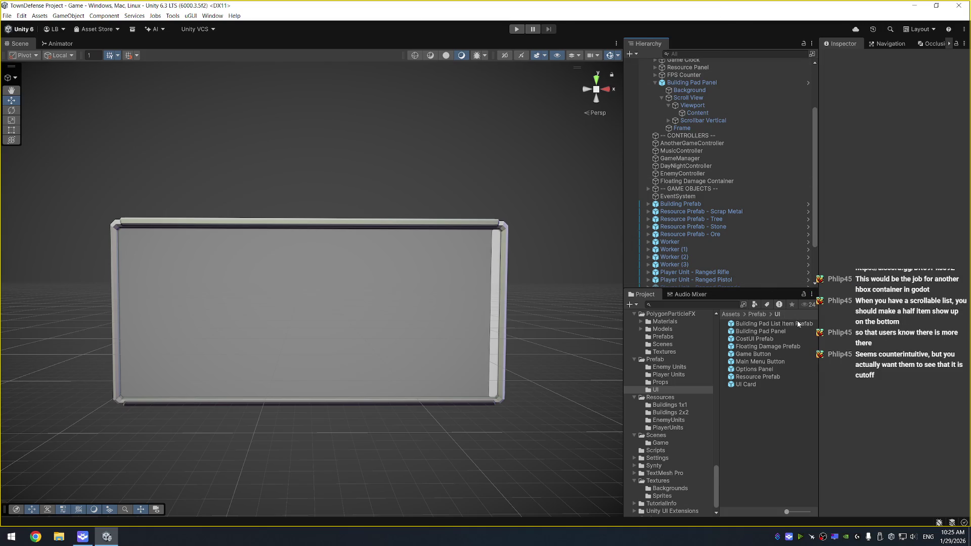
{"action": "left_click", "coordinate": [781, 329]}
{"action": "key", "text": "Delete"}
{"action": "key", "text": "Return"}
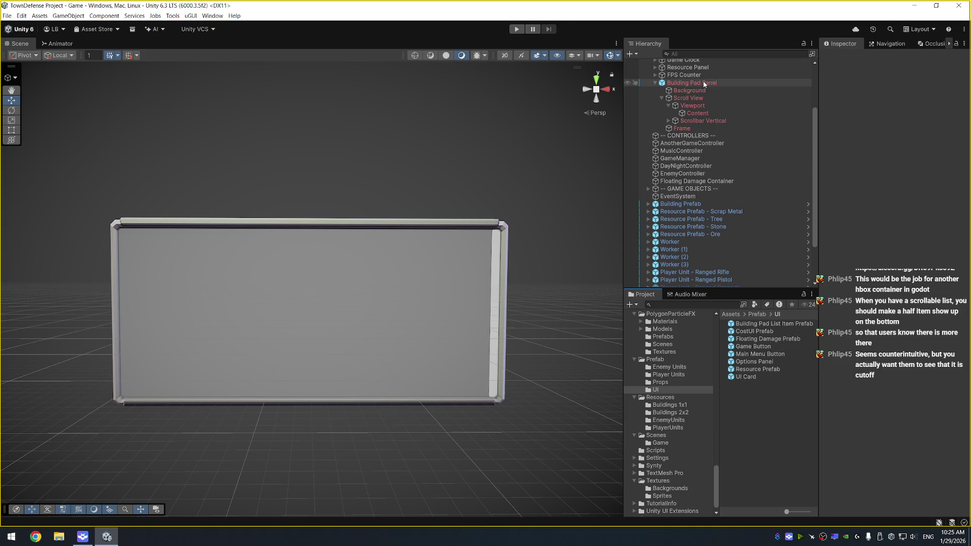
{"action": "key", "text": "ctrl+z"}
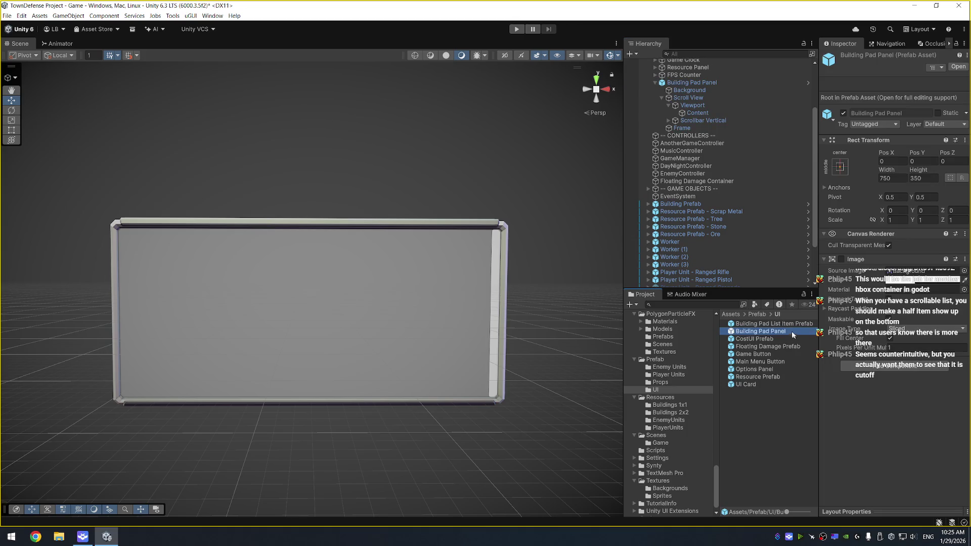
Rename CostUI Prefab to 'Building Pad List Item Cost Prefab', fixing the 'Liste' typo
{"action": "left_click", "coordinate": [760, 338]}
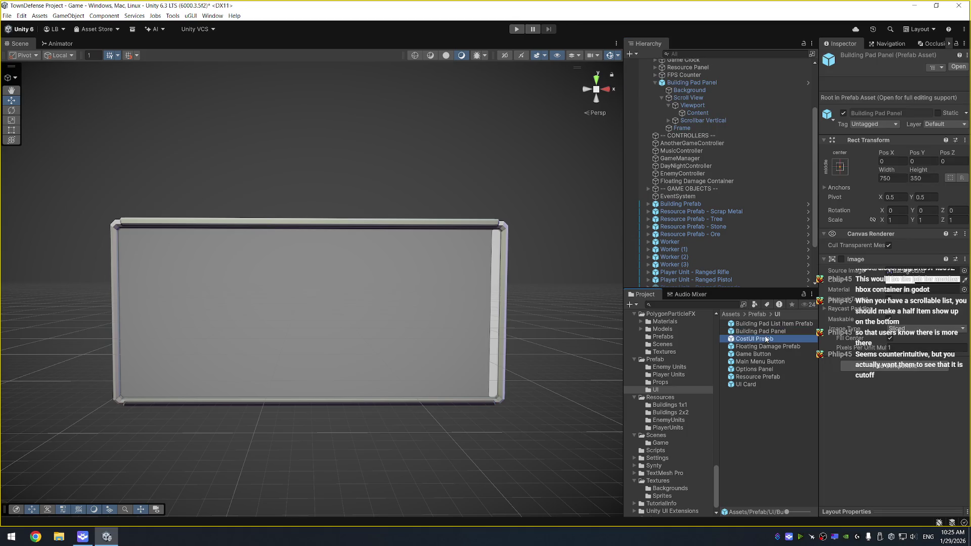
{"action": "left_click", "coordinate": [752, 339]}
{"action": "type", "text": "Bu"}
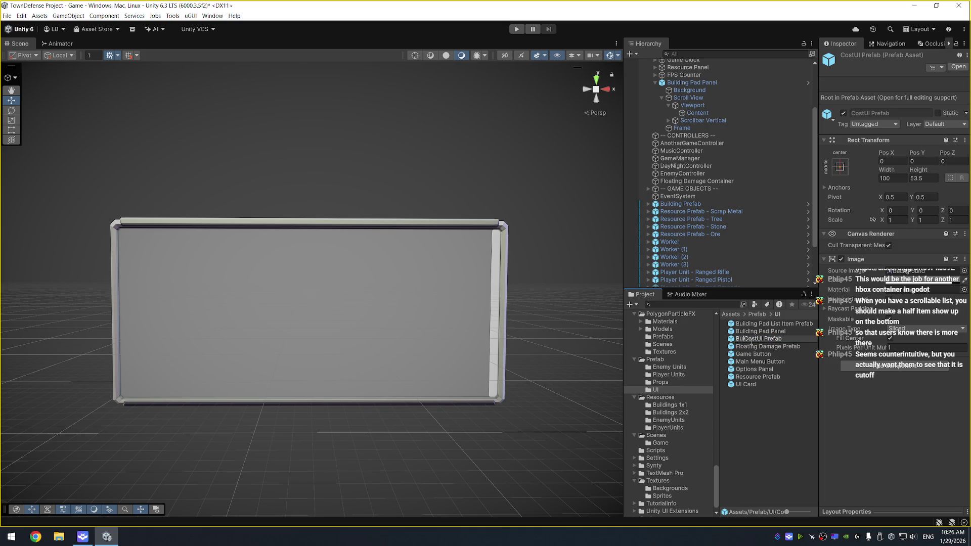
{"action": "type", "text": "ilding Pad "}
{"action": "type", "text": "Liste Item"}
{"action": "key", "text": "Return"}
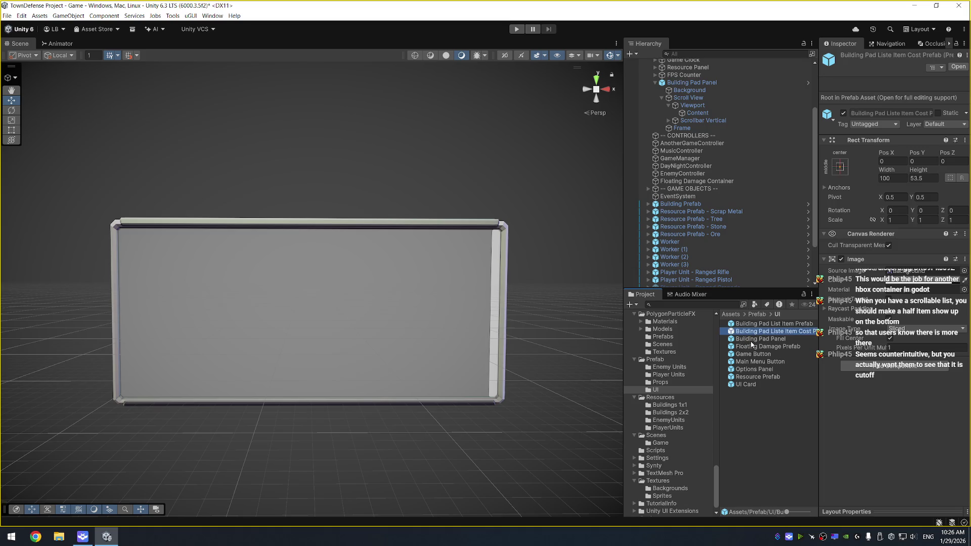
{"action": "left_click", "coordinate": [785, 334]}
{"action": "left_click", "coordinate": [783, 332]}
{"action": "key", "text": "BackSpace"}
{"action": "key", "text": "Return"}
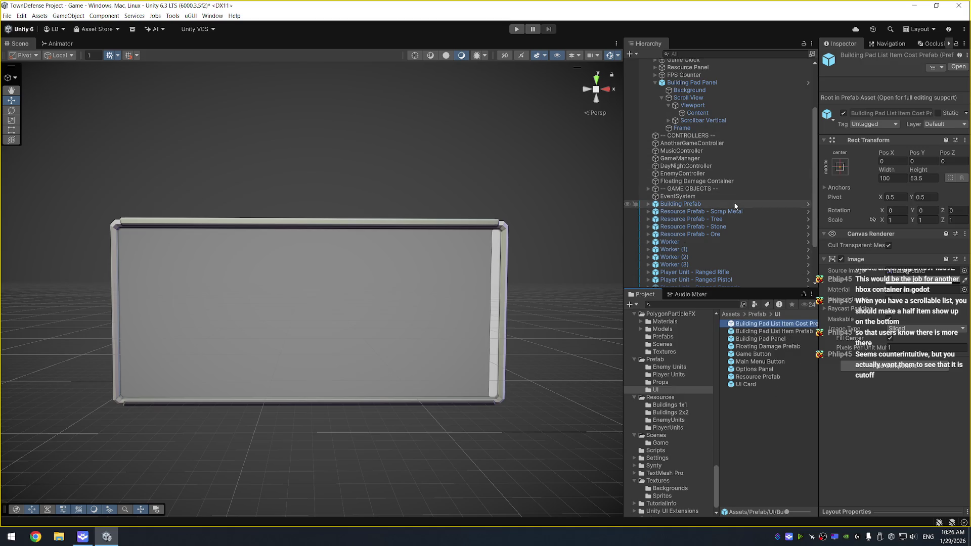
{"action": "scroll", "coordinate": [717, 175], "scroll_direction": "down", "scroll_amount": 3}
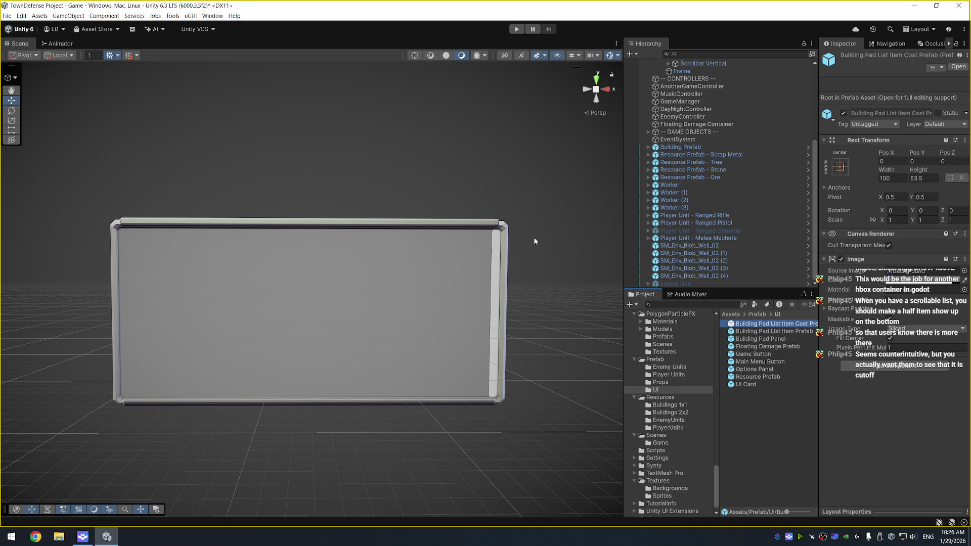
{"action": "scroll", "coordinate": [708, 177], "scroll_direction": "up", "scroll_amount": 6}
{"action": "left_click", "coordinate": [698, 153]}
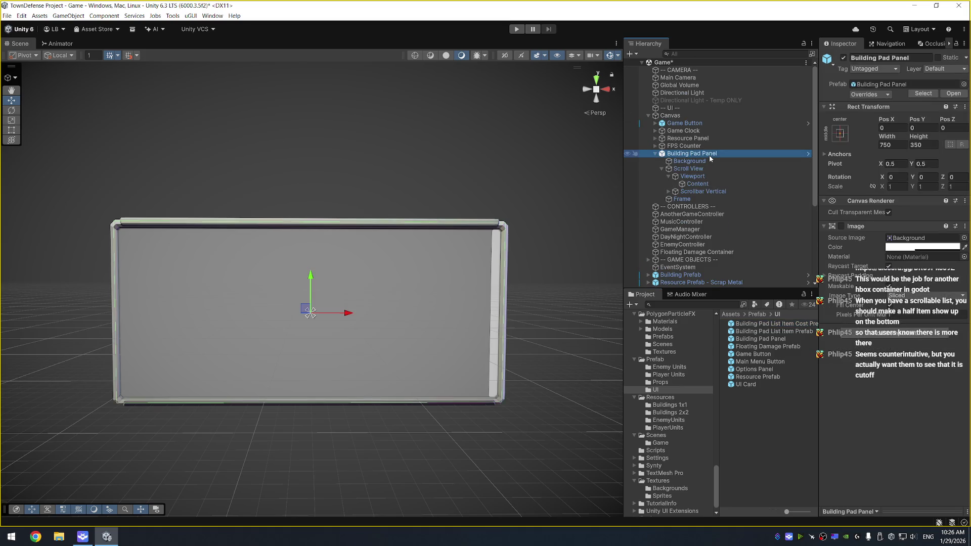
Delete the Building Pad Panel instance from the scene's Canvas
{"action": "key", "text": "Delete"}
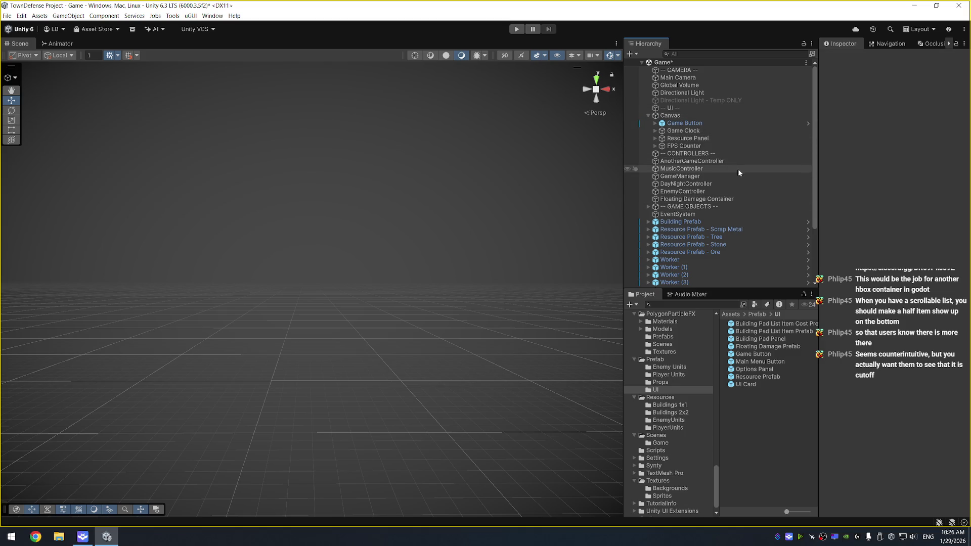
{"action": "scroll", "coordinate": [679, 256], "scroll_direction": "down", "scroll_amount": 3}
{"action": "scroll", "coordinate": [679, 259], "scroll_direction": "down", "scroll_amount": 1}
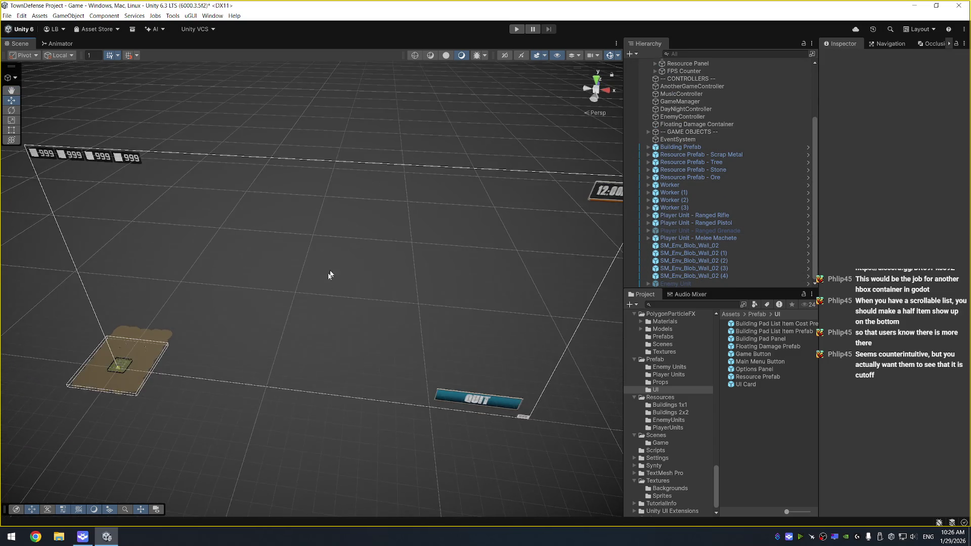
Select the 2x2 Platform (5) pad from an overhead view and frame it
{"action": "left_click", "coordinate": [242, 347]}
{"action": "mouse_move", "coordinate": [242, 346]}
{"action": "left_mouse_down"}
{"action": "mouse_move", "coordinate": [336, 326]}
{"action": "mouse_move", "coordinate": [377, 247]}
{"action": "mouse_move", "coordinate": [399, 134]}
{"action": "mouse_move", "coordinate": [316, 322]}
{"action": "left_mouse_up"}
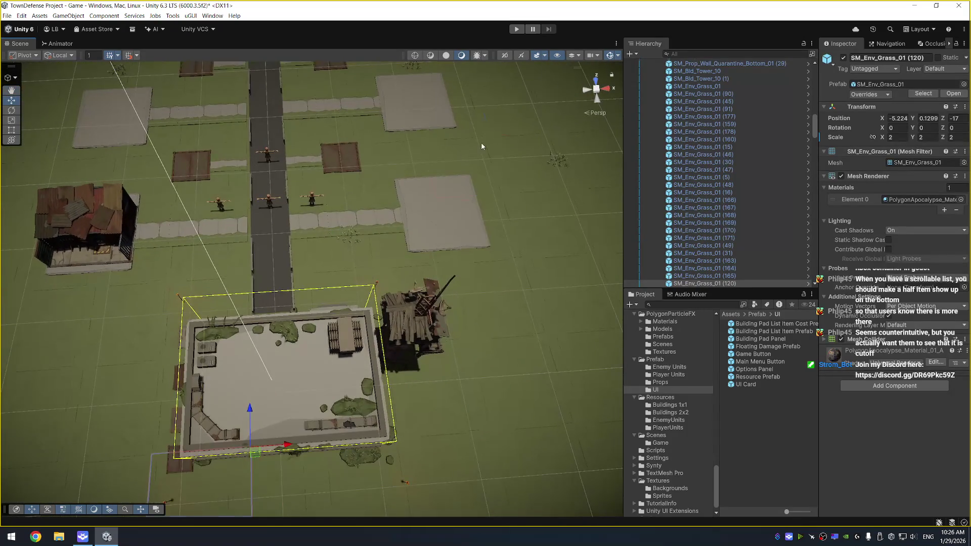
{"action": "left_click", "coordinate": [456, 202]}
{"action": "key", "text": "f"}
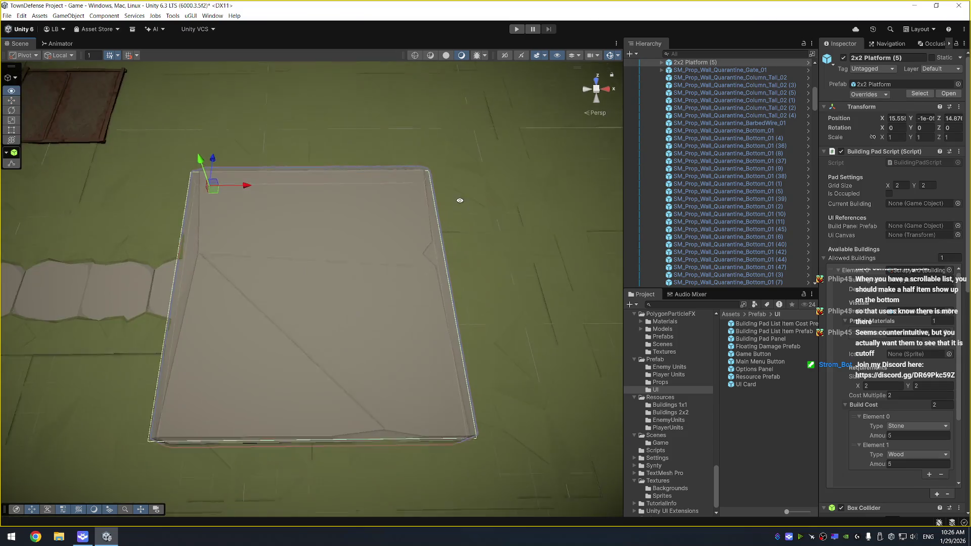
{"action": "scroll", "coordinate": [460, 200], "scroll_direction": "down", "scroll_amount": 3}
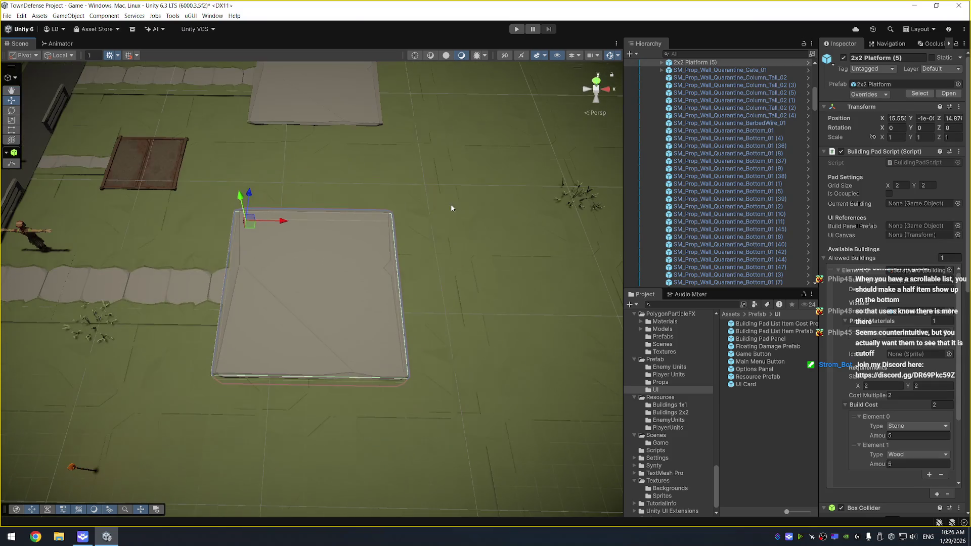
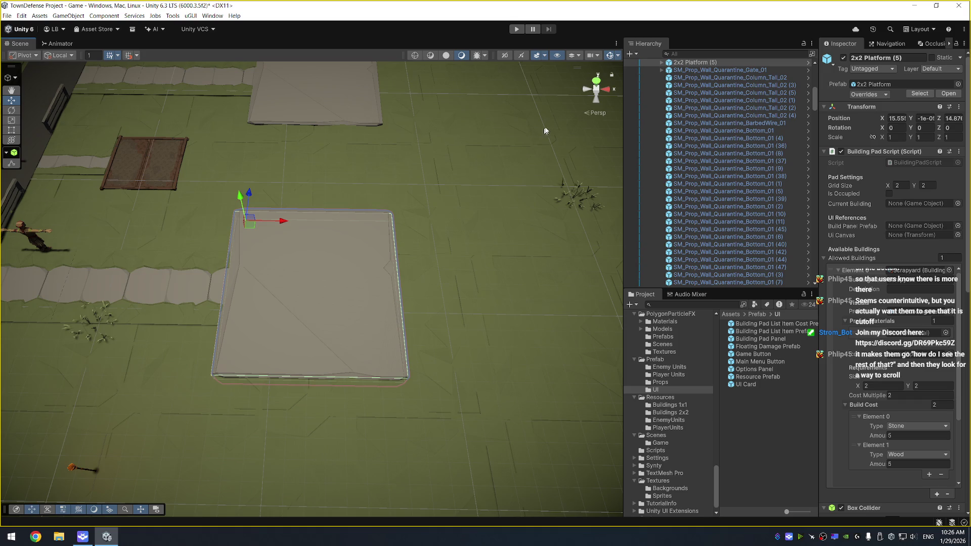
Orbit the scene and select the lower 2x2 Platform (5)
{"action": "left_click_drag", "start_coordinate": [497, 144], "coordinate": [444, 168]}
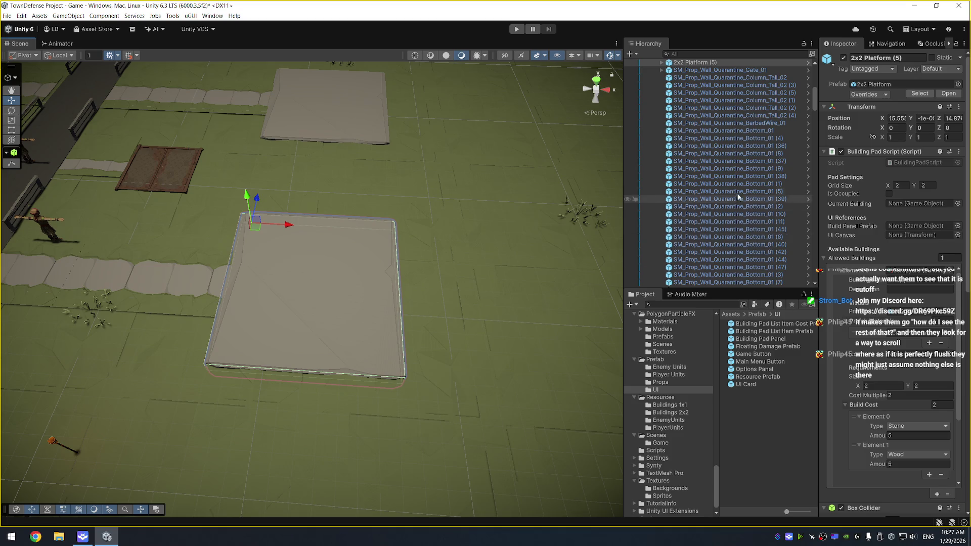
{"action": "scroll", "coordinate": [731, 213], "scroll_direction": "down", "scroll_amount": 15}
{"action": "left_click_drag", "start_coordinate": [815, 135], "coordinate": [817, 266]}
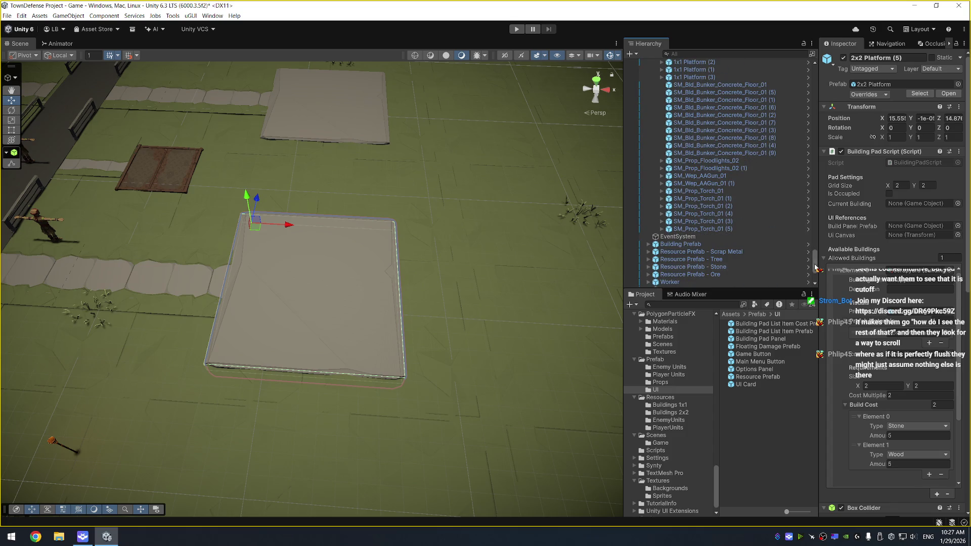
{"action": "left_click", "coordinate": [355, 260]}
{"action": "left_click", "coordinate": [355, 261]}
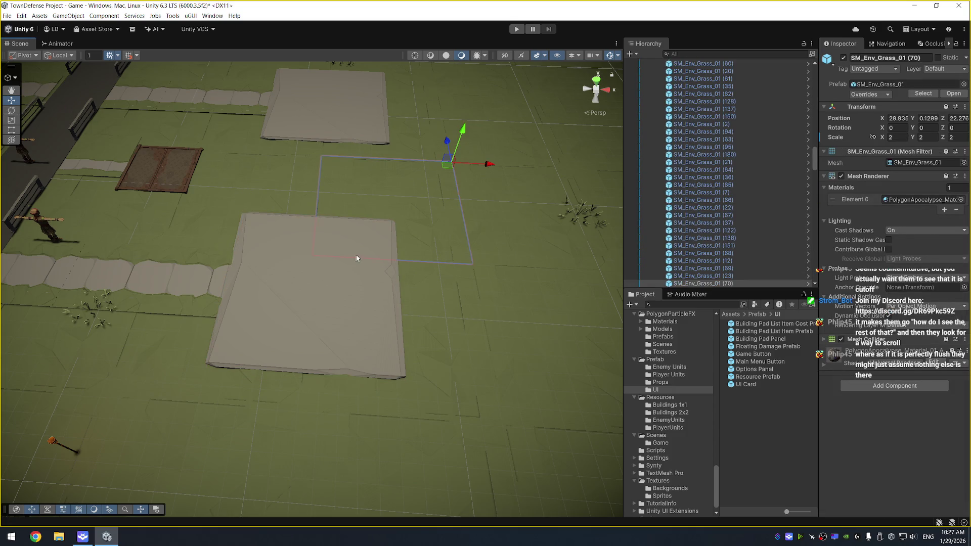
{"action": "left_click", "coordinate": [383, 275]}
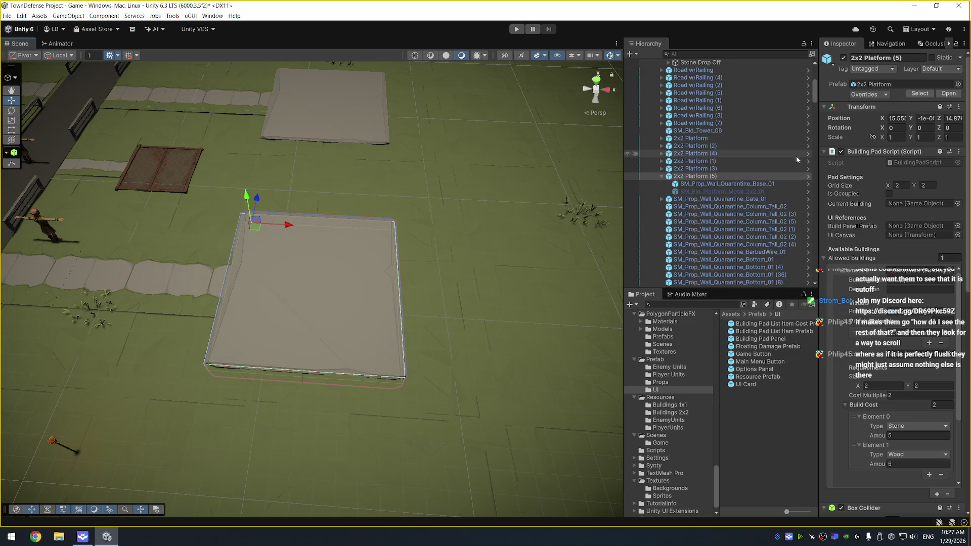
{"action": "left_click", "coordinate": [744, 177]}
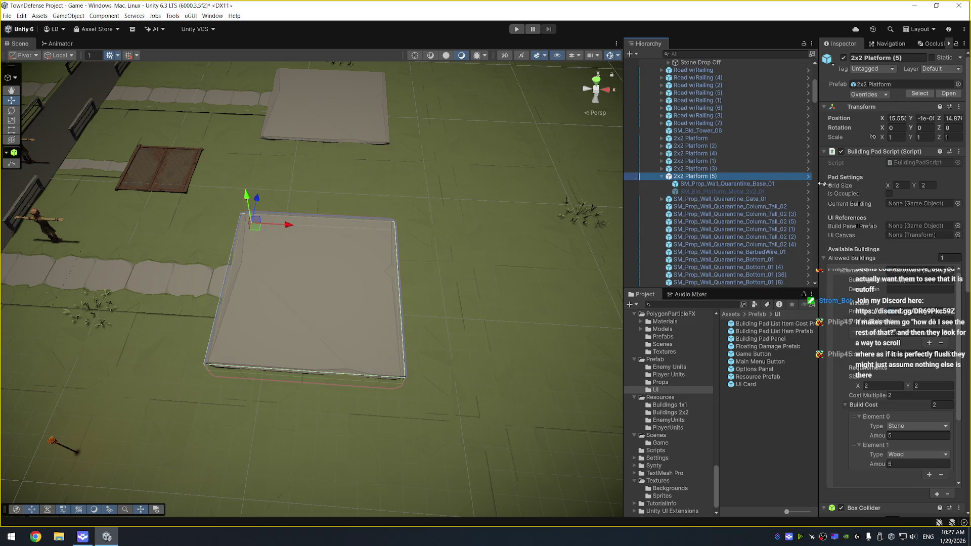
{"action": "scroll", "coordinate": [763, 226], "scroll_direction": "up", "scroll_amount": 10}
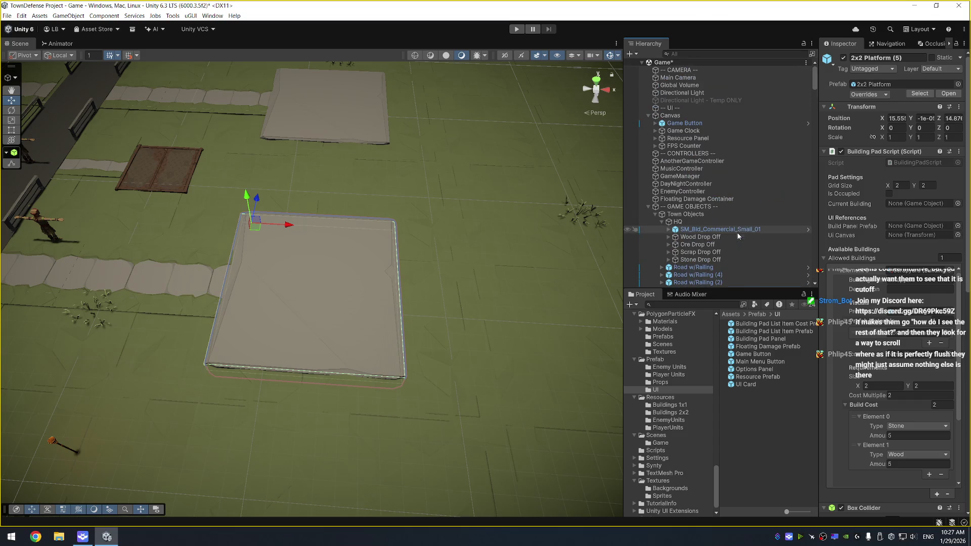
Assign Canvas and Building Pad Panel to the Ui Canvas and Build Panel Prefab fields, applied to the prefab
{"action": "mouse_move", "coordinate": [670, 118]}
{"action": "left_mouse_down"}
{"action": "mouse_move", "coordinate": [904, 212]}
{"action": "mouse_move", "coordinate": [910, 235]}
{"action": "left_mouse_up"}
{"action": "mouse_move", "coordinate": [783, 338]}
{"action": "left_mouse_down"}
{"action": "mouse_move", "coordinate": [839, 313]}
{"action": "mouse_move", "coordinate": [920, 230]}
{"action": "left_mouse_up"}
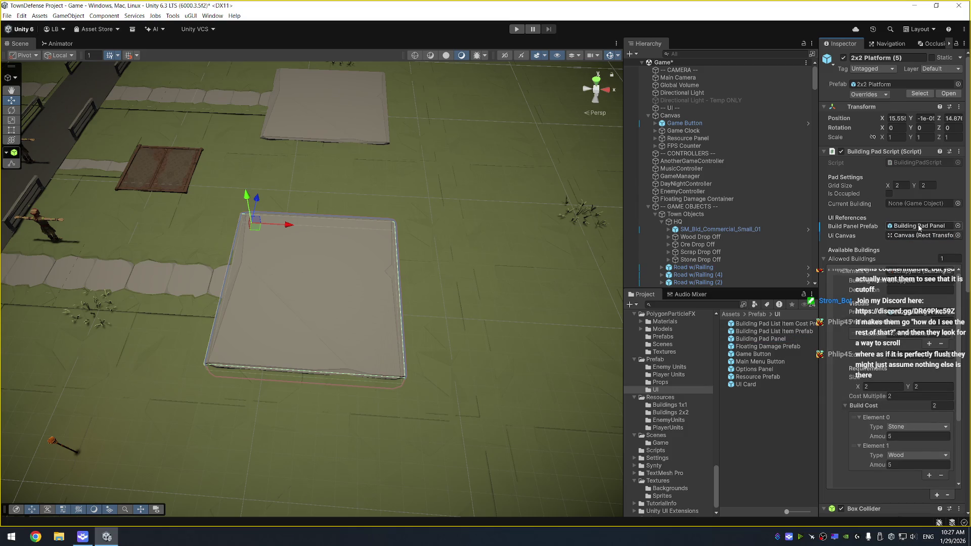
{"action": "right_click", "coordinate": [922, 227]}
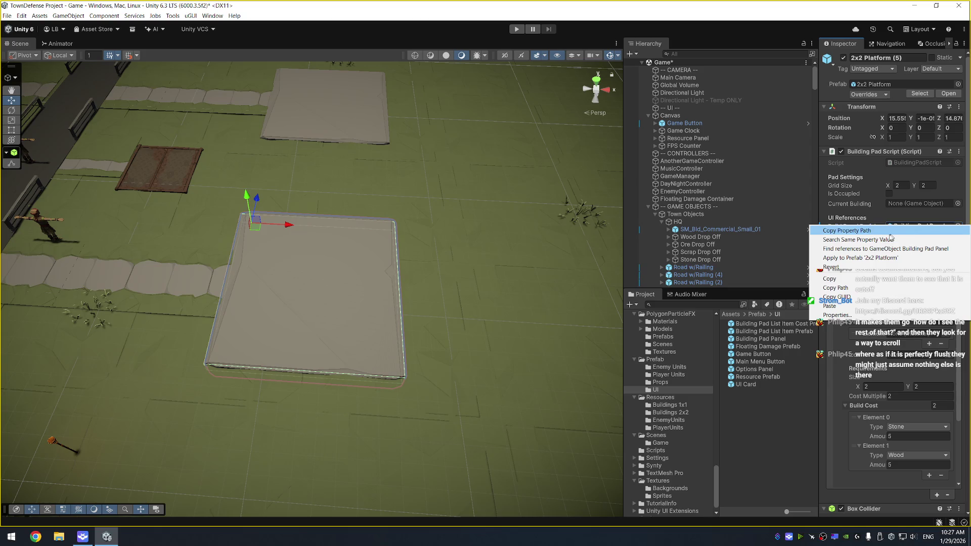
{"action": "left_click", "coordinate": [913, 239]}
{"action": "right_click", "coordinate": [913, 237]}
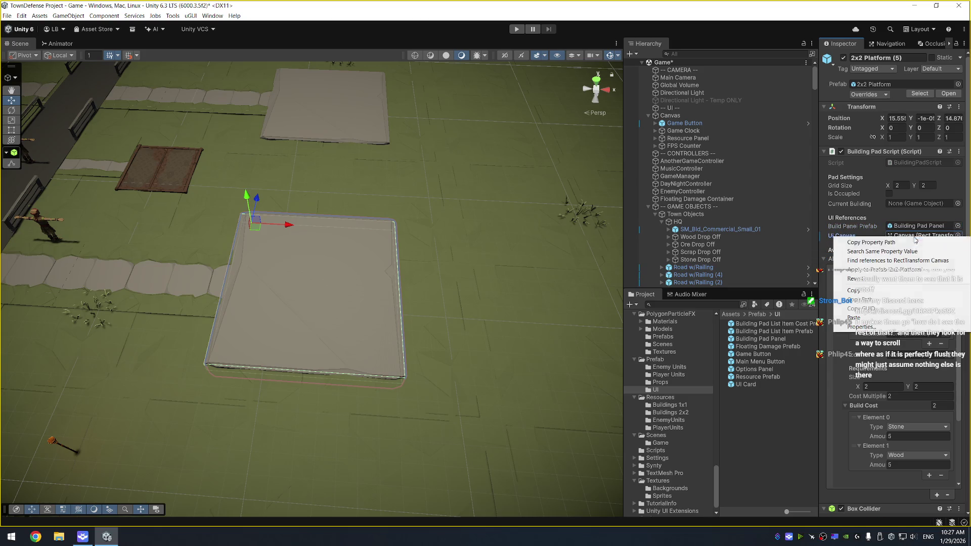
{"action": "left_click", "coordinate": [885, 271]}
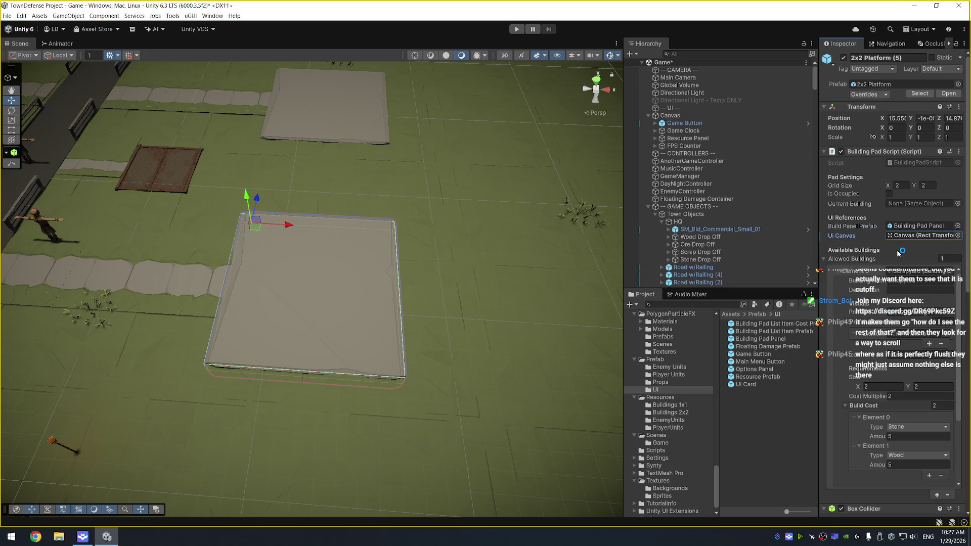
Remove the two duplicate Building Pad Script components and apply the removal to the 2x2 Platform prefab
{"action": "left_click", "coordinate": [825, 259]}
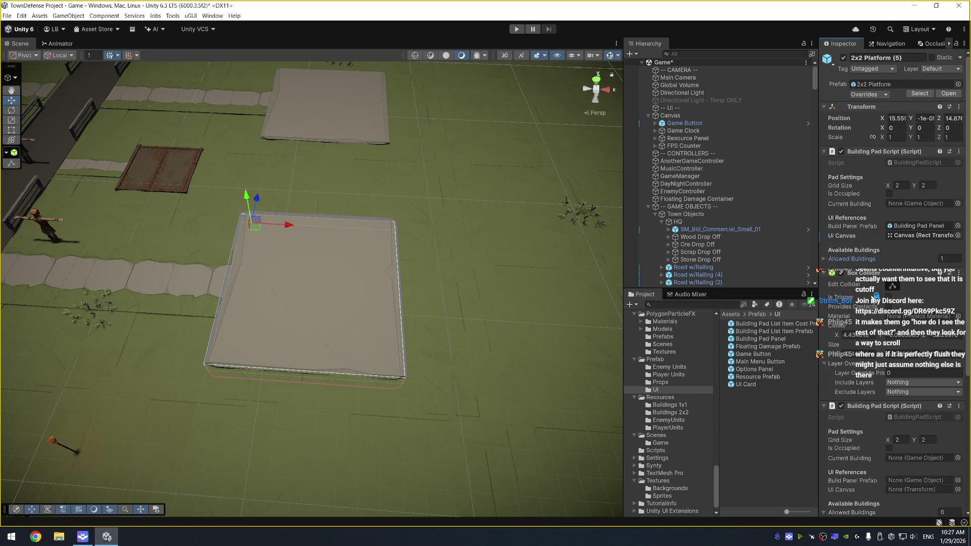
{"action": "scroll", "coordinate": [863, 380], "scroll_direction": "down", "scroll_amount": 5}
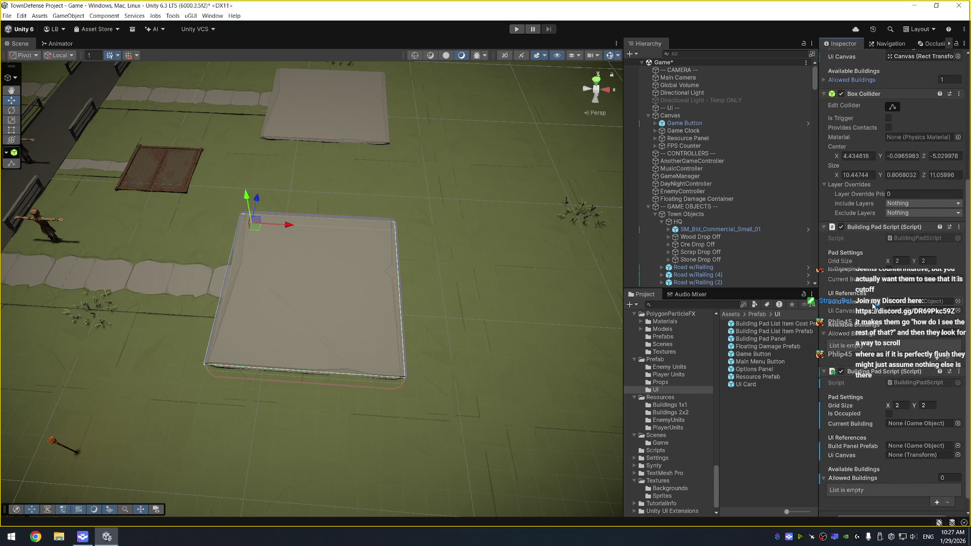
{"action": "scroll", "coordinate": [872, 312], "scroll_direction": "up", "scroll_amount": 4}
{"action": "scroll", "coordinate": [875, 303], "scroll_direction": "down", "scroll_amount": 3}
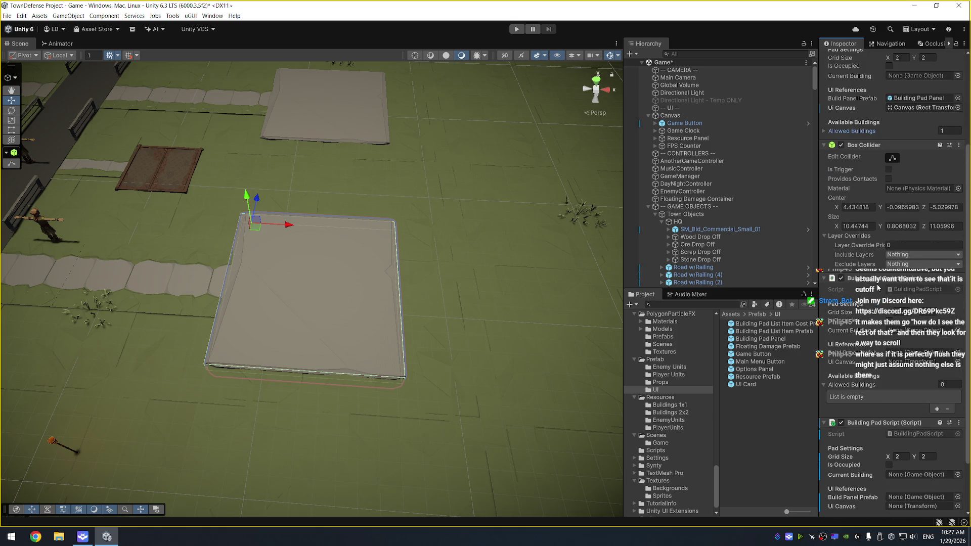
{"action": "scroll", "coordinate": [878, 287], "scroll_direction": "down", "scroll_amount": 2}
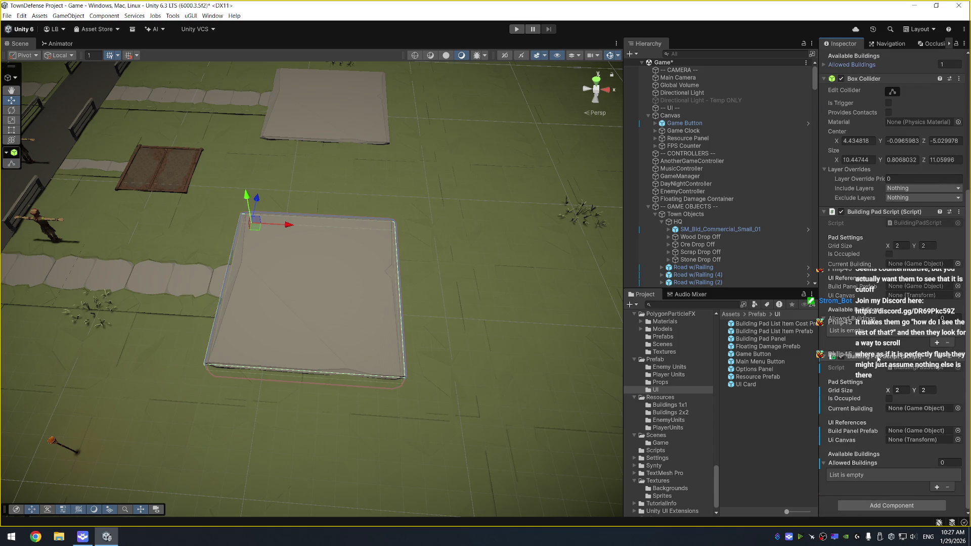
{"action": "right_click", "coordinate": [868, 358]}
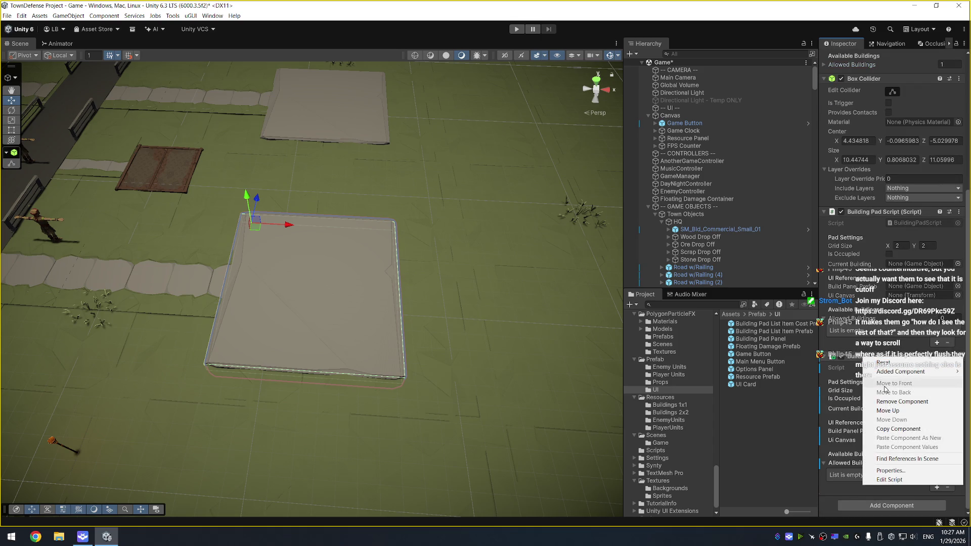
{"action": "left_click", "coordinate": [905, 402]}
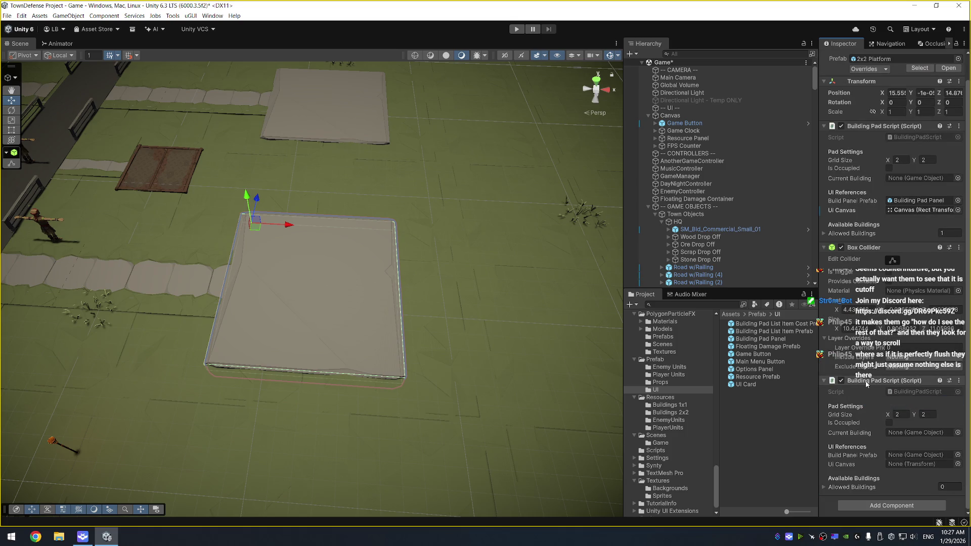
{"action": "right_click", "coordinate": [866, 385]}
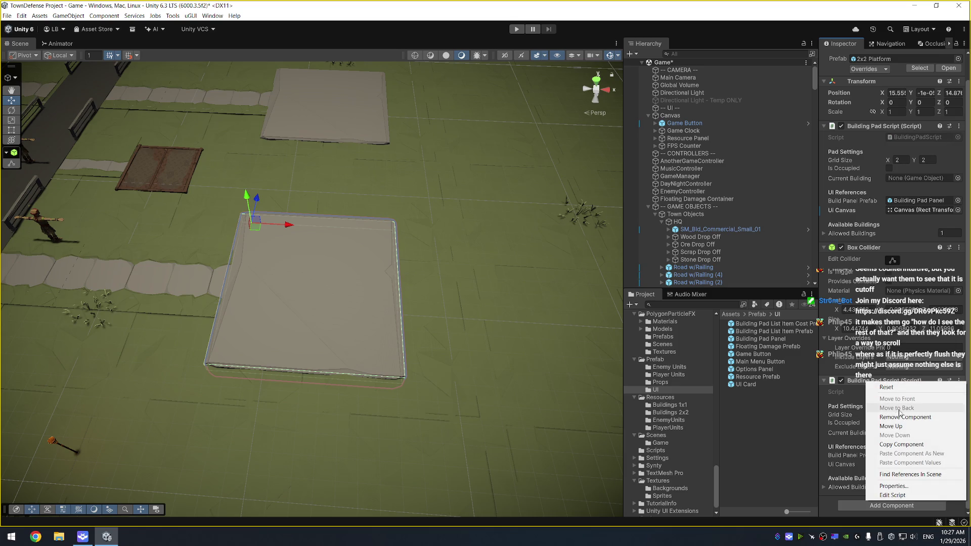
{"action": "left_click", "coordinate": [883, 397]}
{"action": "right_click", "coordinate": [853, 407]}
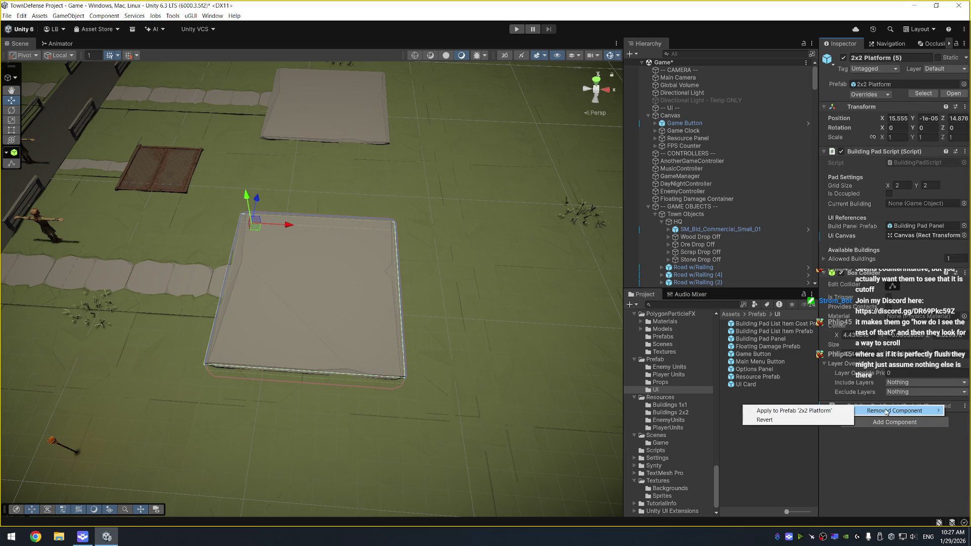
{"action": "left_click", "coordinate": [814, 410]}
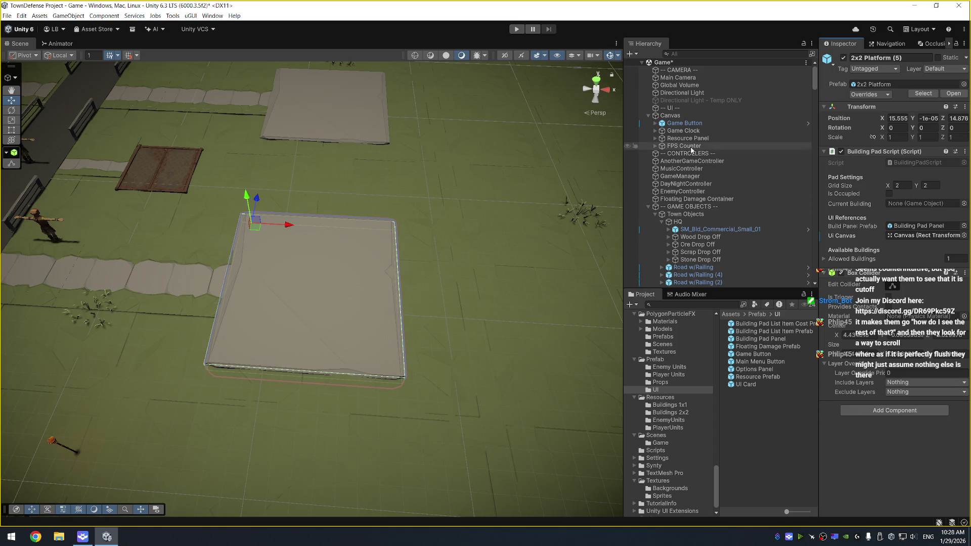
{"action": "left_click", "coordinate": [337, 127]}
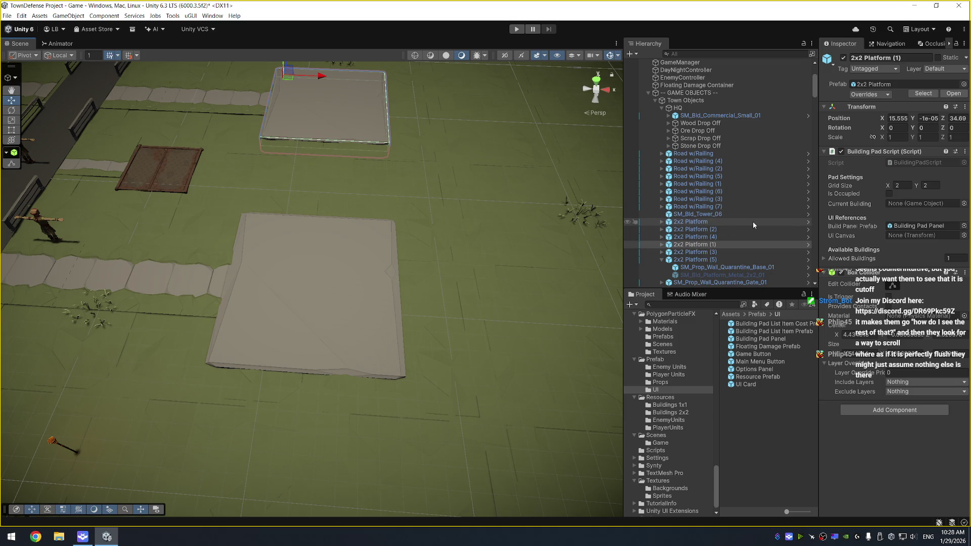
Reselect 2x2 Platform (5), check the Ui Canvas field's options, and save the scene
{"action": "left_click", "coordinate": [713, 252]}
{"action": "left_click", "coordinate": [713, 259]}
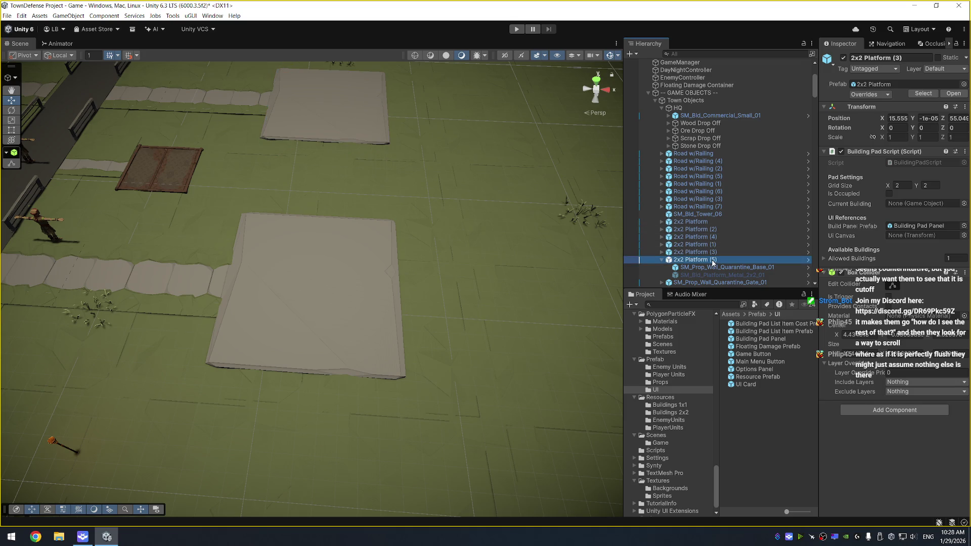
{"action": "right_click", "coordinate": [863, 238]}
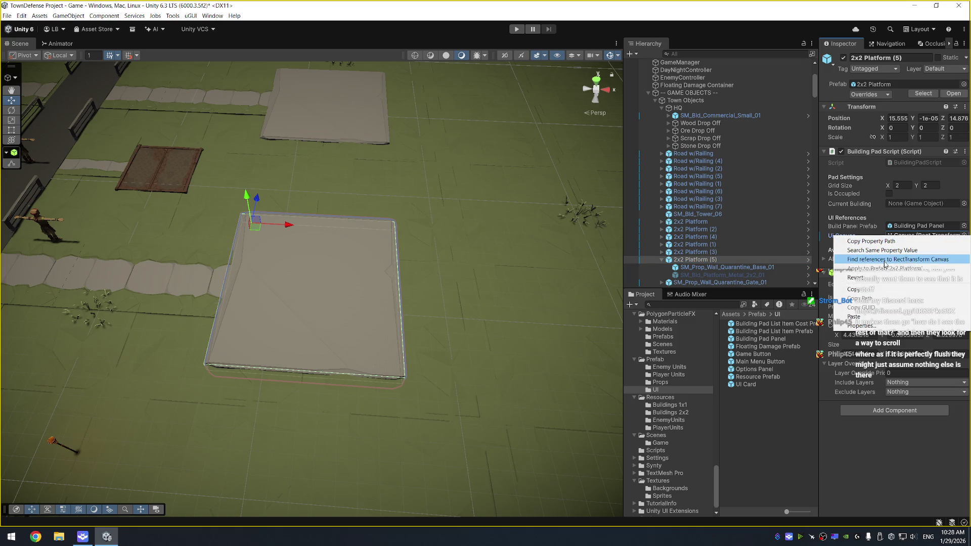
{"action": "key", "text": "Escape"}
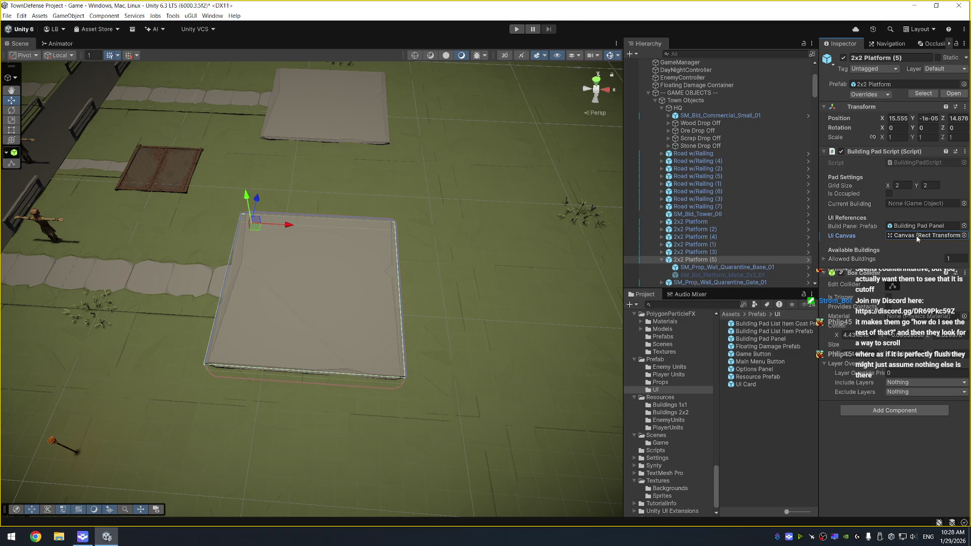
{"action": "right_click", "coordinate": [918, 238]}
{"action": "left_click", "coordinate": [923, 453]}
{"action": "key", "text": "ctrl+s"}
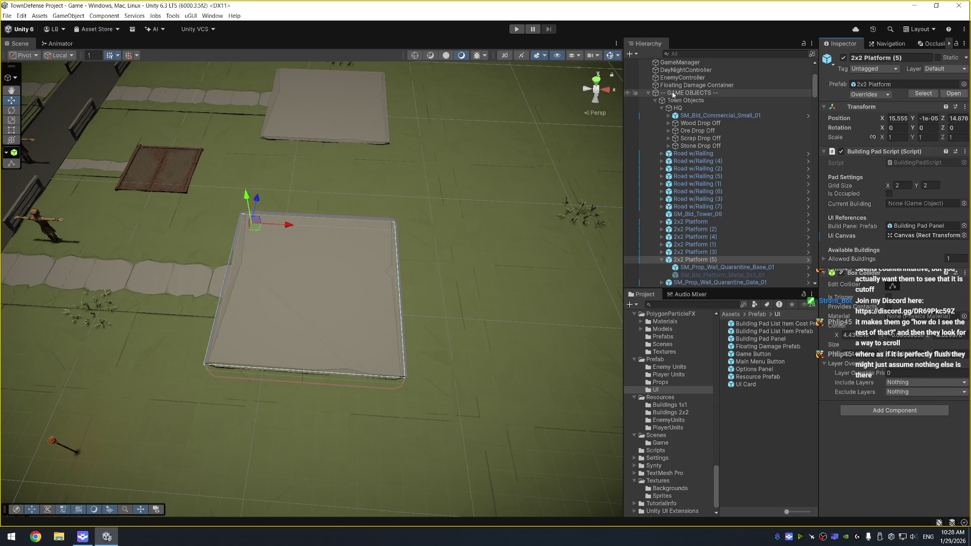
Drag Canvas onto the Ui Canvas field again and review the component's override options
{"action": "scroll", "coordinate": [709, 208], "scroll_direction": "up", "scroll_amount": 4}
{"action": "left_click_drag", "start_coordinate": [670, 87], "coordinate": [931, 242]}
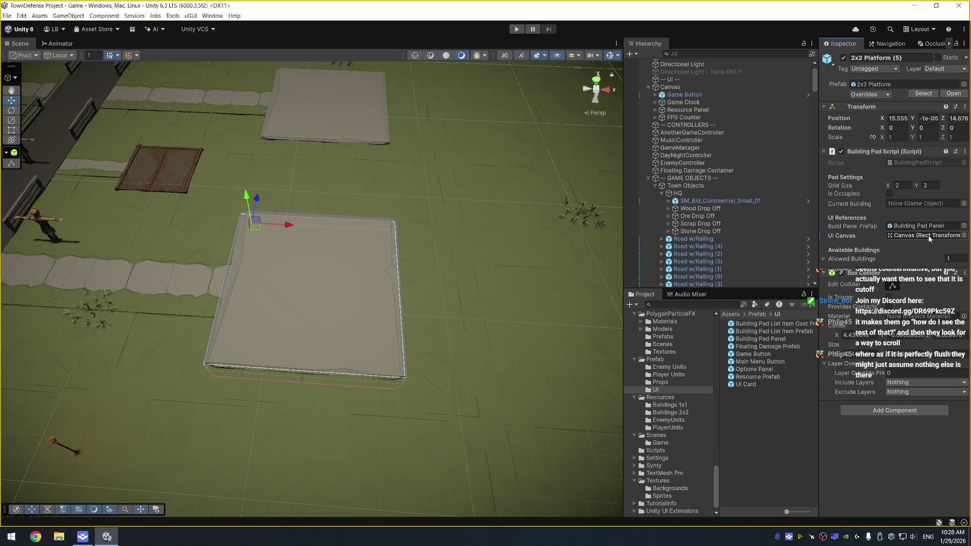
{"action": "right_click", "coordinate": [864, 151]}
{"action": "mouse_move", "coordinate": [900, 166]}
{"action": "key", "text": "Escape"}
Change the uiCanvas field's type from Transform to GameObject
{"action": "left_click", "coordinate": [227, 226]}
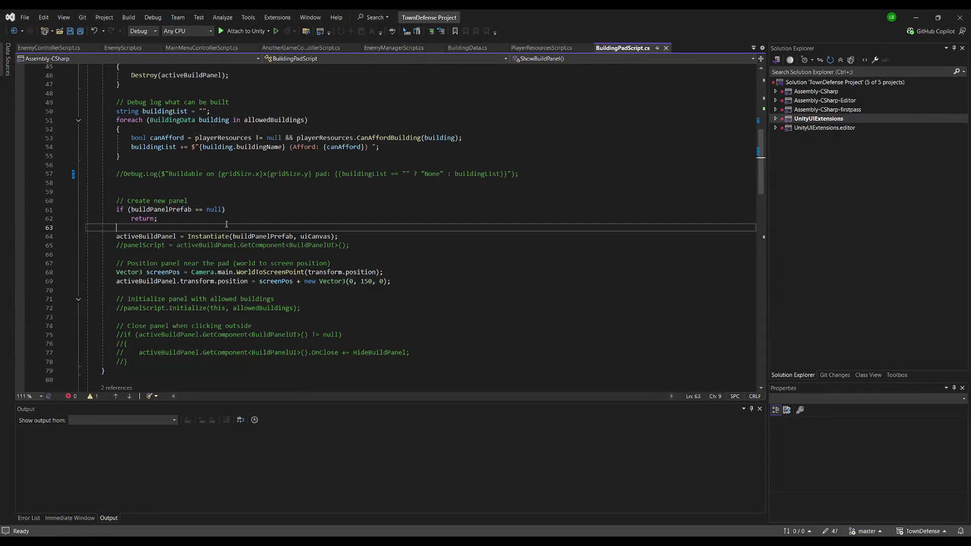
{"action": "key", "text": "ctrl+Home"}
{"action": "scroll", "coordinate": [242, 226], "scroll_direction": "down", "scroll_amount": 4}
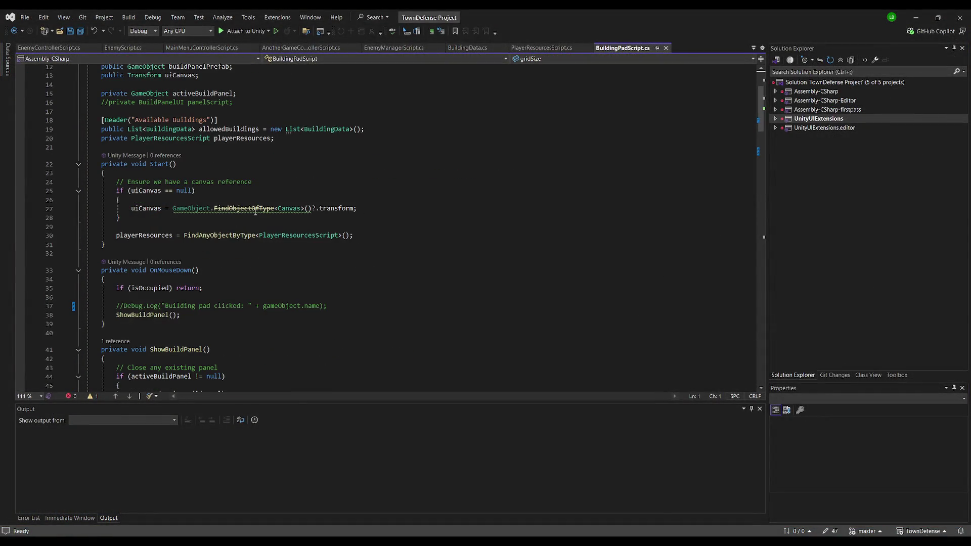
{"action": "left_click", "coordinate": [375, 204]}
{"action": "double_click", "coordinate": [336, 208]}
{"action": "left_click", "coordinate": [344, 221]}
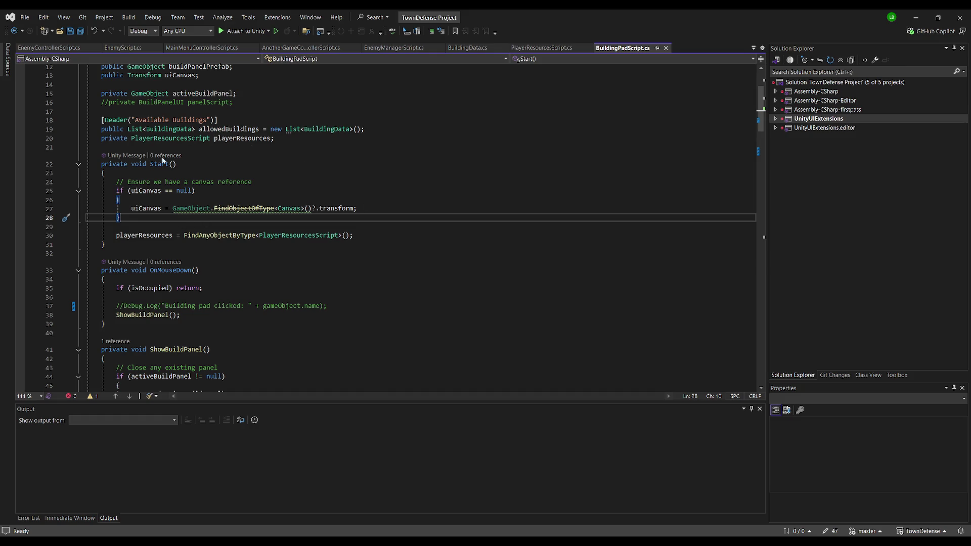
{"action": "scroll", "coordinate": [212, 150], "scroll_direction": "up", "scroll_amount": 3}
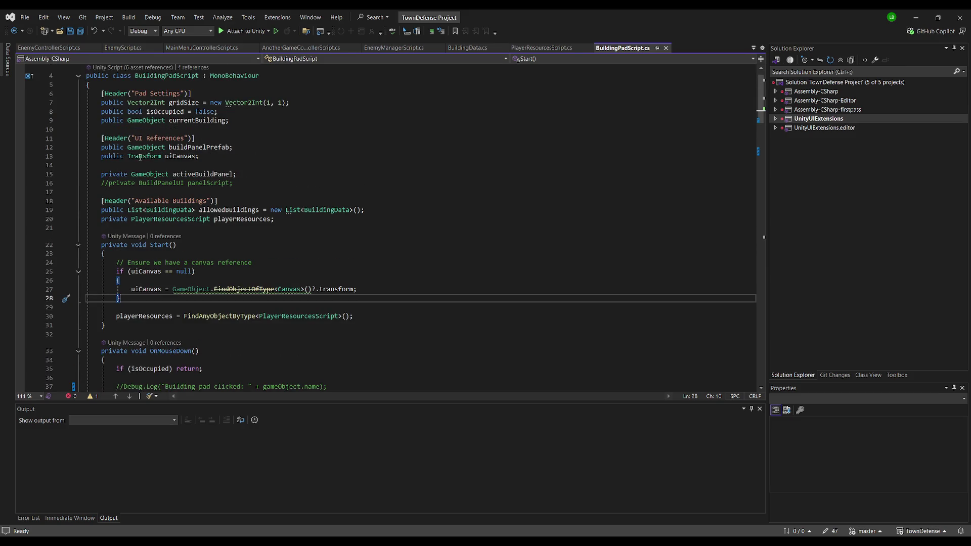
{"action": "double_click", "coordinate": [140, 157]}
{"action": "type", "text": "GameO"}
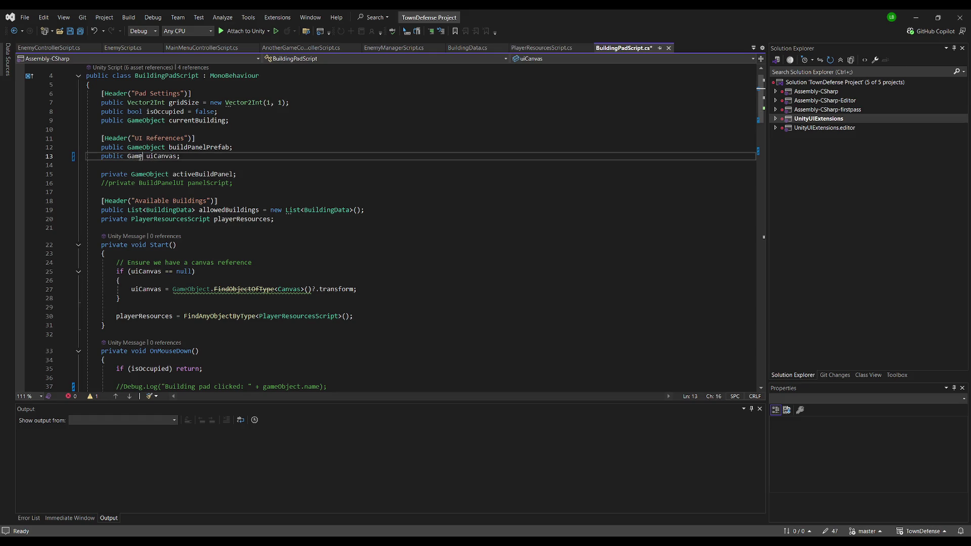
{"action": "key", "text": "Tab"}
Rewrite the Start lookup as uiCanvas = FindObjectOfType<Canvas>()?.gameObject and save
{"action": "key", "text": "Down"}
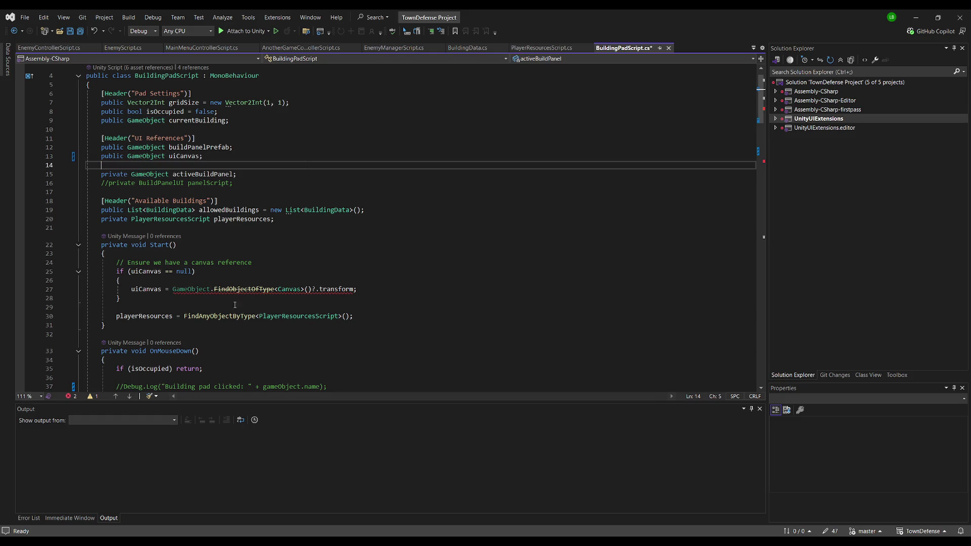
{"action": "left_click_drag", "start_coordinate": [318, 288], "coordinate": [355, 289]}
{"action": "key", "text": "BackSpace"}
{"action": "key", "text": "Up"}
{"action": "key", "text": "Up"}
{"action": "left_click", "coordinate": [317, 289]}
{"action": "key", "text": "BackSpace"}
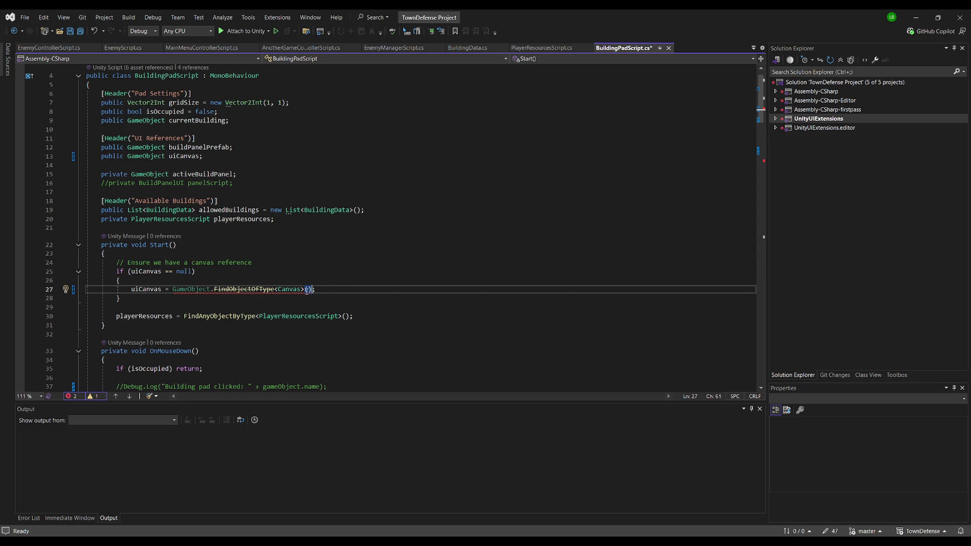
{"action": "type", "text": ".ga"}
{"action": "key", "text": "Tab"}
{"action": "type", "text": "?"}
{"action": "key", "text": "BackSpace"}
{"action": "left_click", "coordinate": [311, 289]}
{"action": "type", "text": "?"}
{"action": "left_click", "coordinate": [416, 276]}
{"action": "key", "text": "ctrl+s"}
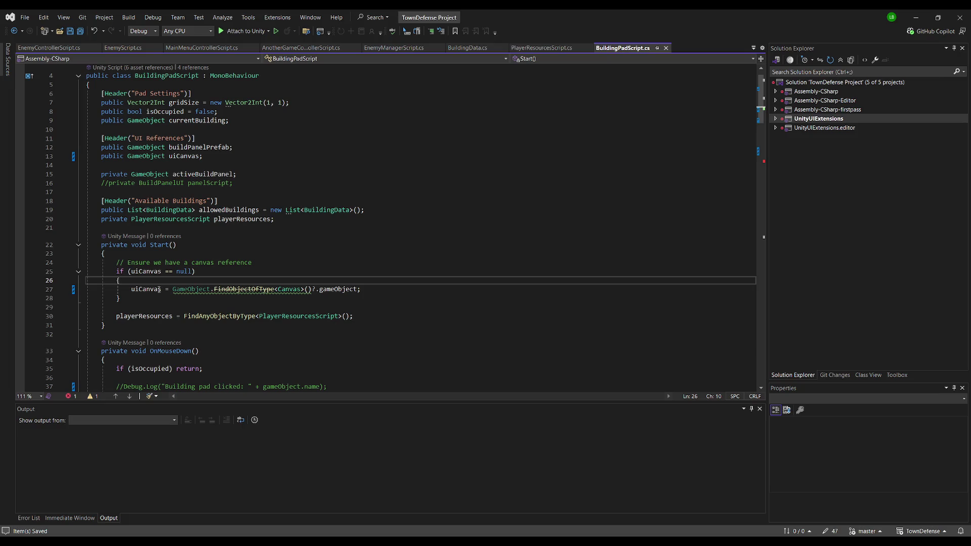
Parent the instantiated build panel to uiCanvas.transform, save, and return to Unity
{"action": "scroll", "coordinate": [159, 289], "scroll_direction": "down", "scroll_amount": 11}
{"action": "left_click", "coordinate": [330, 314]}
{"action": "type", "text": ".transform);"}
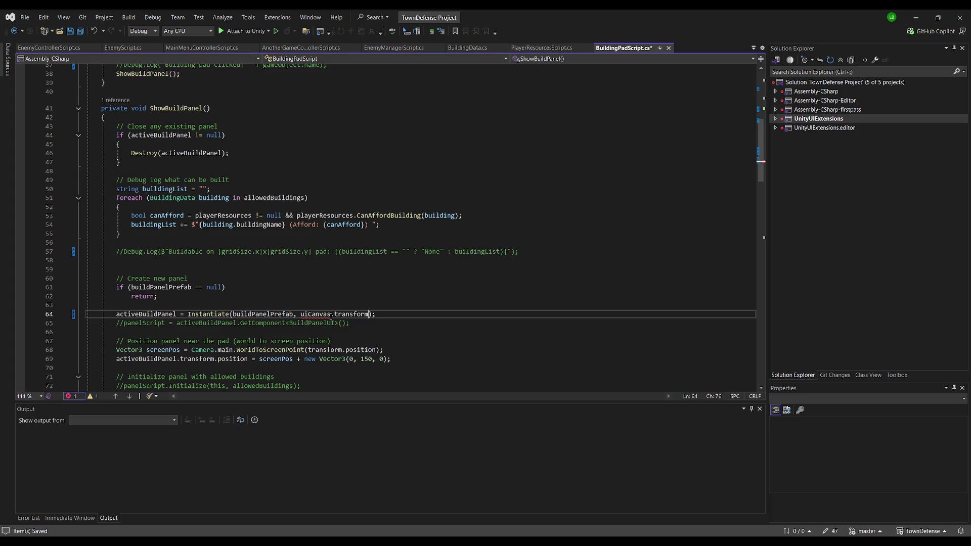
{"action": "key", "text": "Up"}
{"action": "key", "text": "Up"}
{"action": "key", "text": "ctrl+s"}
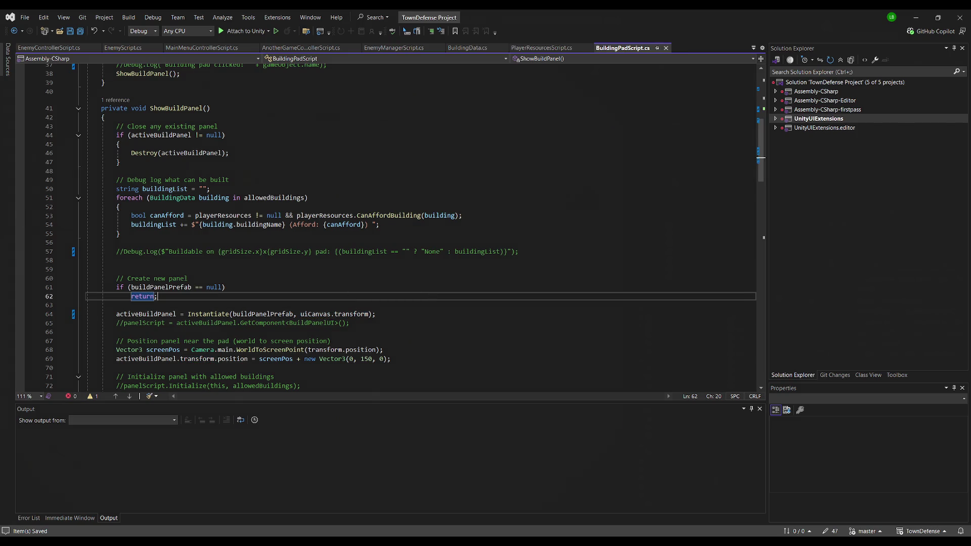
{"action": "key", "text": "alt+Tab"}
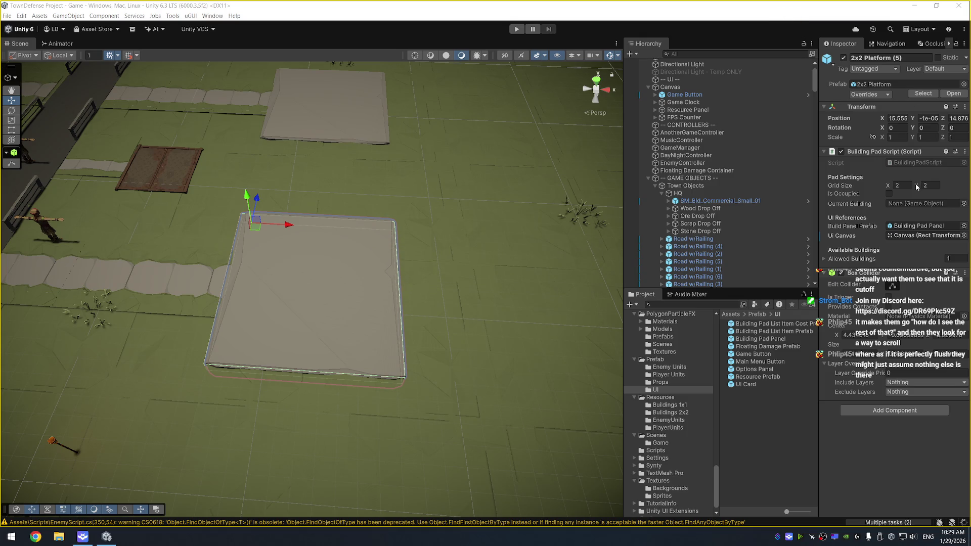
Drag the scene Canvas into the Building Pad Script's UI Canvas slot
{"action": "right_click", "coordinate": [850, 236]}
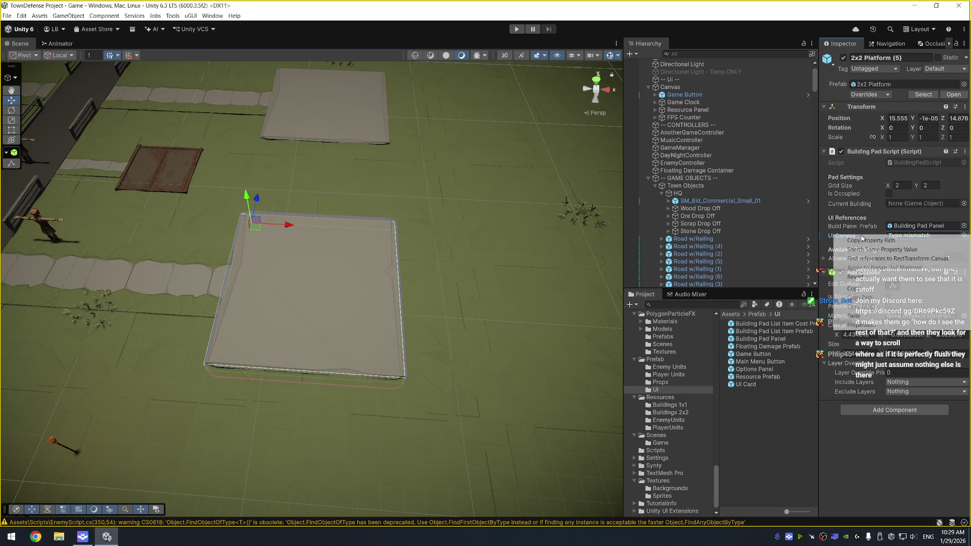
{"action": "left_click", "coordinate": [764, 12]}
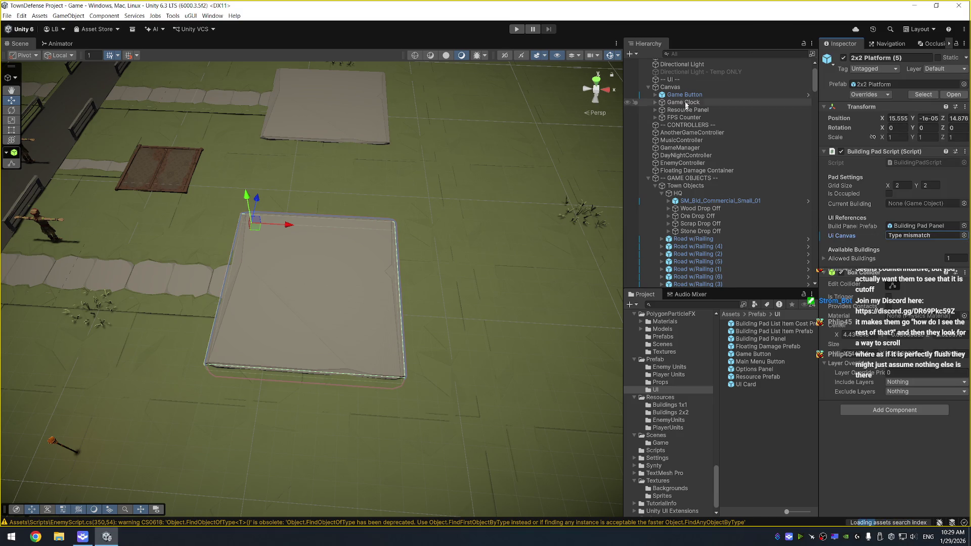
{"action": "left_click_drag", "start_coordinate": [669, 87], "coordinate": [918, 245]}
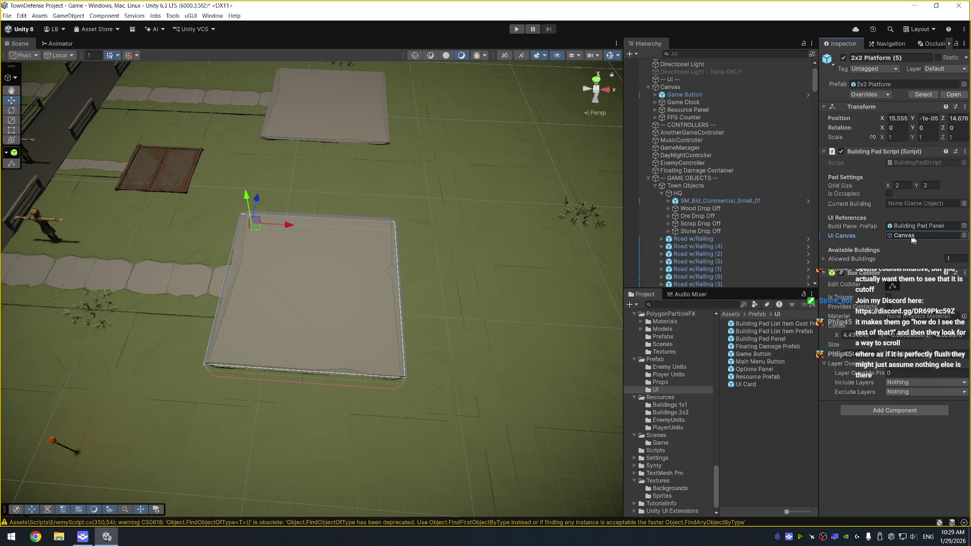
{"action": "right_click", "coordinate": [840, 237]}
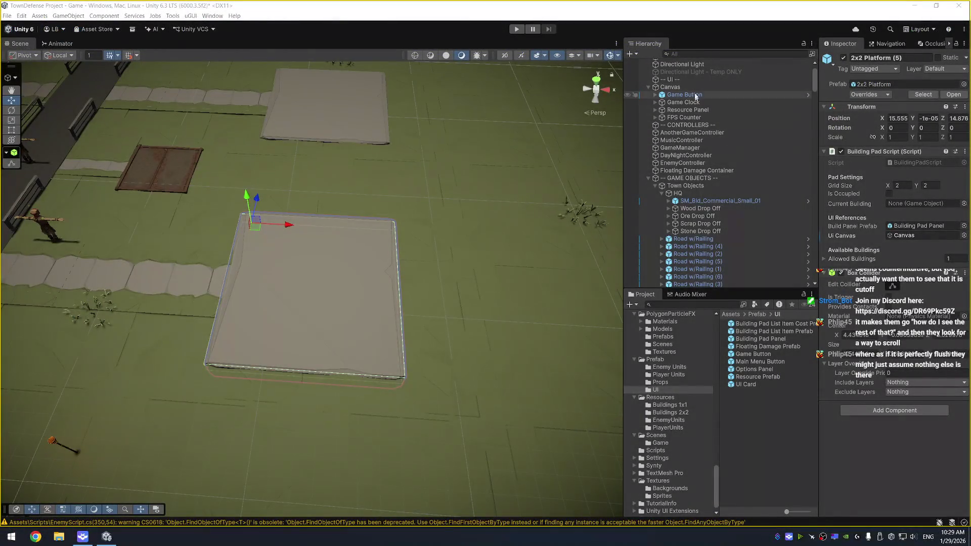
Rename the Canvas object in the Hierarchy to 'Game Canvas'
{"action": "scroll", "coordinate": [729, 195], "scroll_direction": "up", "scroll_amount": 2}
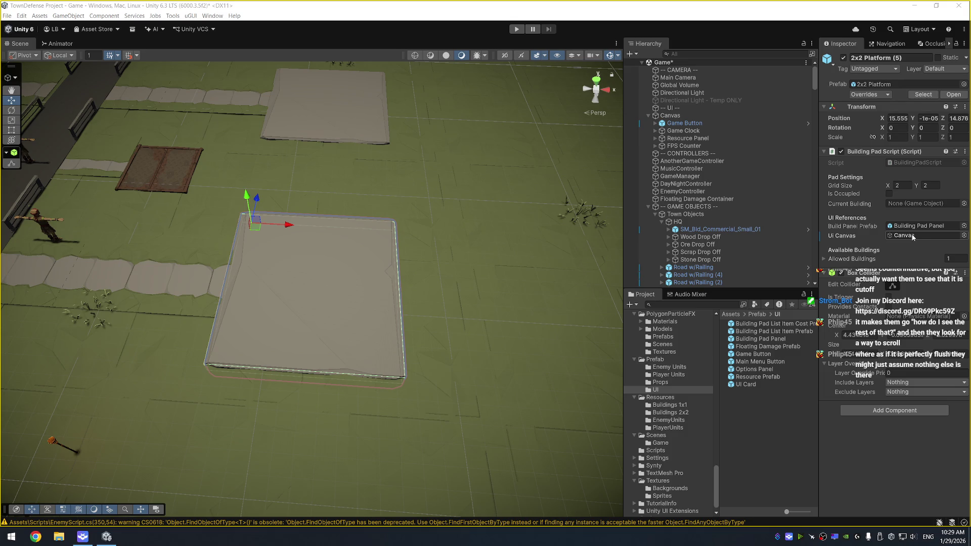
{"action": "left_click", "coordinate": [680, 116]}
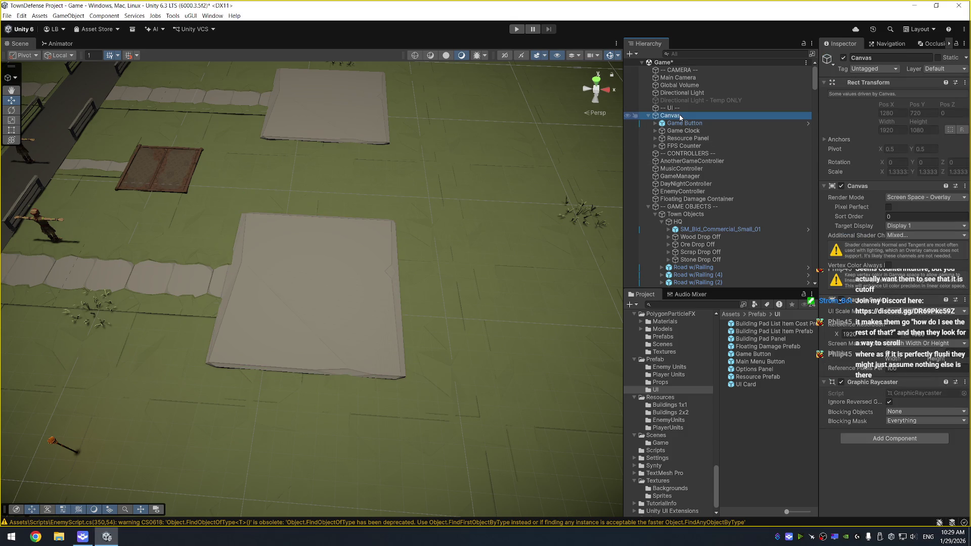
{"action": "left_click", "coordinate": [680, 116]}
{"action": "type", "text": "Game Canvas"}
{"action": "key", "text": "Return"}
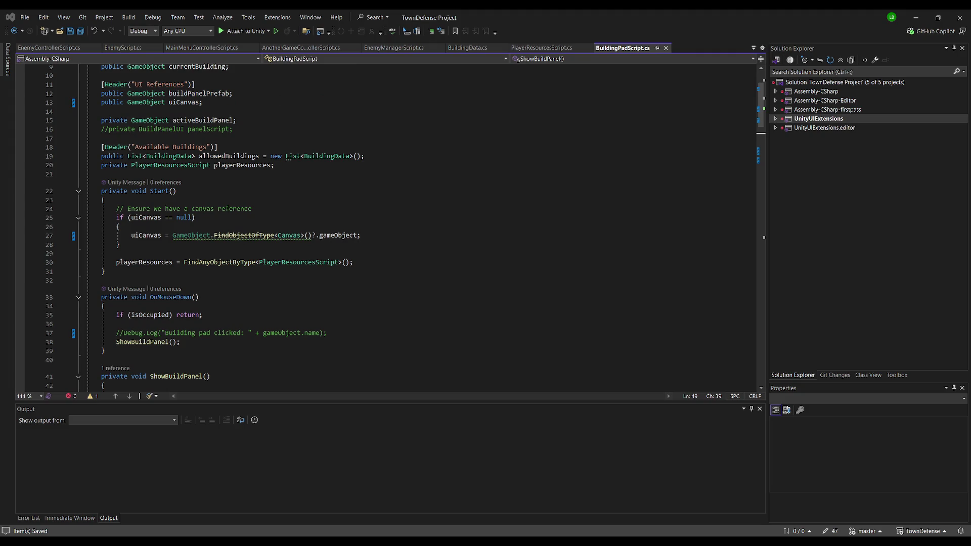
On line 27, write GameObject.Find("Game Canvas") as the uiCanvas lookup
{"action": "left_click", "coordinate": [300, 120]}
{"action": "scroll", "coordinate": [301, 307], "scroll_direction": "up", "scroll_amount": 3}
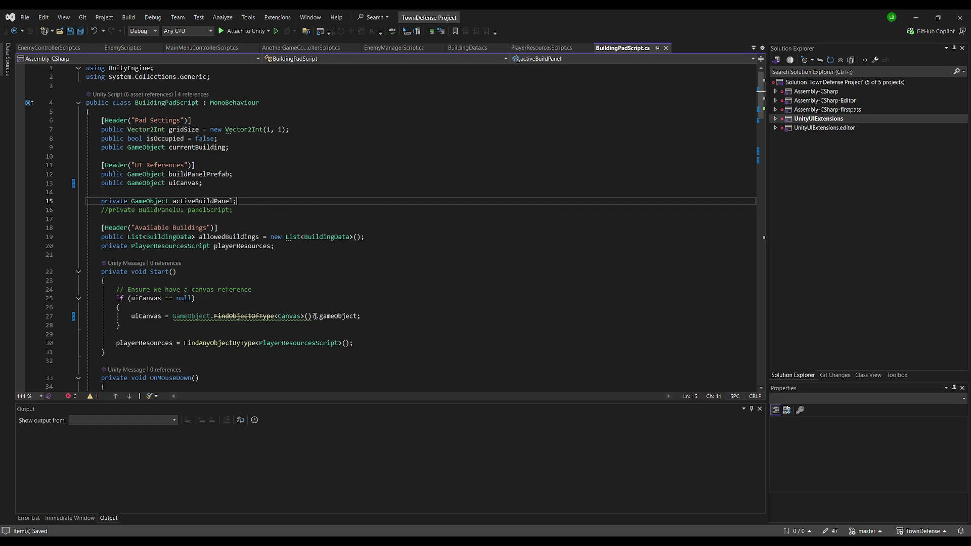
{"action": "left_click", "coordinate": [213, 316]}
{"action": "type", "text": "Find\""}
{"action": "key", "text": "BackSpace"}
{"action": "type", "text": "(\""}
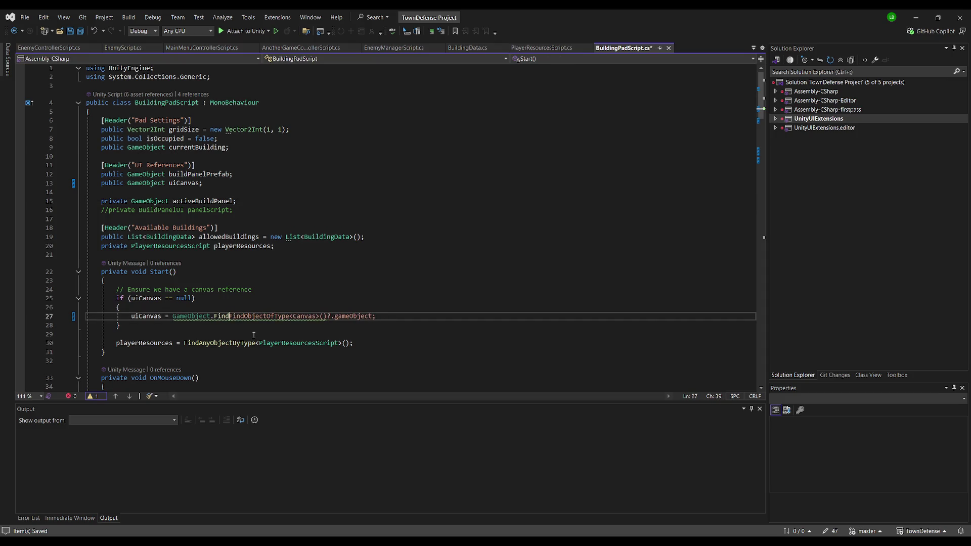
{"action": "type", "text": "Game "}
{"action": "type", "text": "Canvas\");"}
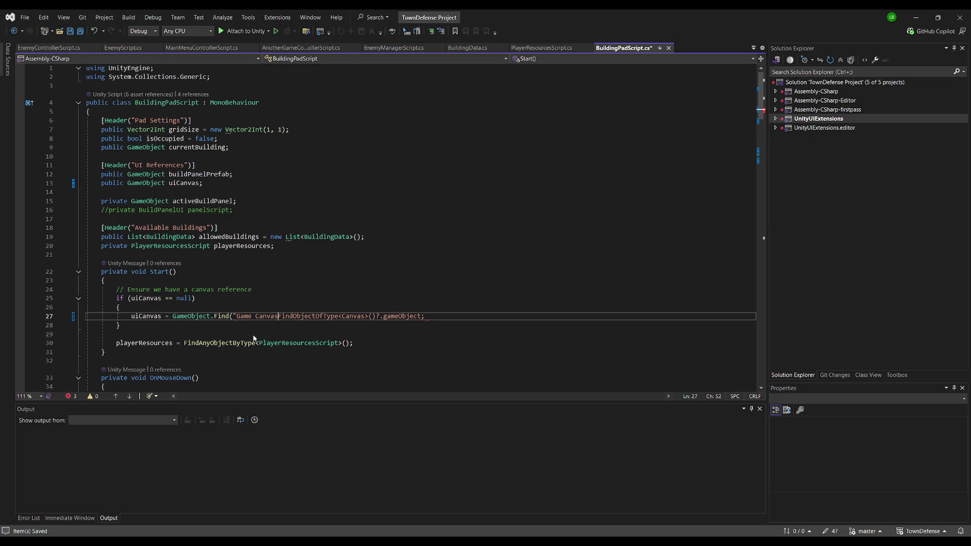
{"action": "key", "text": "BackSpace"}
{"action": "type", "text": ".Get"}
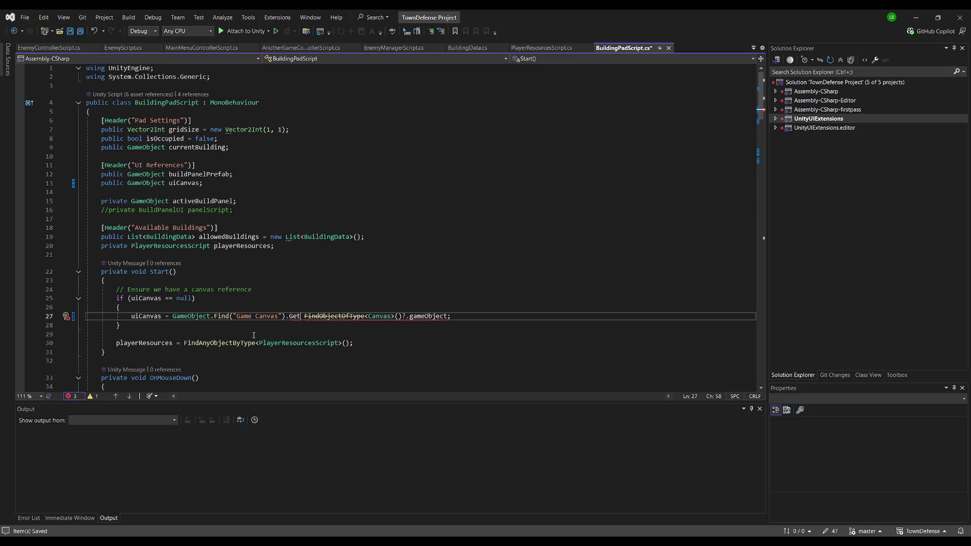
Delete the old FindObjectOfType lookup, close the line with a semicolon, and save the script
{"action": "key", "text": "shift+End"}
{"action": "key", "text": "Delete"}
{"action": "key", "text": "BackSpace"}
{"action": "key", "text": "BackSpace"}
{"action": "key", "text": "BackSpace"}
{"action": "type", "text": ";"}
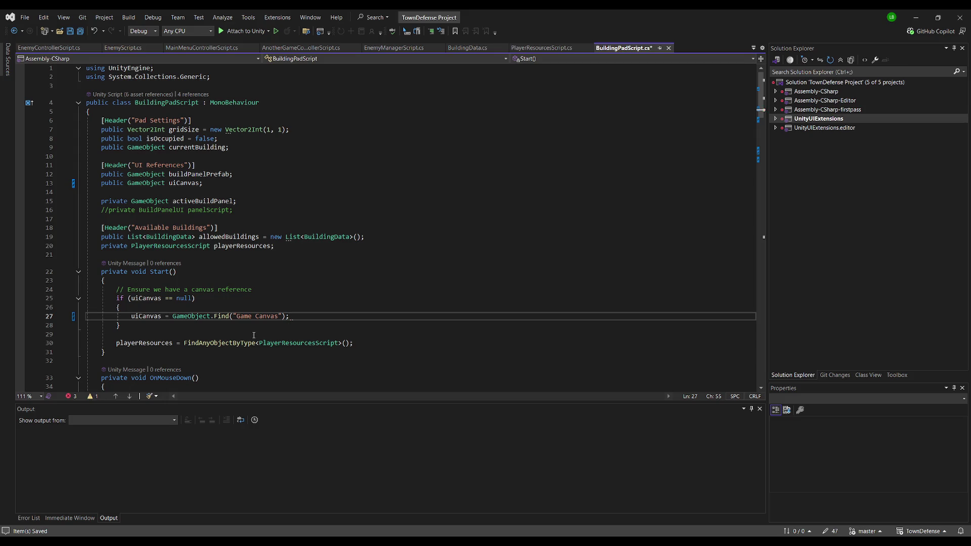
{"action": "key", "text": "Up"}
{"action": "key", "text": "Up"}
{"action": "key", "text": "Up"}
{"action": "key", "text": "ctrl+s"}
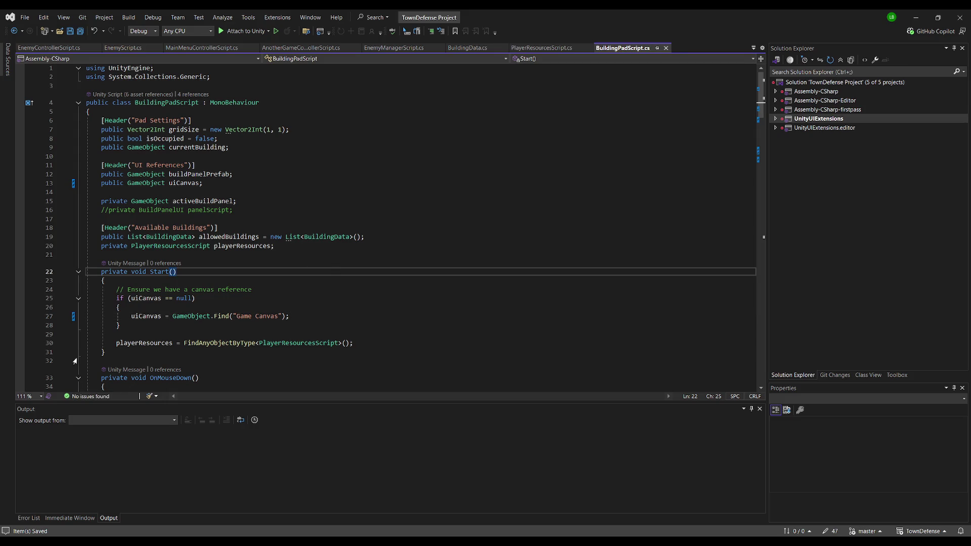
{"action": "key", "text": "alt+Tab"}
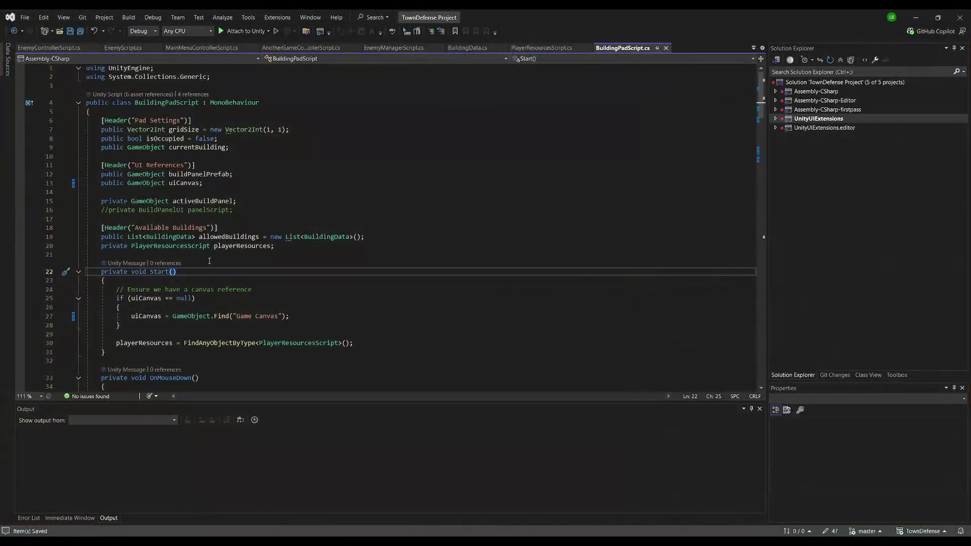
Back in Visual Studio, review the OnMouseDown and ShowBuildPanel code in BuildingPadScript.cs
{"action": "left_click", "coordinate": [150, 254]}
{"action": "left_click", "coordinate": [243, 202]}
{"action": "scroll", "coordinate": [291, 241], "scroll_direction": "down", "scroll_amount": 8}
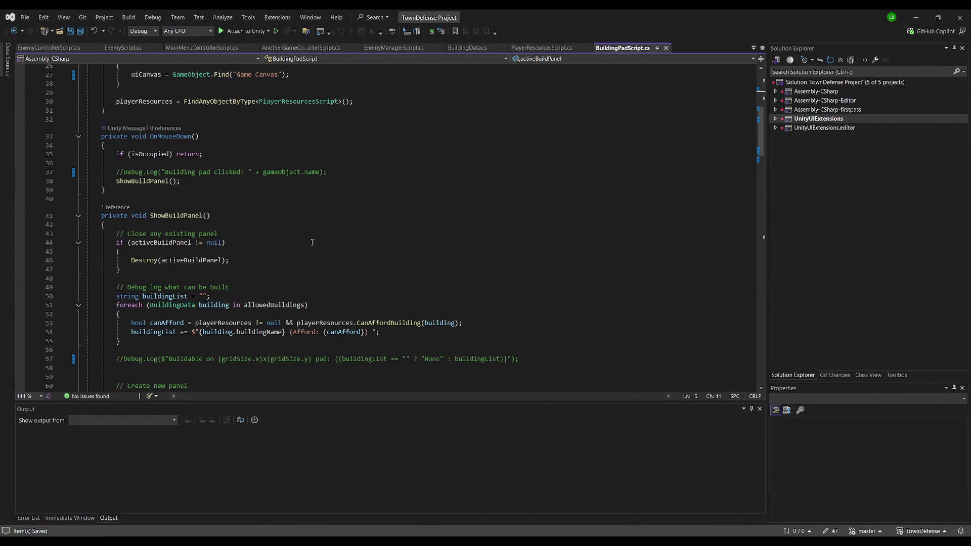
{"action": "scroll", "coordinate": [312, 229], "scroll_direction": "down", "scroll_amount": 1}
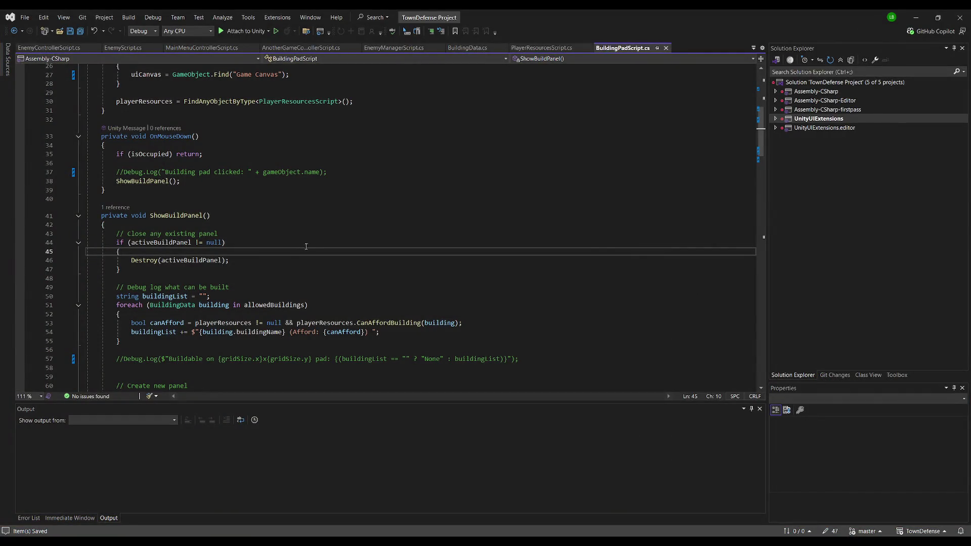
{"action": "scroll", "coordinate": [335, 230], "scroll_direction": "down", "scroll_amount": 1}
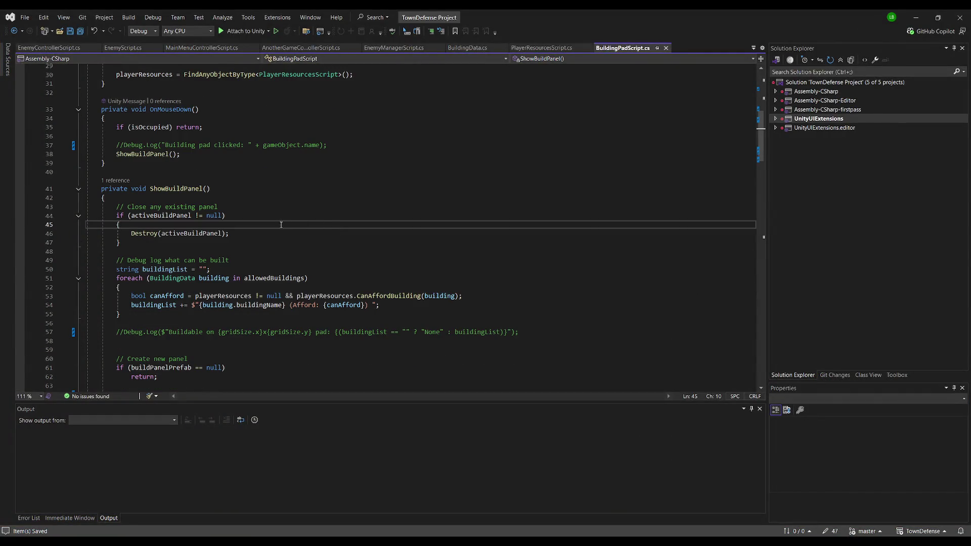
{"action": "scroll", "coordinate": [300, 249], "scroll_direction": "down", "scroll_amount": 3}
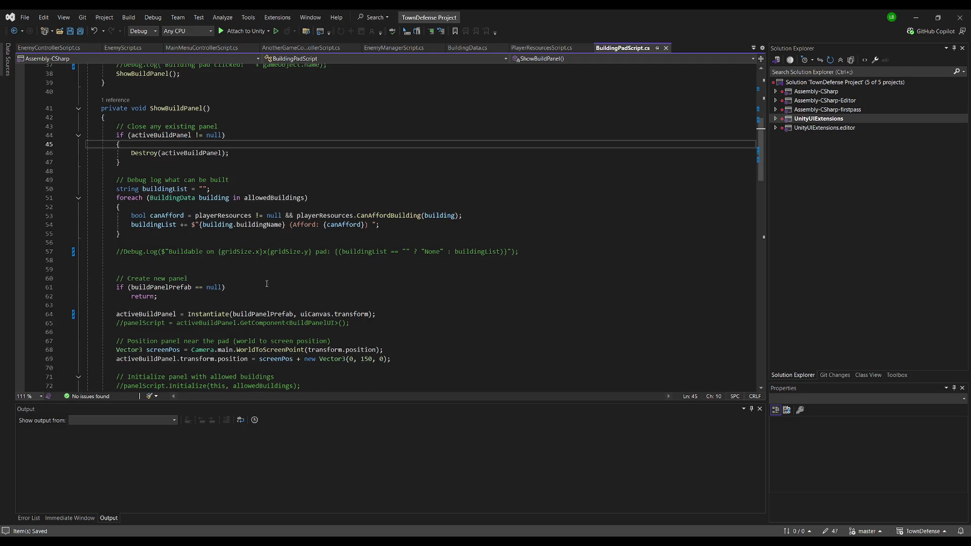
{"action": "scroll", "coordinate": [267, 283], "scroll_direction": "down", "scroll_amount": 6}
{"action": "scroll", "coordinate": [226, 284], "scroll_direction": "down", "scroll_amount": 3}
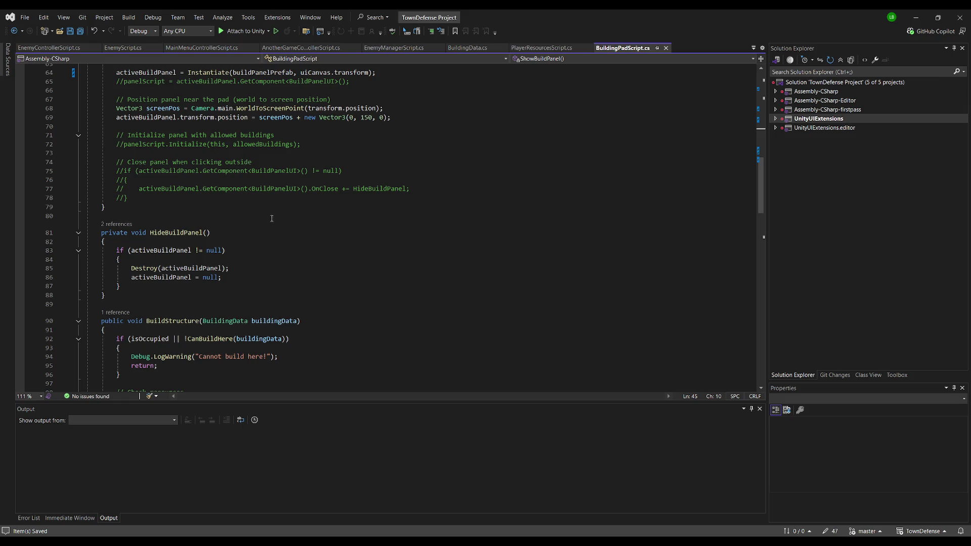
{"action": "left_click", "coordinate": [167, 234]}
Search BuildingPadScript for HideBuildPanel and locate its call on line 121
{"action": "double_click", "coordinate": [167, 234]}
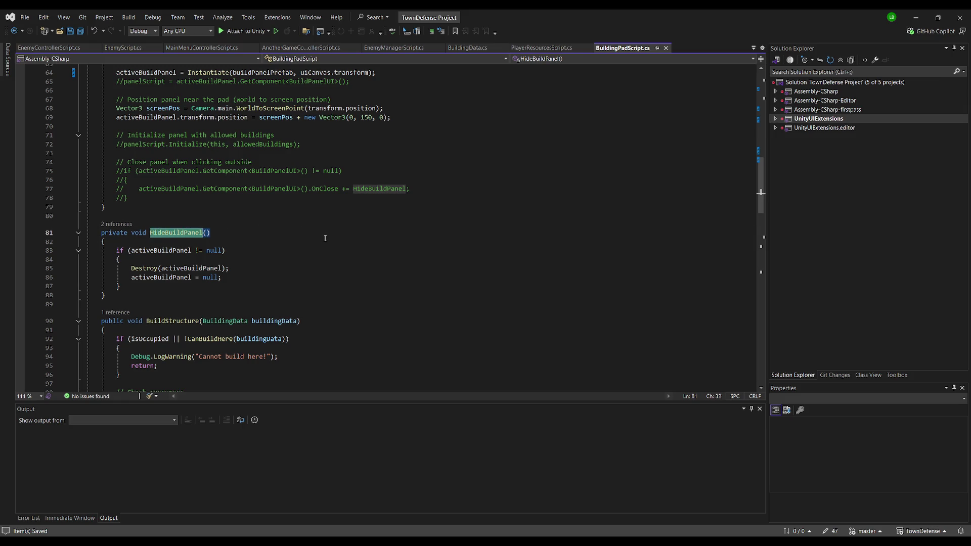
{"action": "scroll", "coordinate": [325, 238], "scroll_direction": "up", "scroll_amount": 6}
{"action": "scroll", "coordinate": [325, 238], "scroll_direction": "up", "scroll_amount": 15}
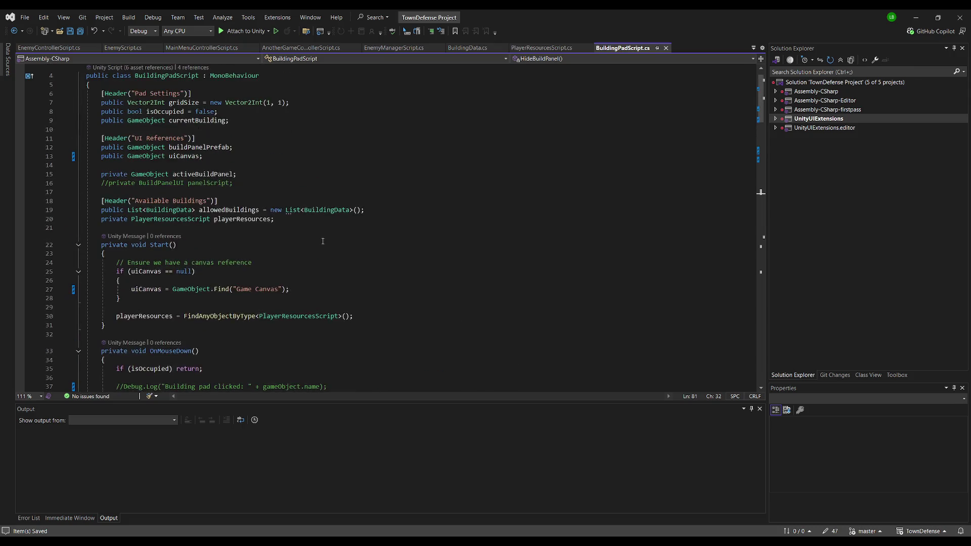
{"action": "key", "text": "ctrl+f"}
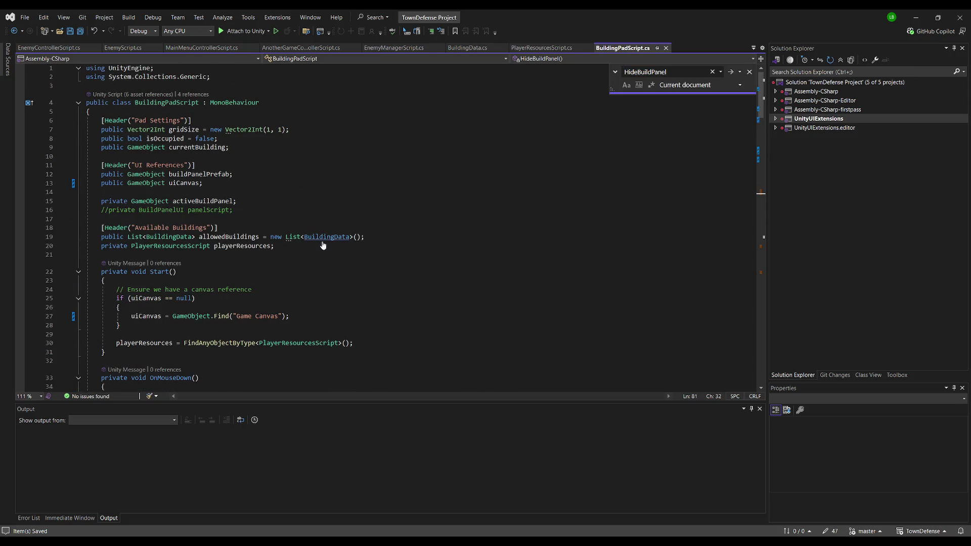
{"action": "key", "text": "Return"}
{"action": "key", "text": "Return"}
{"action": "key", "text": "Return"}
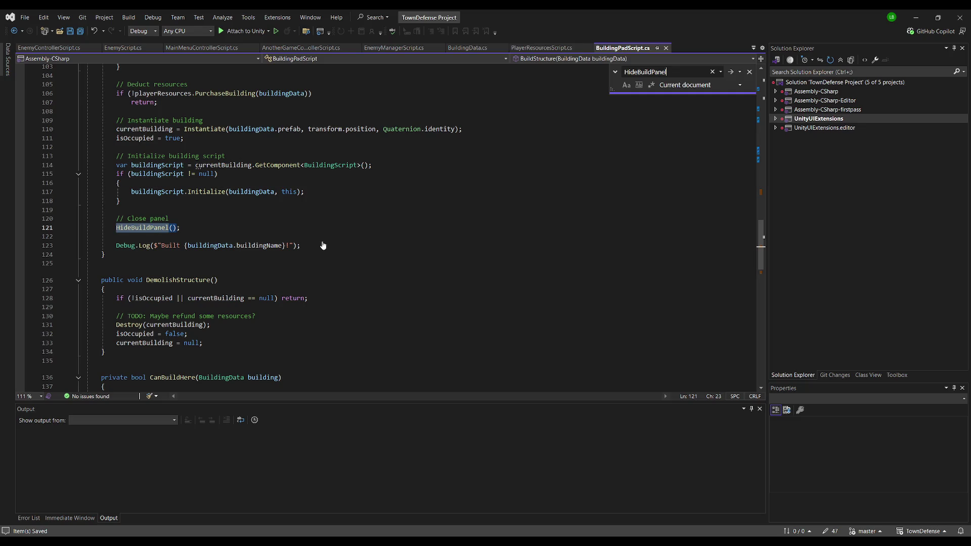
{"action": "key", "text": "Escape"}
Look over the rest of the script, then run the game in Unity's play mode
{"action": "scroll", "coordinate": [324, 246], "scroll_direction": "up", "scroll_amount": 8}
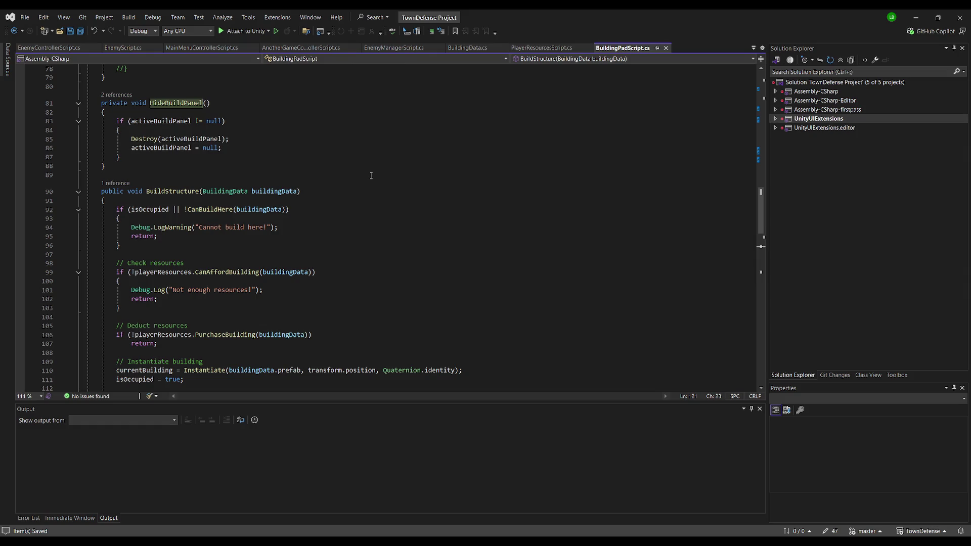
{"action": "scroll", "coordinate": [370, 176], "scroll_direction": "down", "scroll_amount": 10}
{"action": "scroll", "coordinate": [371, 182], "scroll_direction": "down", "scroll_amount": 6}
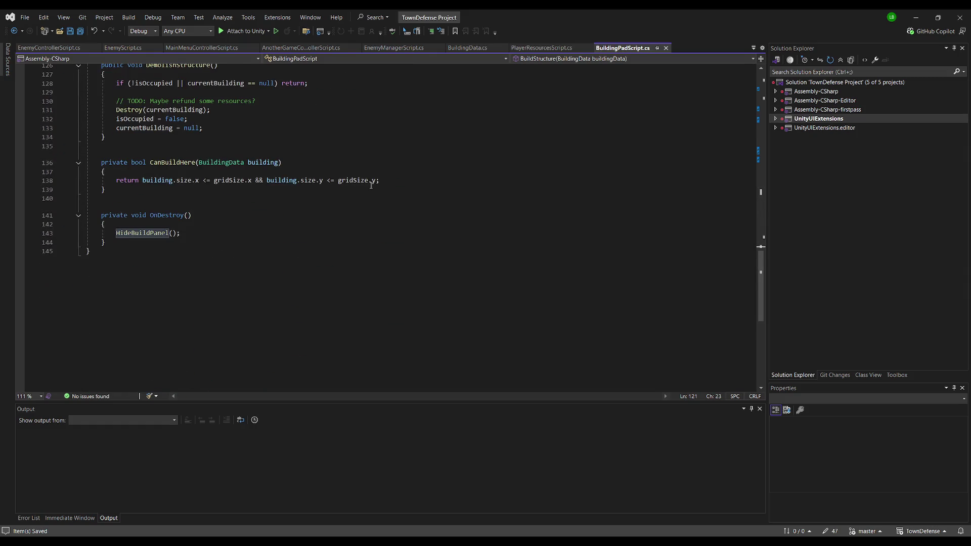
{"action": "left_click", "coordinate": [371, 198]}
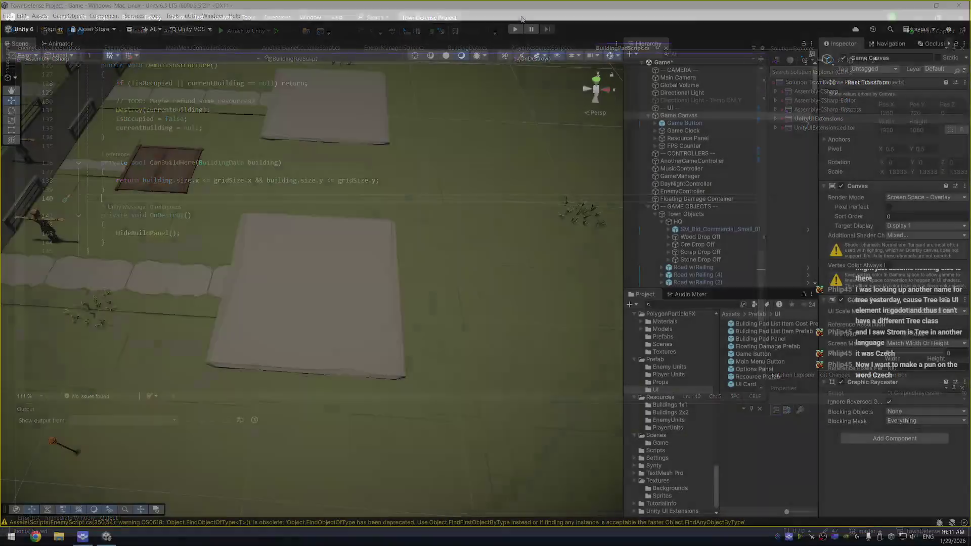
{"action": "key", "text": "alt+Tab"}
{"action": "left_click", "coordinate": [514, 29]}
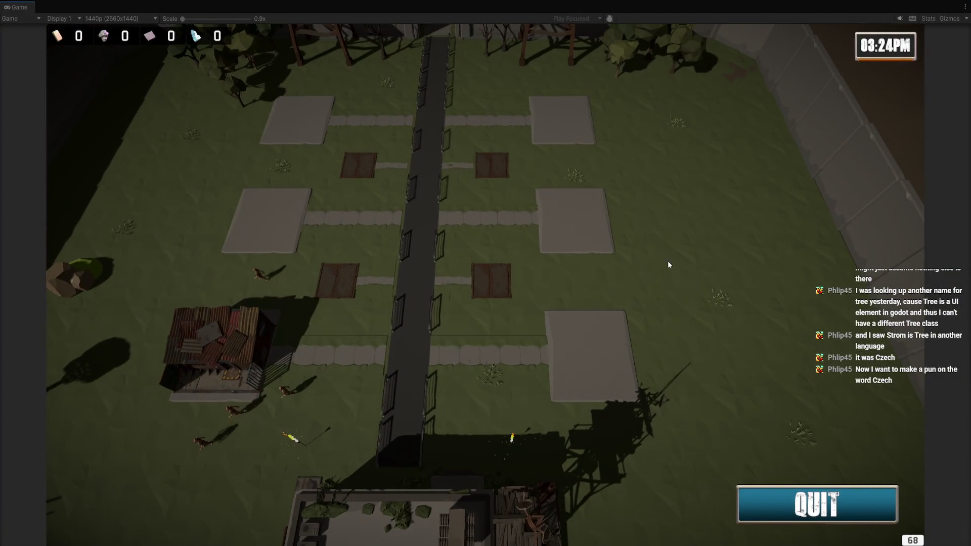
Click four building pads in the Game view, stacking four grey panels, then stop play mode
{"action": "left_click", "coordinate": [593, 351]}
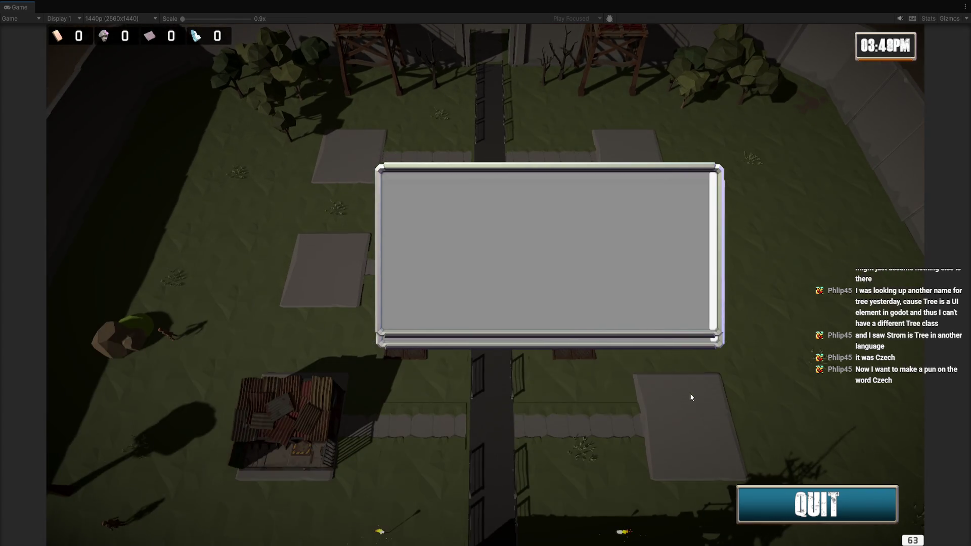
{"action": "left_click", "coordinate": [690, 396]}
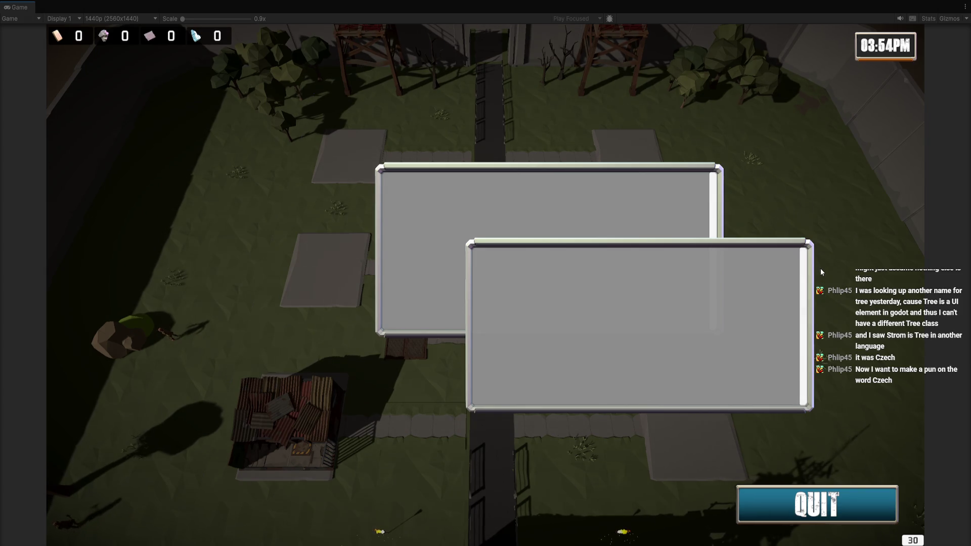
{"action": "left_click", "coordinate": [624, 145]}
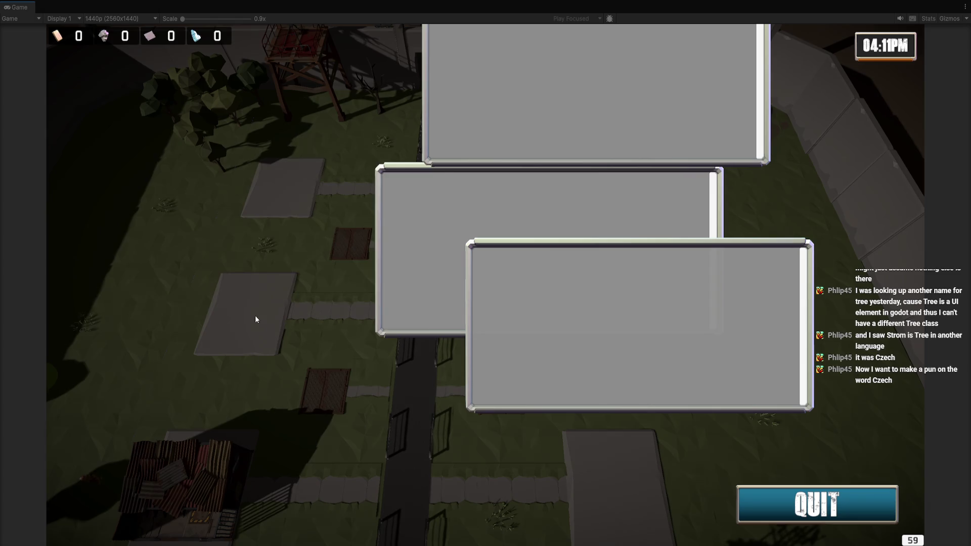
{"action": "left_click", "coordinate": [253, 319]}
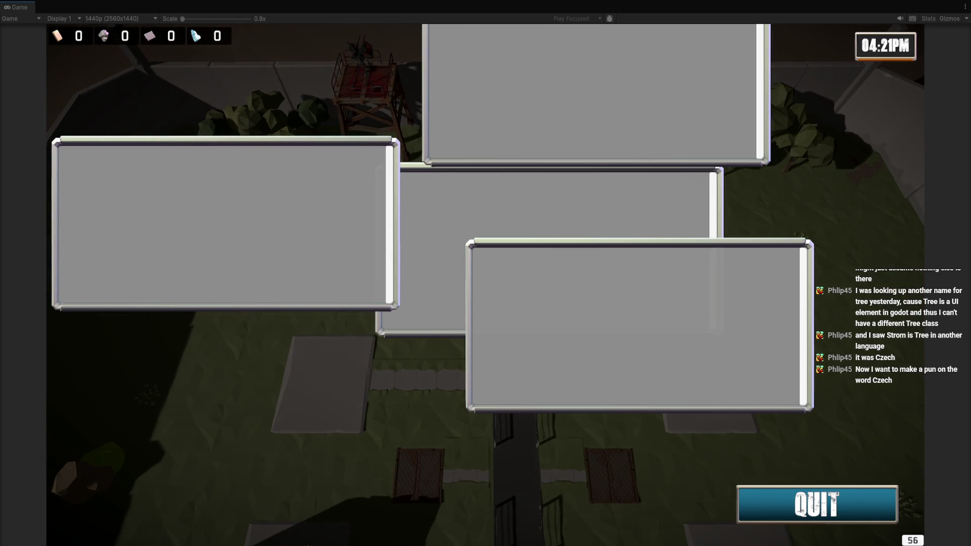
{"action": "key", "text": "ctrl+p"}
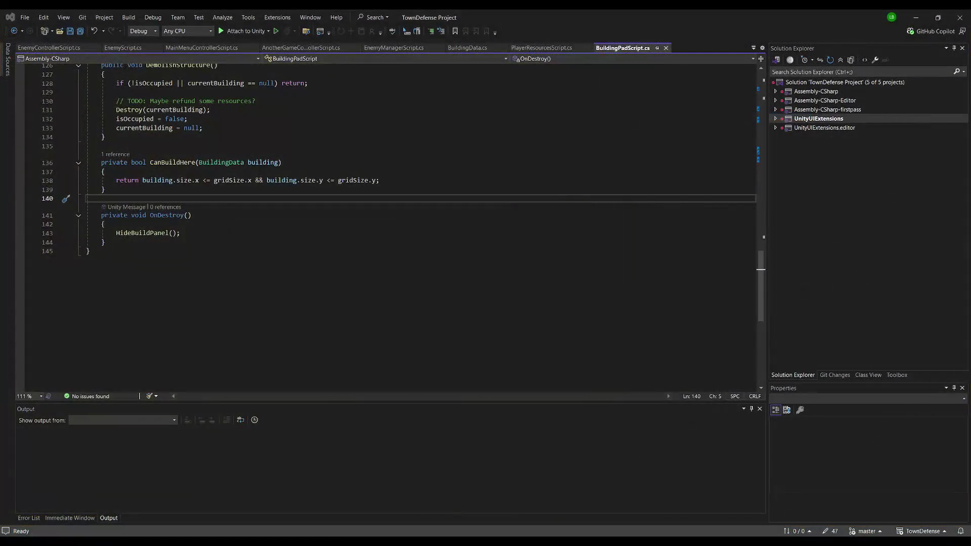
Review the panel-instantiation code around line 80, then return to the Unity editor
{"action": "scroll", "coordinate": [227, 220], "scroll_direction": "up", "scroll_amount": 17}
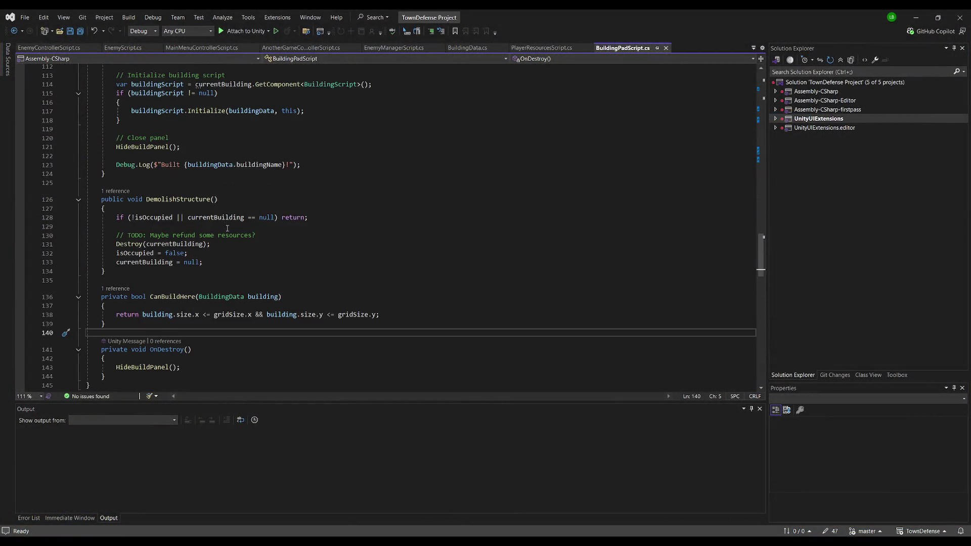
{"action": "scroll", "coordinate": [227, 230], "scroll_direction": "up", "scroll_amount": 5}
{"action": "left_click", "coordinate": [263, 246]}
{"action": "scroll", "coordinate": [263, 246], "scroll_direction": "up", "scroll_amount": 6}
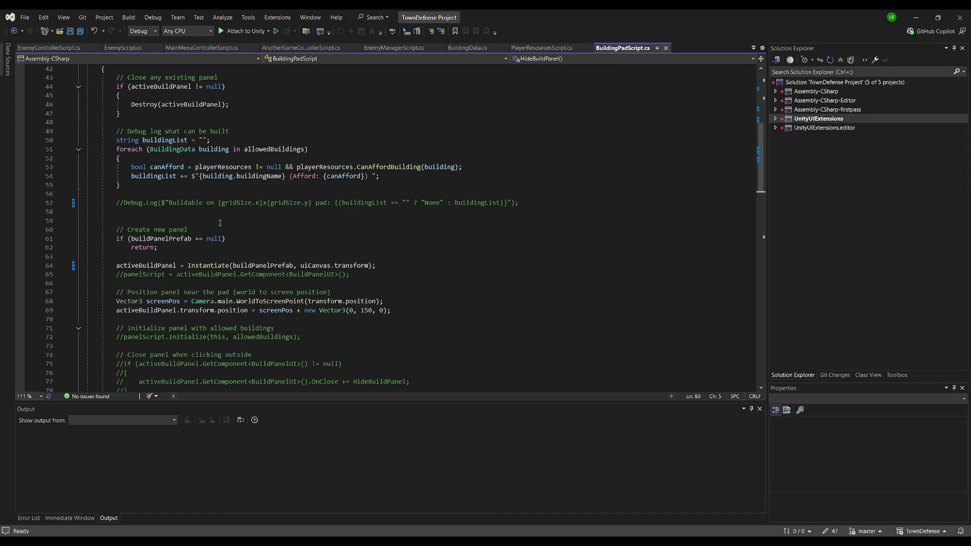
{"action": "key", "text": "alt+Tab"}
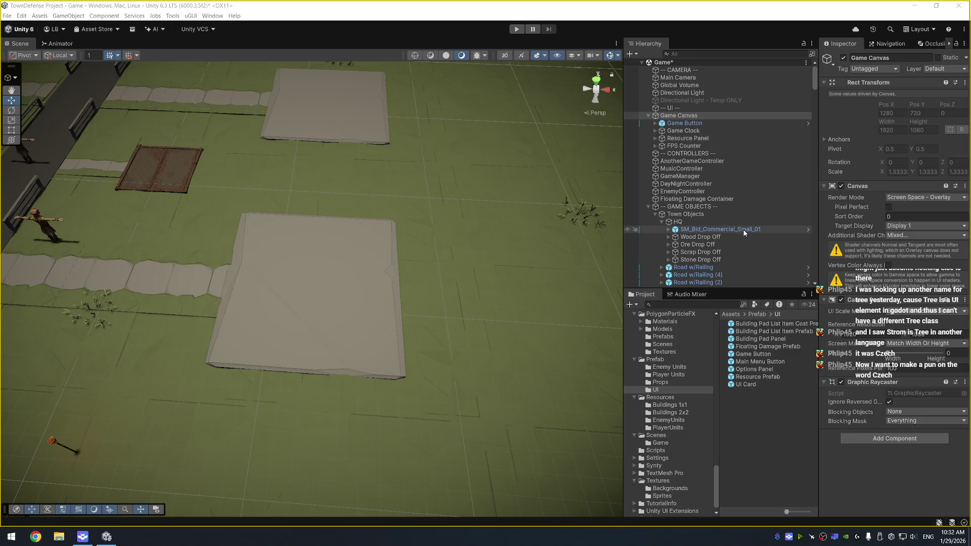
{"action": "scroll", "coordinate": [743, 227], "scroll_direction": "down", "scroll_amount": 7}
Open the Building Pad Panel prefab and add an Image child under it
{"action": "double_click", "coordinate": [774, 338]}
{"action": "left_click_drag", "start_coordinate": [500, 328], "coordinate": [502, 218]}
{"action": "right_click", "coordinate": [708, 84]}
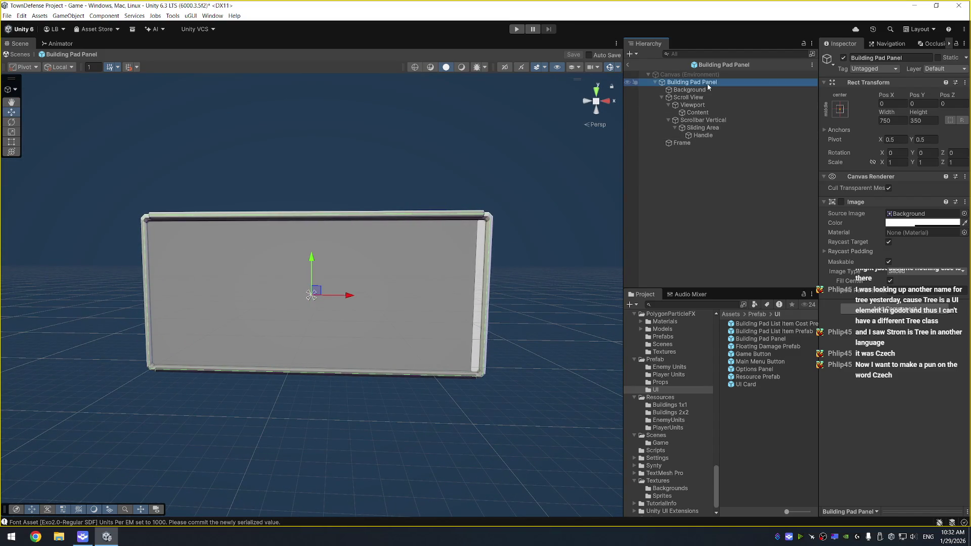
{"action": "mouse_move", "coordinate": [829, 294]}
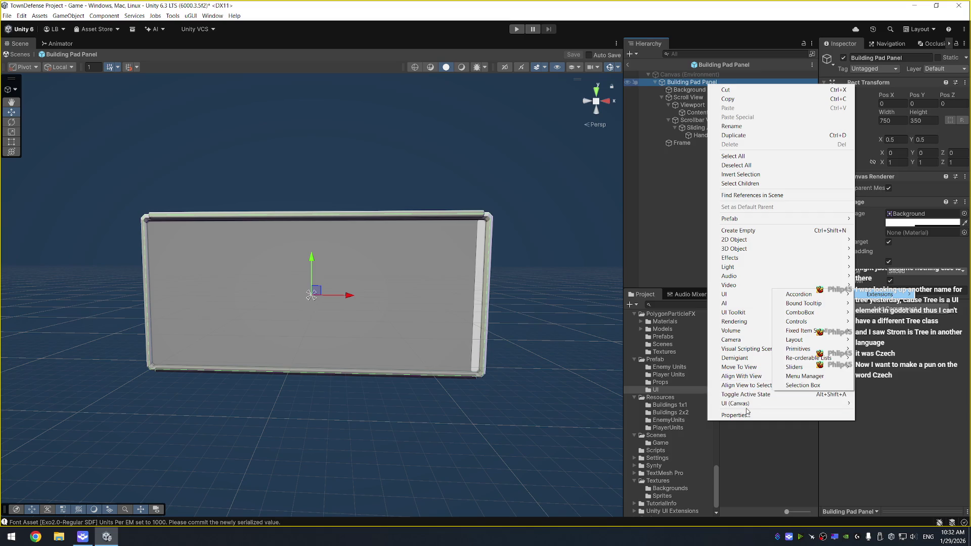
{"action": "mouse_move", "coordinate": [786, 404]}
{"action": "left_click", "coordinate": [889, 407]}
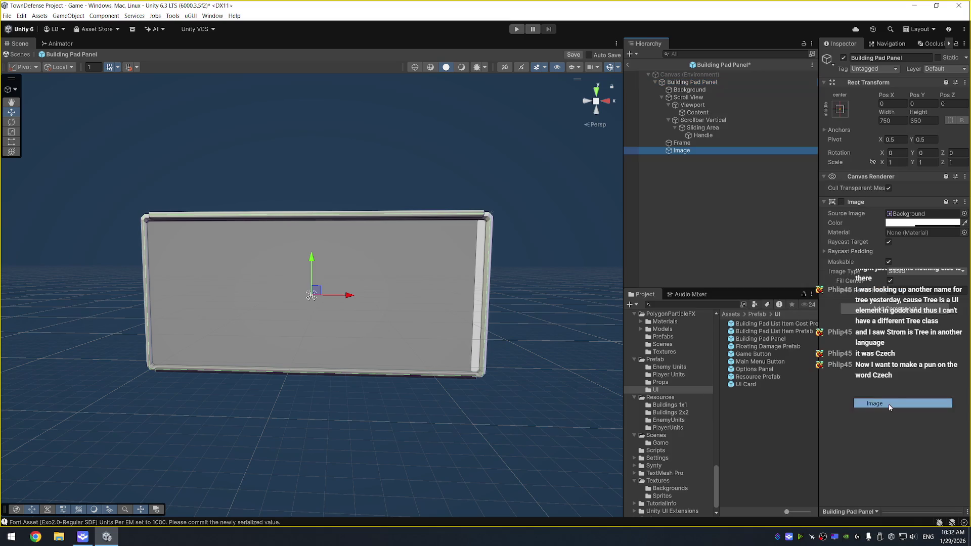
Search the Image's sprites for 'x' and preview controller and social X icons
{"action": "left_click", "coordinate": [964, 214]}
{"action": "type", "text": "x"}
{"action": "left_click", "coordinate": [757, 248]}
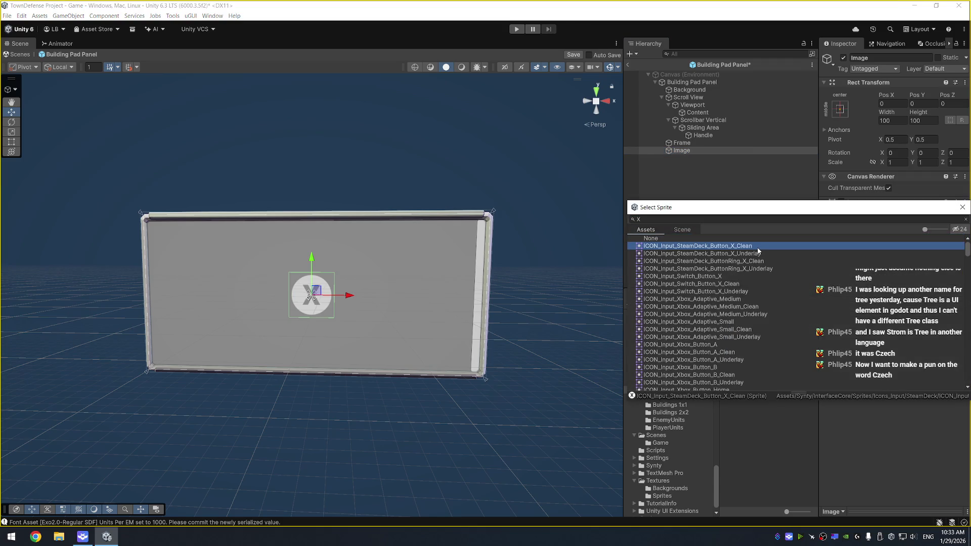
{"action": "key", "text": "Down"}
{"action": "key", "text": "Down"}
{"action": "key", "text": "Down"}
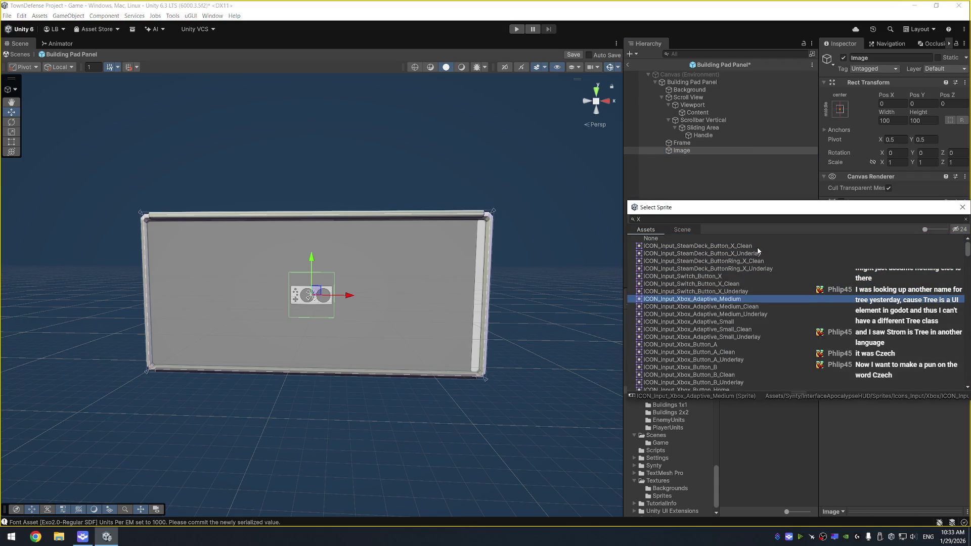
{"action": "key", "text": "Down"}
{"action": "key", "text": "Down"}
{"action": "key", "text": "Down"}
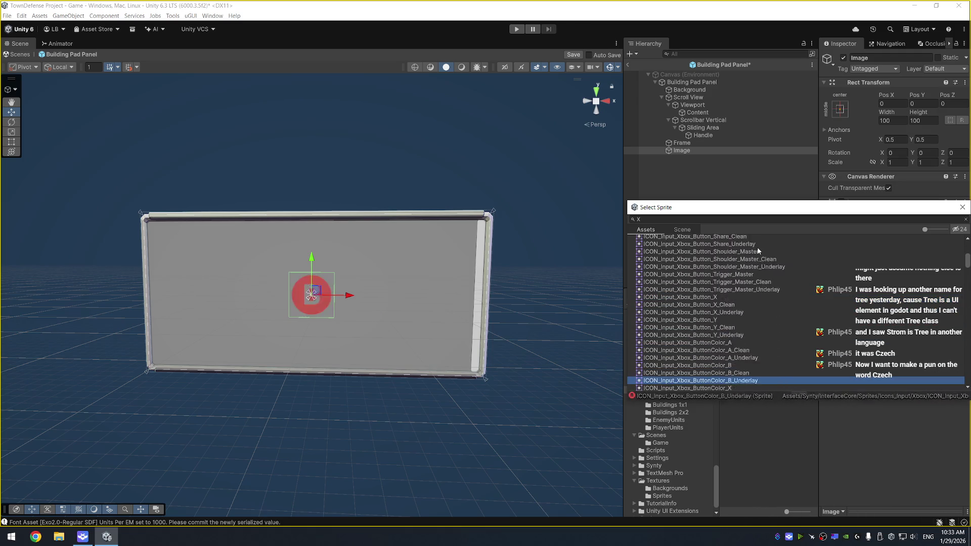
{"action": "key", "text": "Down"}
{"action": "key", "text": "Down"}
{"action": "key", "text": "Down"}
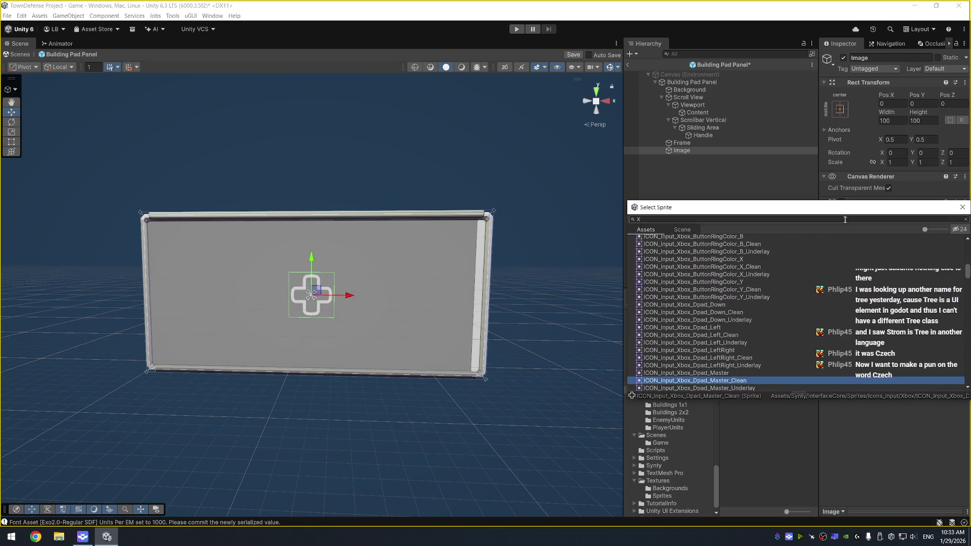
{"action": "scroll", "coordinate": [865, 298], "scroll_direction": "down", "scroll_amount": 10}
{"action": "left_click", "coordinate": [822, 280]}
{"action": "key", "text": "Down"}
{"action": "key", "text": "Down"}
{"action": "key", "text": "Down"}
{"action": "key", "text": "Down"}
{"action": "scroll", "coordinate": [857, 316], "scroll_direction": "down", "scroll_amount": 5}
{"action": "scroll", "coordinate": [857, 316], "scroll_direction": "down", "scroll_amount": 15}
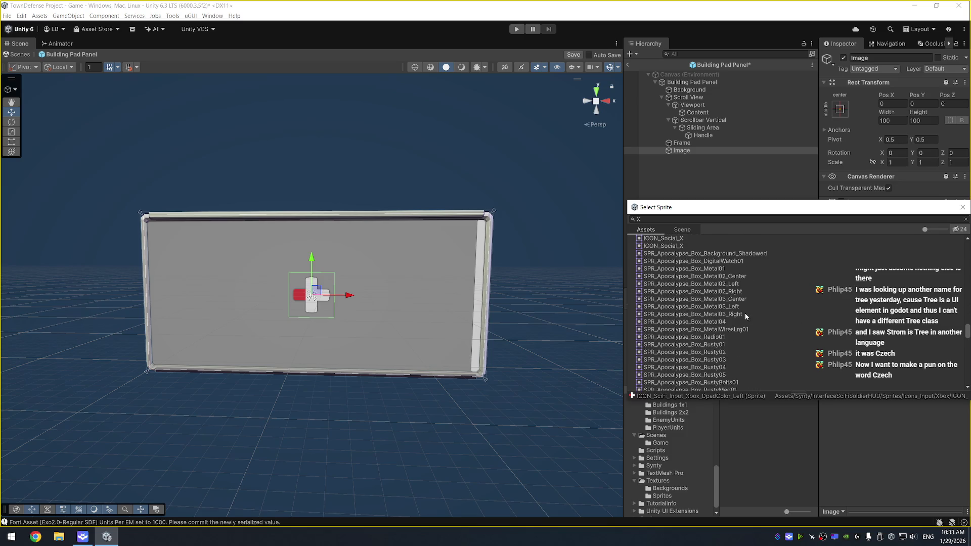
{"action": "left_click", "coordinate": [684, 267]}
{"action": "key", "text": "Down"}
{"action": "key", "text": "Down"}
{"action": "key", "text": "Down"}
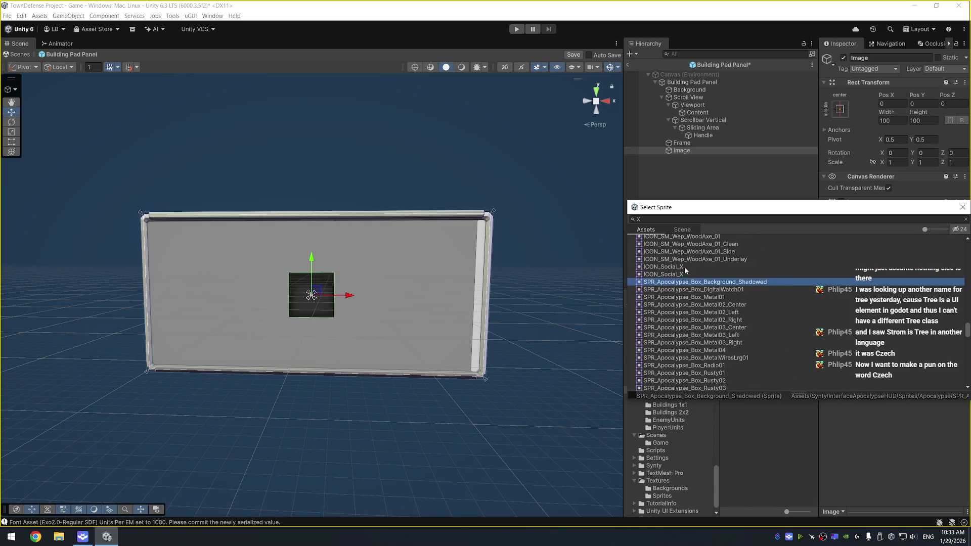
{"action": "key", "text": "Down"}
{"action": "key", "text": "Down"}
{"action": "key", "text": "Down"}
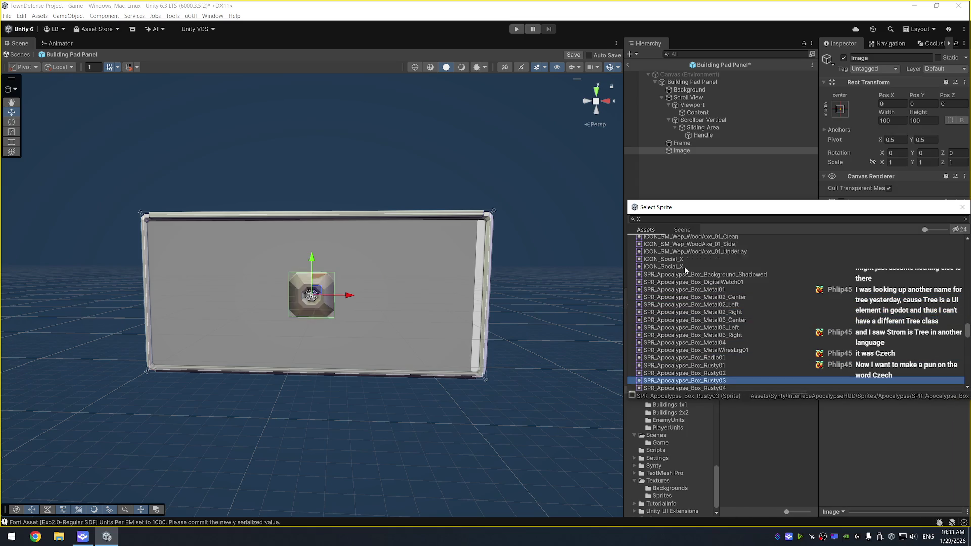
{"action": "key", "text": "Down"}
{"action": "key", "text": "Down"}
{"action": "key", "text": "Down"}
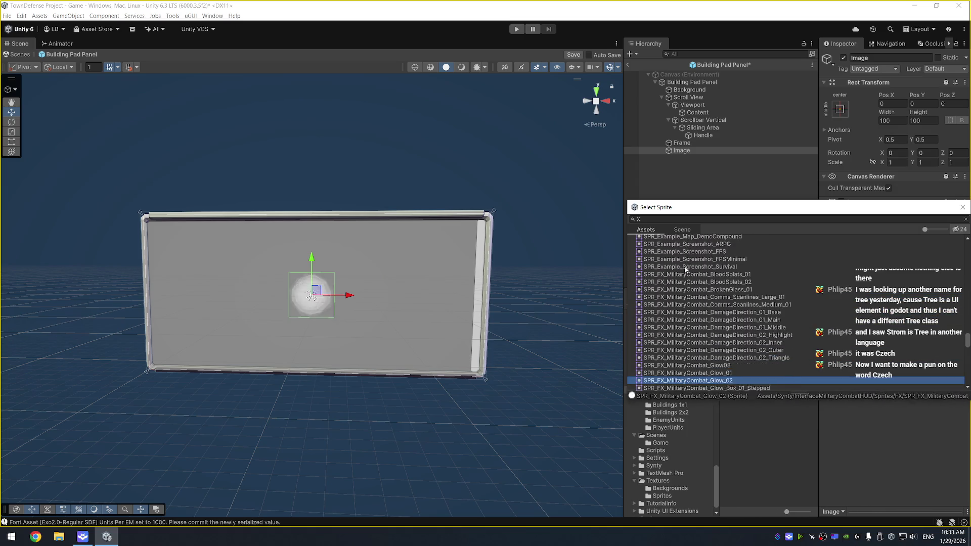
{"action": "key", "text": "Down"}
{"action": "key", "text": "Down"}
{"action": "key", "text": "Down"}
{"action": "scroll", "coordinate": [850, 312], "scroll_direction": "down", "scroll_amount": 5}
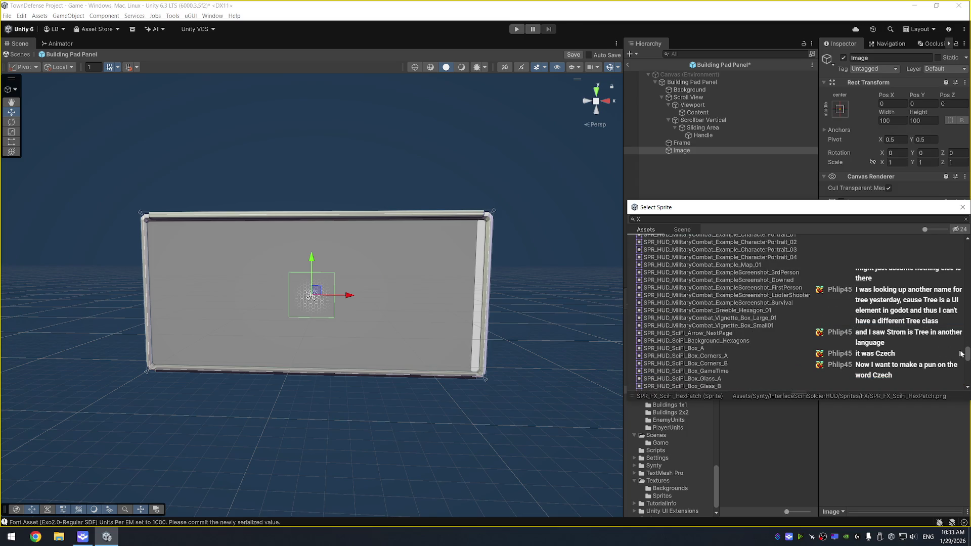
{"action": "left_click_drag", "start_coordinate": [967, 353], "coordinate": [967, 377]}
Preview gradient and hexagon sprites, search 'square', and confirm SPR_HUD_SciFi_Square_White
{"action": "left_click", "coordinate": [772, 364]}
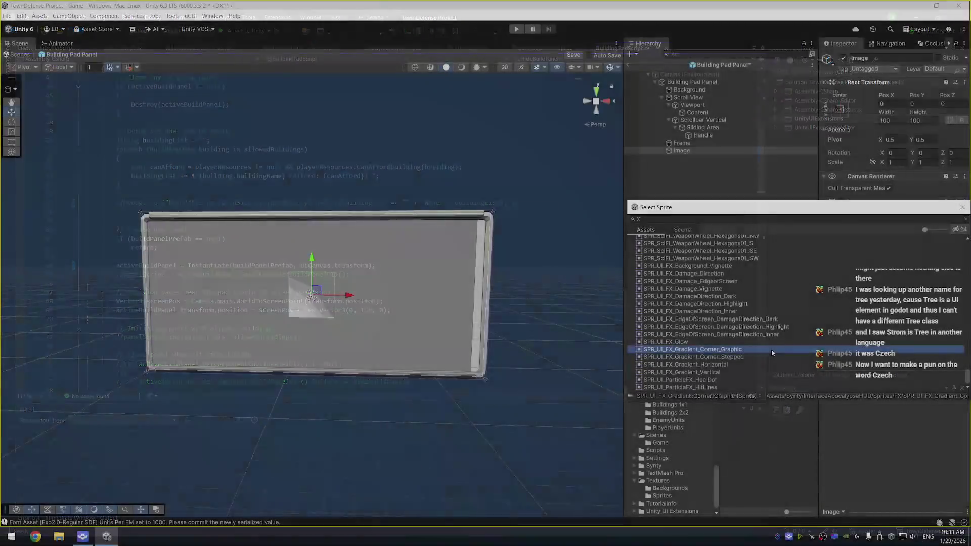
{"action": "key", "text": "Down"}
{"action": "key", "text": "Up"}
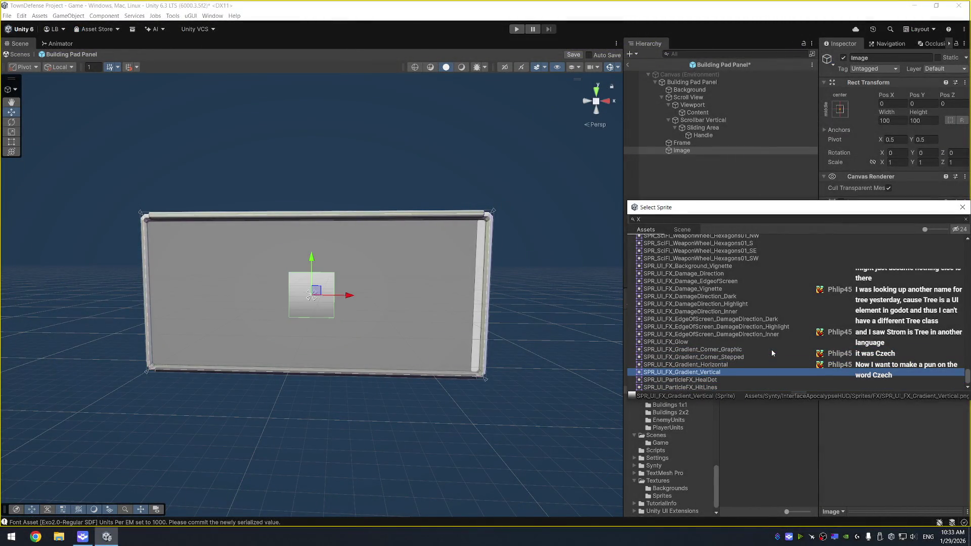
{"action": "key", "text": "Up"}
{"action": "key", "text": "Up"}
{"action": "key", "text": "Up"}
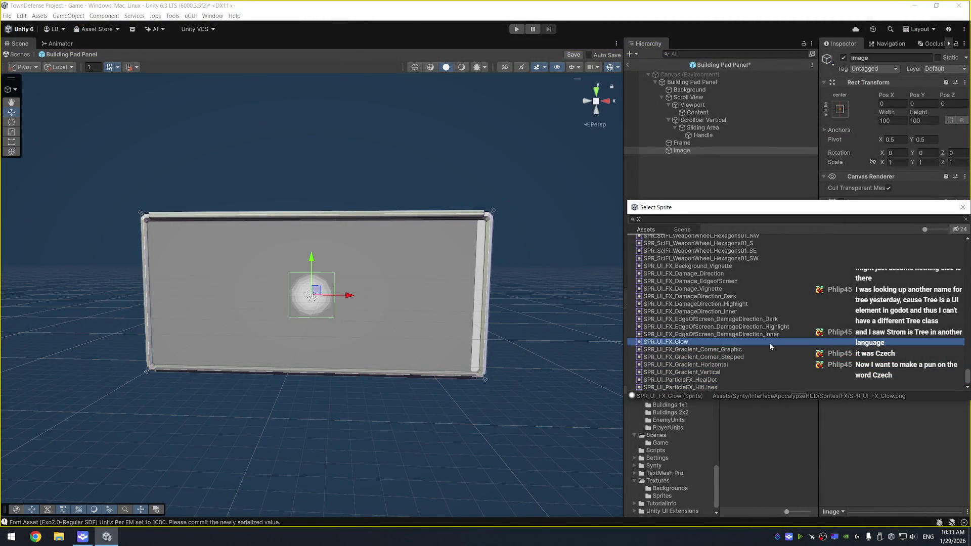
{"action": "key", "text": "Up"}
{"action": "key", "text": "Up"}
{"action": "key", "text": "Up"}
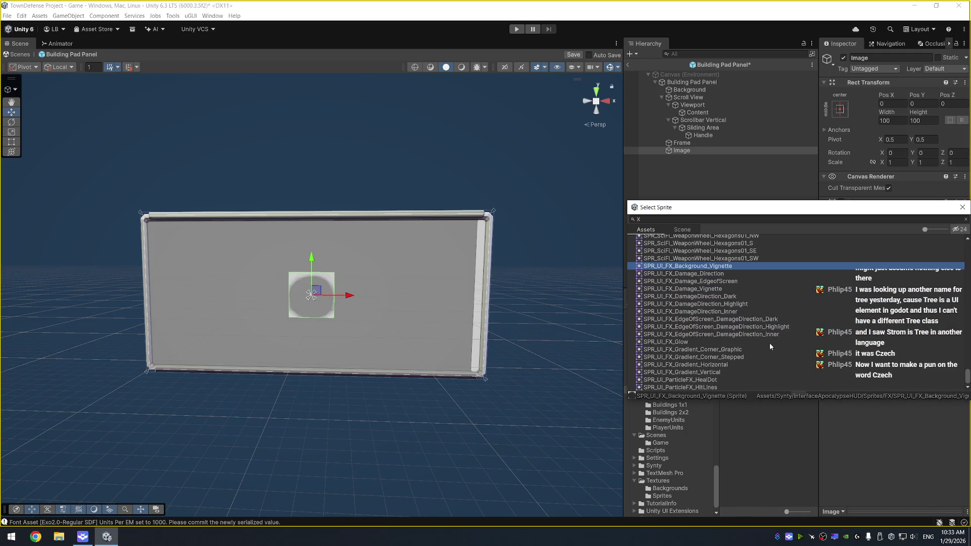
{"action": "key", "text": "Up"}
{"action": "key", "text": "Up"}
{"action": "key", "text": "Up"}
{"action": "key", "text": "Up"}
{"action": "key", "text": "Up"}
{"action": "scroll", "coordinate": [745, 277], "scroll_direction": "up", "scroll_amount": 5}
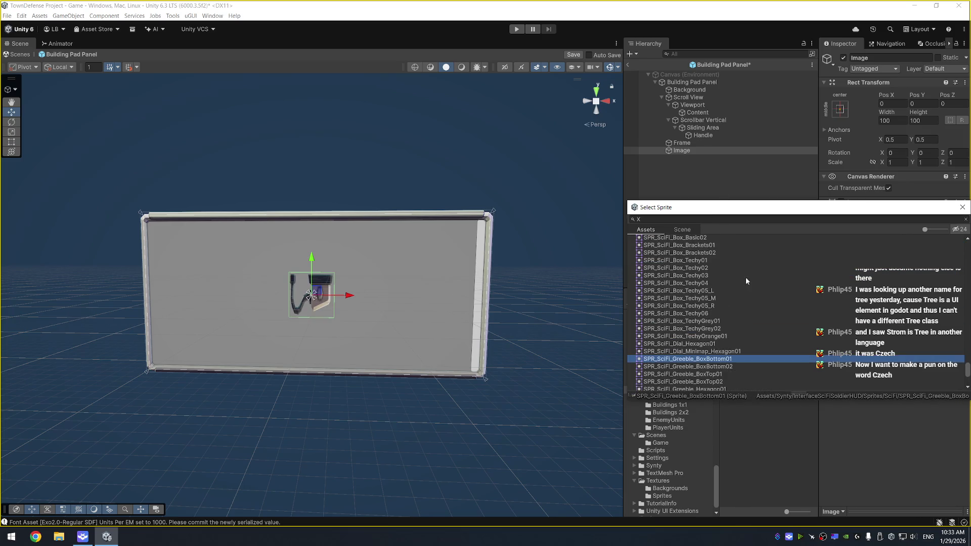
{"action": "left_click", "coordinate": [740, 219]}
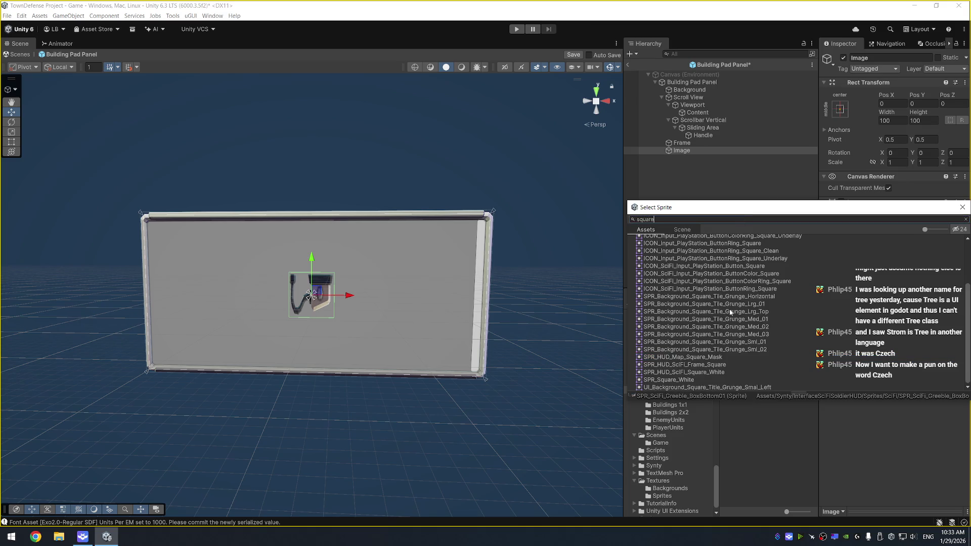
{"action": "left_click", "coordinate": [740, 304]}
{"action": "key", "text": "Down"}
{"action": "key", "text": "Down"}
{"action": "key", "text": "Down"}
{"action": "key", "text": "Down"}
{"action": "key", "text": "Down"}
{"action": "key", "text": "Down"}
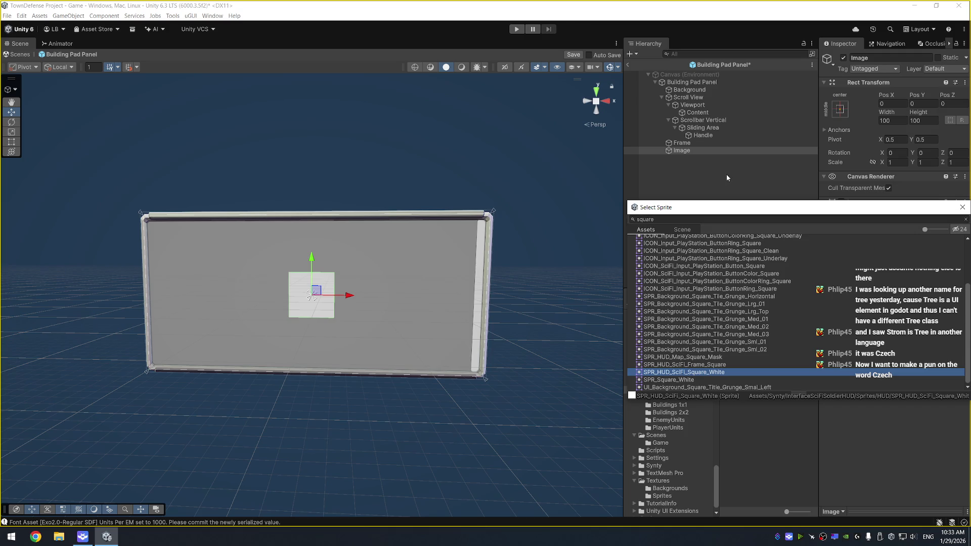
{"action": "key", "text": "Return"}
{"action": "left_click", "coordinate": [681, 151]}
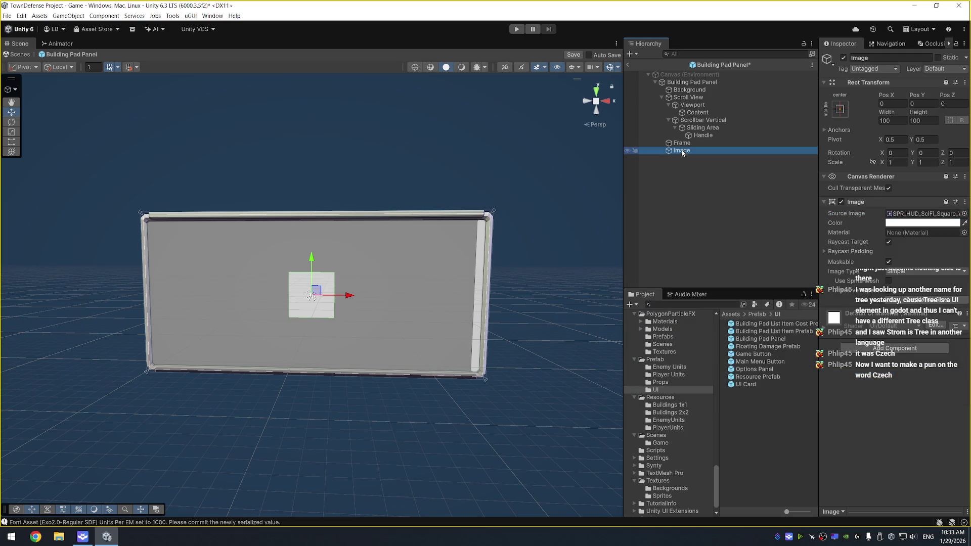
Collapse the Scroll View and add a Frame Time Measurement component to the Image
{"action": "key", "text": "Up"}
{"action": "key", "text": "Left"}
{"action": "key", "text": "Left"}
{"action": "key", "text": "Left"}
{"action": "key", "text": "Down"}
{"action": "key", "text": "Down"}
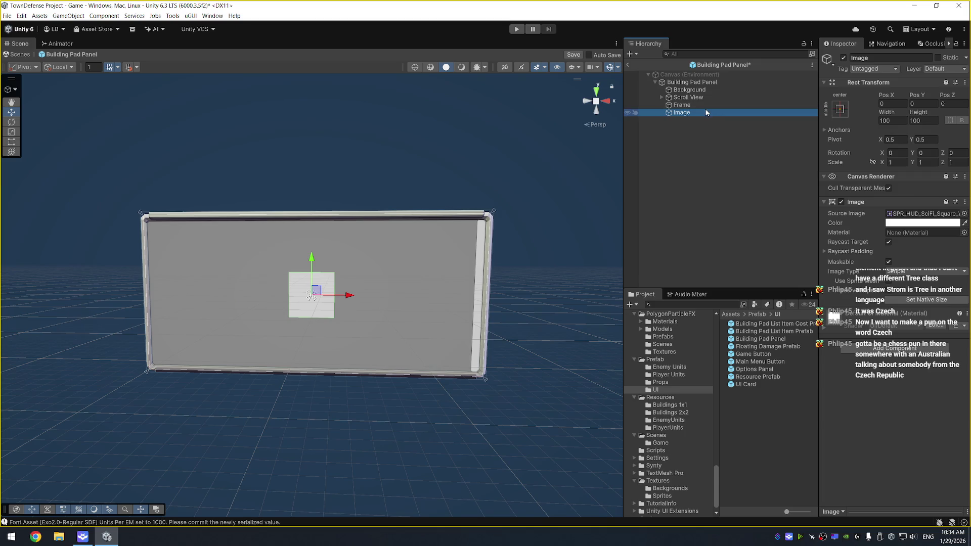
{"action": "left_click", "coordinate": [894, 348]}
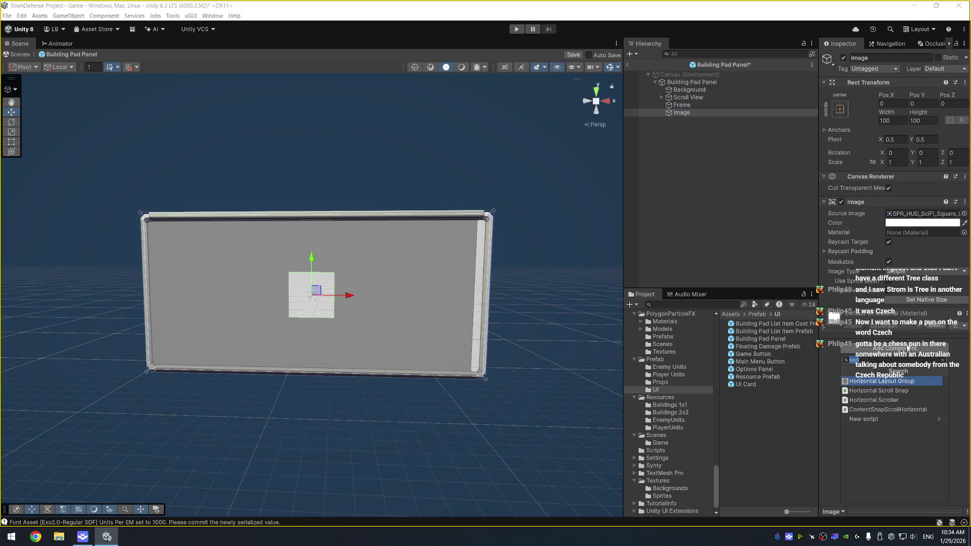
{"action": "type", "text": "Box"}
{"action": "key", "text": "BackSpace"}
{"action": "key", "text": "BackSpace"}
{"action": "key", "text": "BackSpace"}
{"action": "type", "text": "frame"}
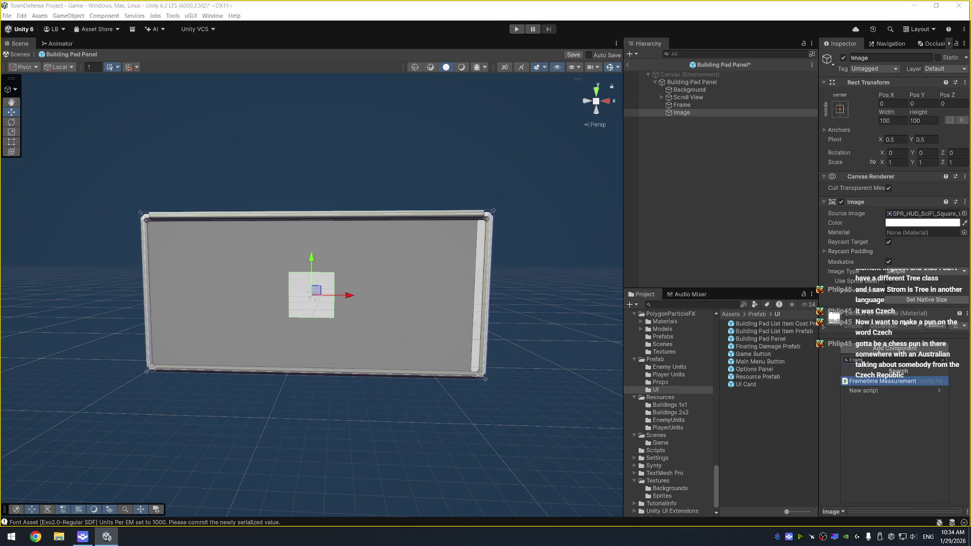
{"action": "key", "text": "Return"}
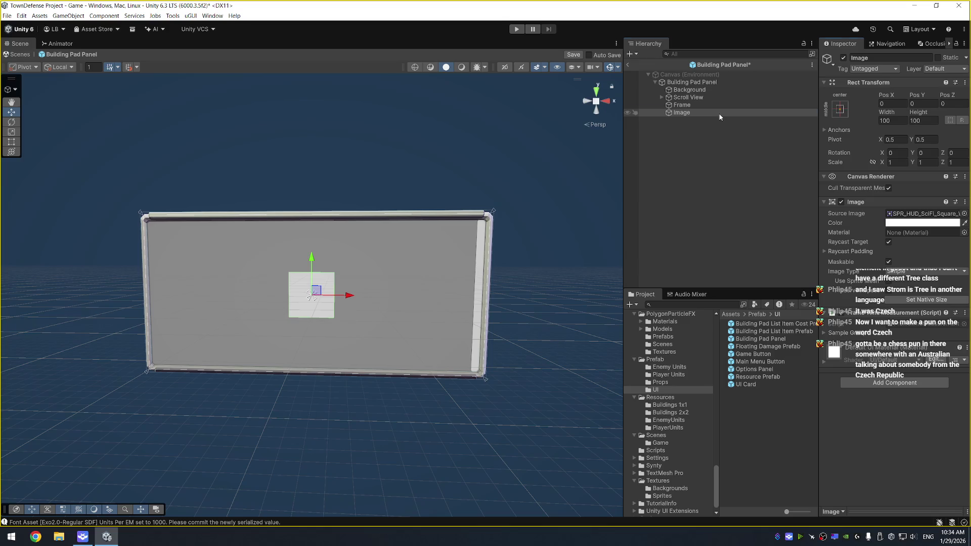
Create a Text - TextMeshPro object from the Hierarchy's UI menu
{"action": "right_click", "coordinate": [720, 115]}
{"action": "left_click", "coordinate": [682, 113]}
{"action": "mouse_move", "coordinate": [682, 113]}
{"action": "left_mouse_down"}
{"action": "mouse_move", "coordinate": [687, 107]}
{"action": "mouse_move", "coordinate": [685, 114]}
{"action": "left_mouse_up"}
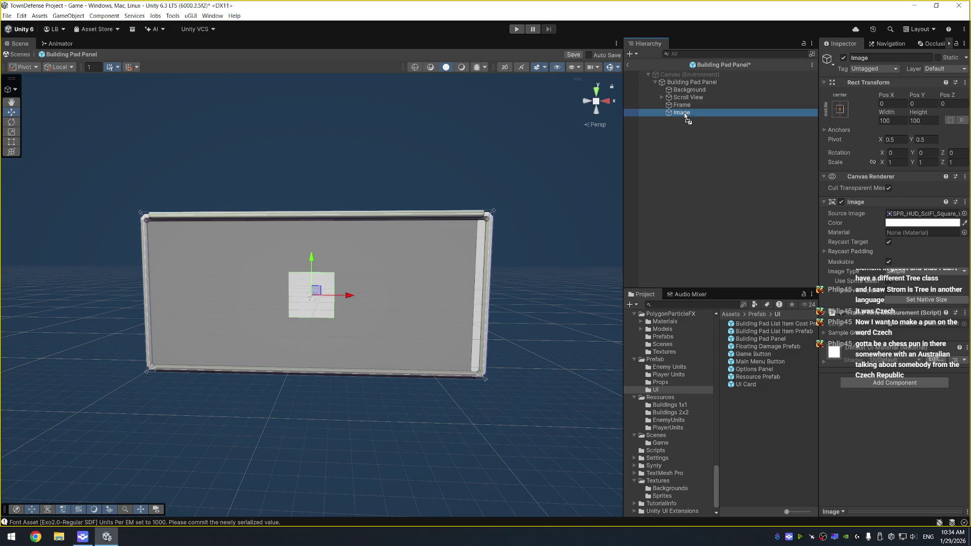
{"action": "right_click", "coordinate": [699, 131]}
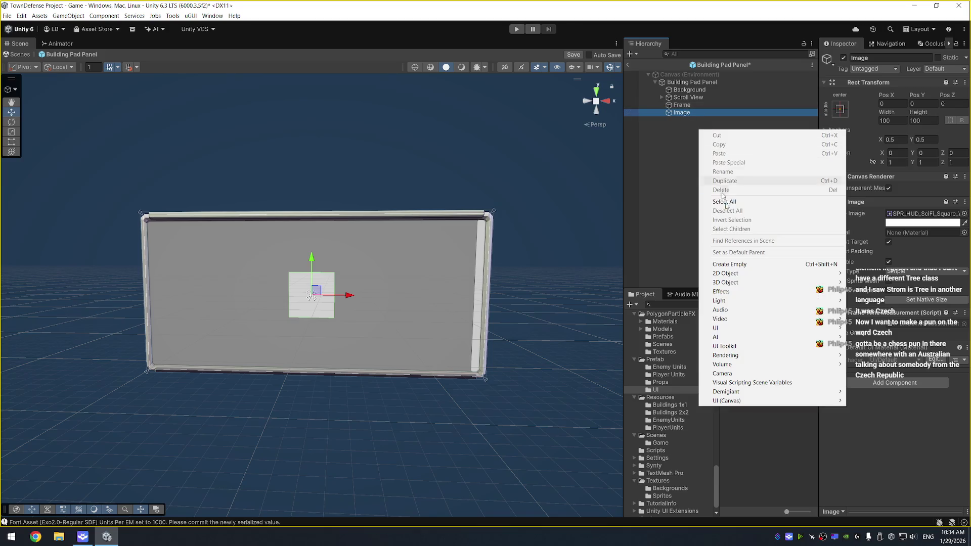
{"action": "mouse_move", "coordinate": [792, 402]}
{"action": "left_click", "coordinate": [882, 413]}
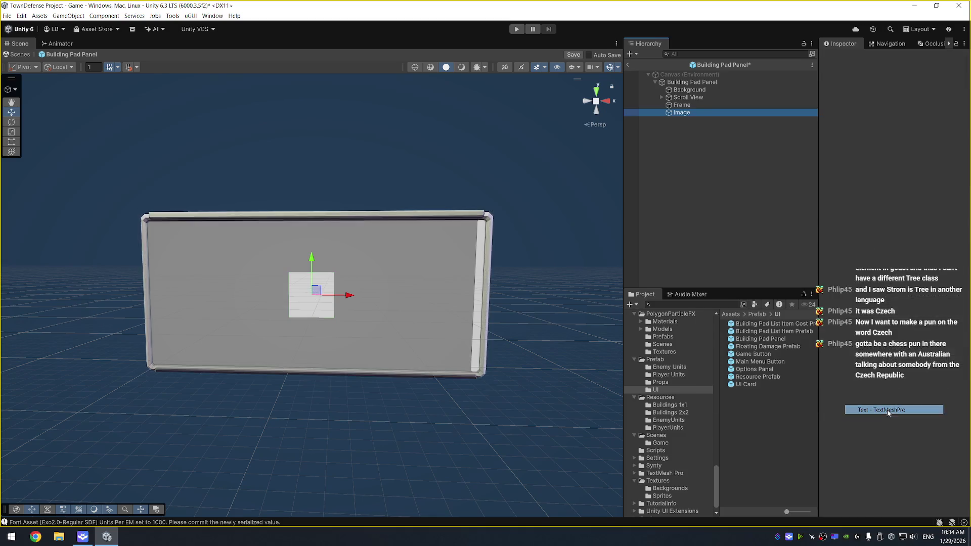
Set the text to 'X' with Auto Size and center/middle alignment
{"action": "left_click", "coordinate": [877, 254]}
{"action": "type", "text": "X"}
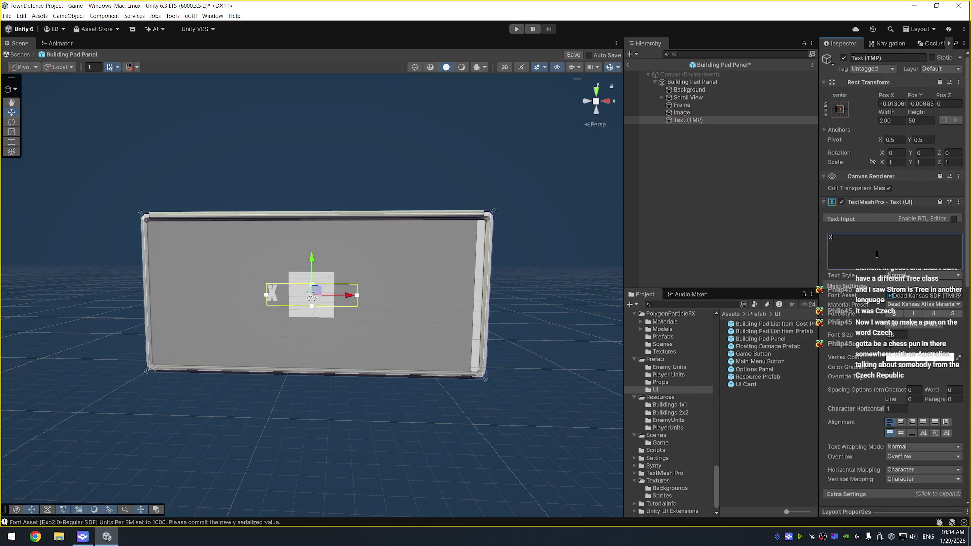
{"action": "left_click", "coordinate": [888, 345]}
{"action": "left_click", "coordinate": [900, 431]}
{"action": "left_click", "coordinate": [899, 442]}
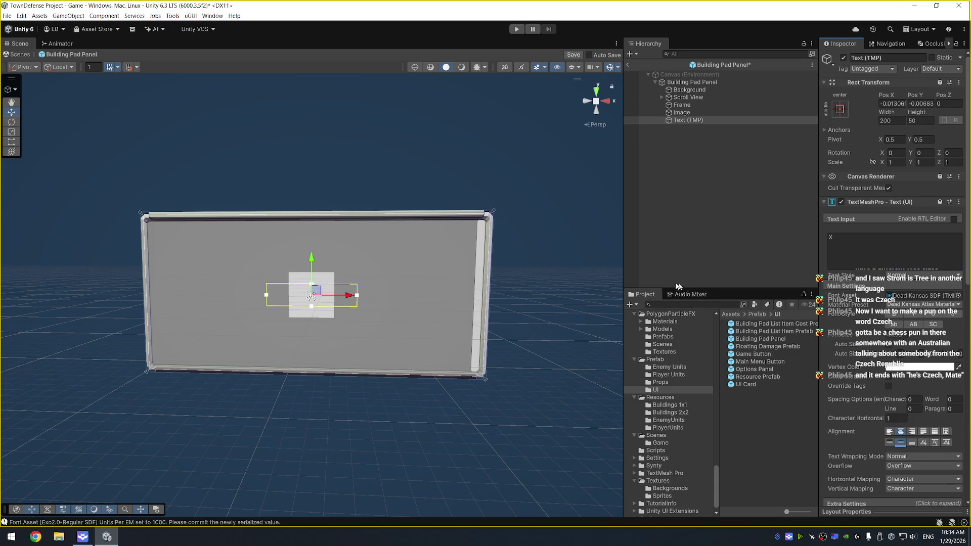
Narrow the text box's sides inward to match the square's width
{"action": "left_click_drag", "start_coordinate": [357, 297], "coordinate": [334, 296]}
{"action": "mouse_move", "coordinate": [268, 295]}
{"action": "left_mouse_down"}
{"action": "mouse_move", "coordinate": [314, 280]}
{"action": "mouse_move", "coordinate": [314, 317]}
{"action": "left_mouse_up"}
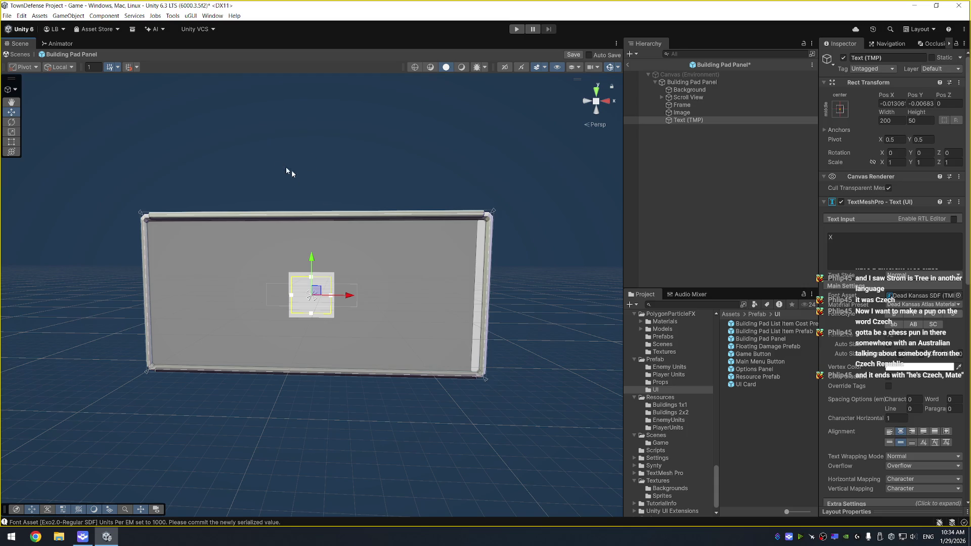
{"action": "mouse_move", "coordinate": [234, 147]}
{"action": "left_mouse_down"}
{"action": "mouse_move", "coordinate": [329, 147]}
{"action": "mouse_move", "coordinate": [283, 117]}
{"action": "mouse_move", "coordinate": [242, 131]}
{"action": "mouse_move", "coordinate": [354, 157]}
{"action": "mouse_move", "coordinate": [289, 169]}
{"action": "left_mouse_up"}
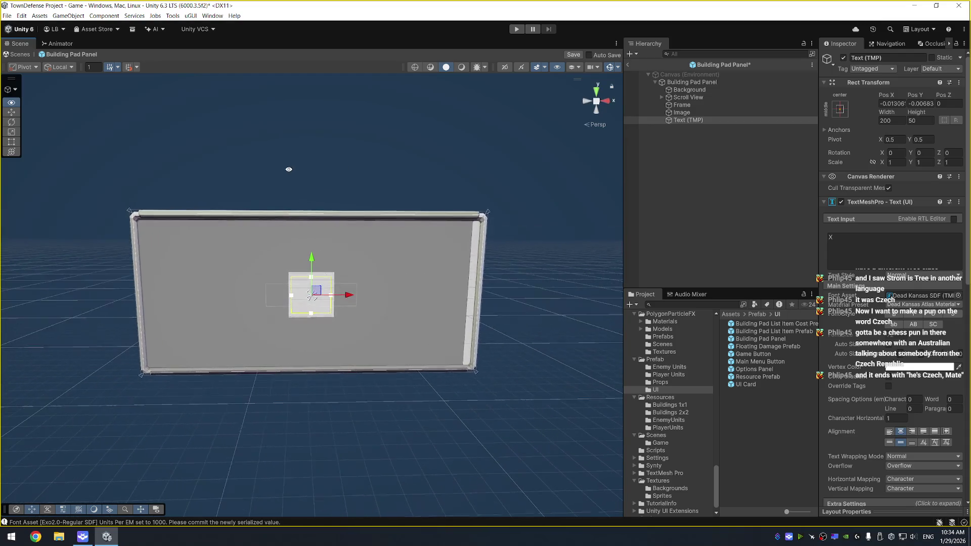
{"action": "scroll", "coordinate": [288, 168], "scroll_direction": "up", "scroll_amount": 6}
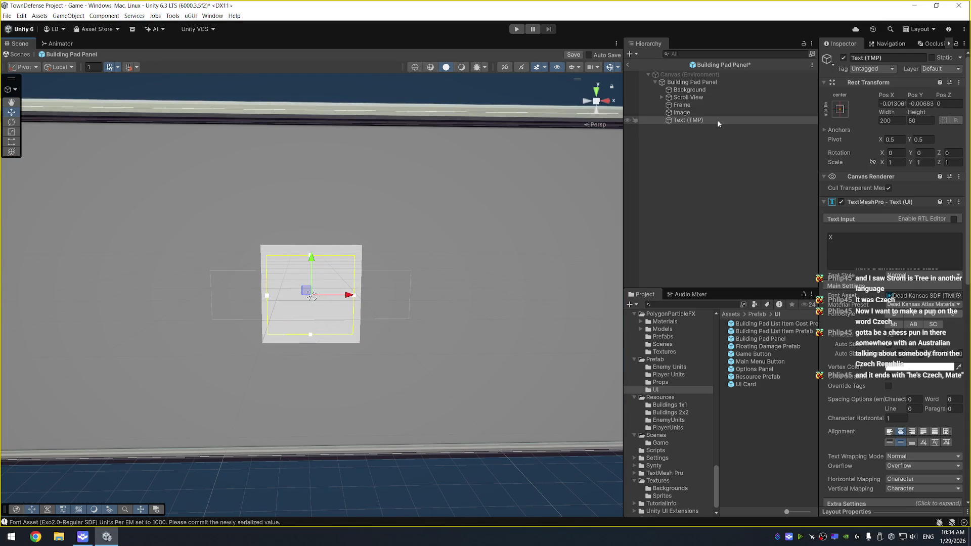
{"action": "left_click", "coordinate": [726, 113]}
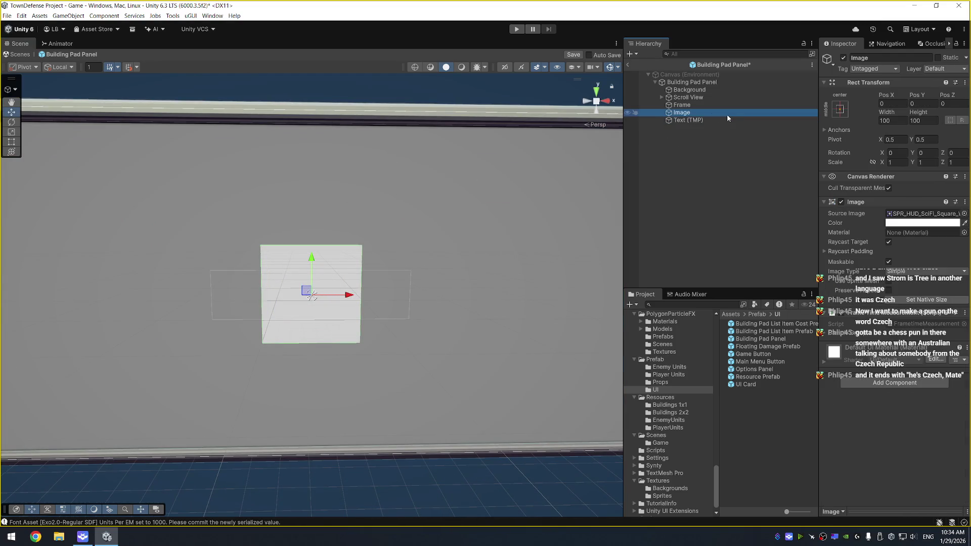
Swap the Image's sprite to a dark SPR_SciFi_Frame_TechyDark frame
{"action": "left_click", "coordinate": [963, 214]}
{"action": "type", "text": "frame"}
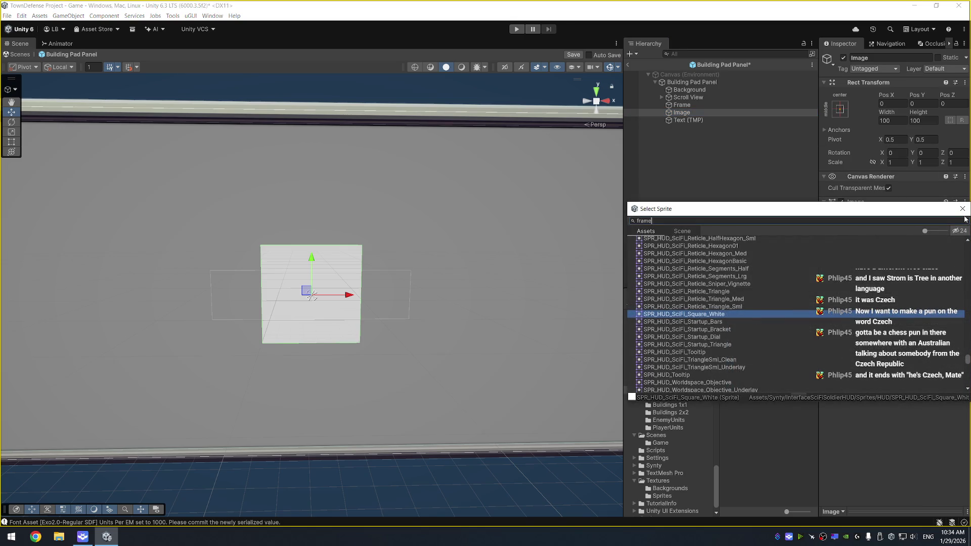
{"action": "left_click", "coordinate": [774, 344]}
{"action": "left_click", "coordinate": [770, 350]}
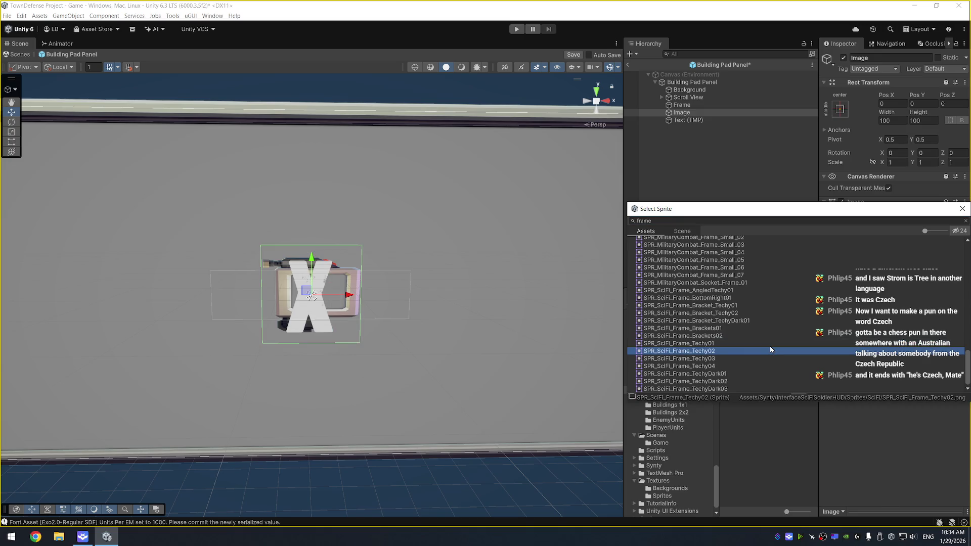
{"action": "key", "text": "Down"}
{"action": "key", "text": "Down"}
{"action": "key", "text": "Down"}
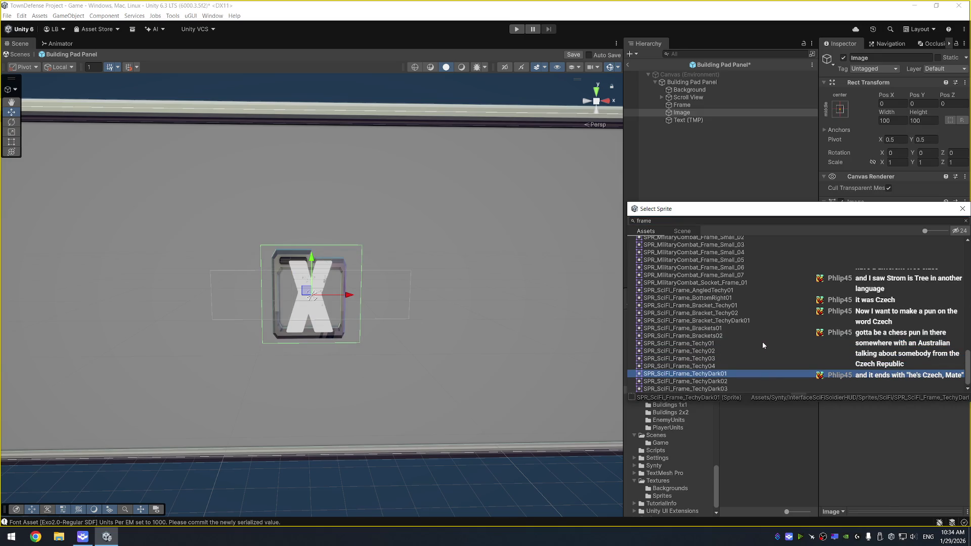
{"action": "key", "text": "Down"}
{"action": "key", "text": "Down"}
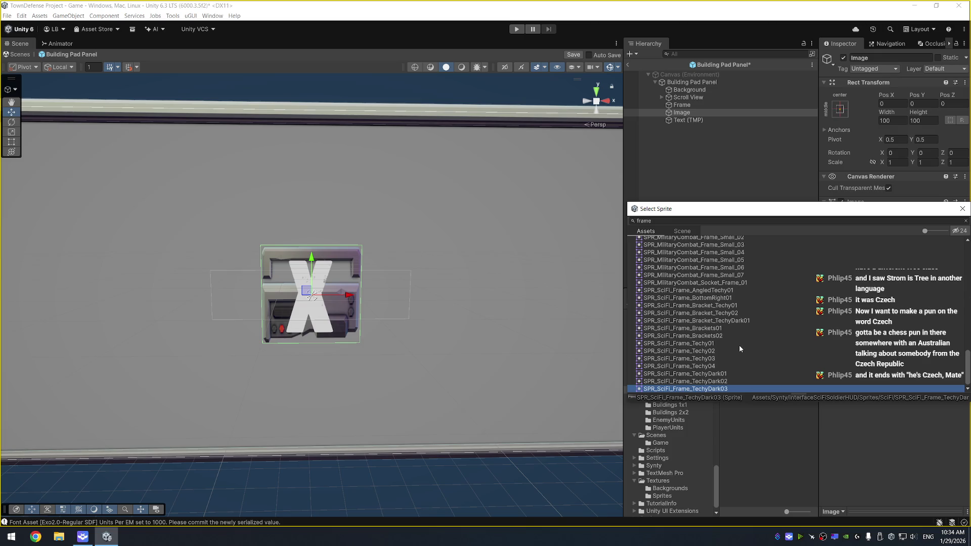
{"action": "key", "text": "Down"}
{"action": "key", "text": "Down"}
{"action": "key", "text": "Return"}
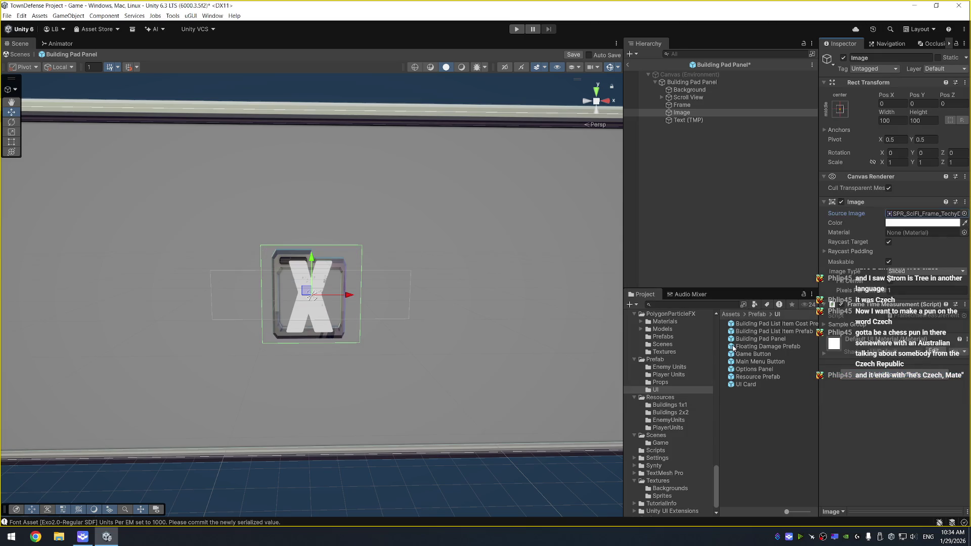
{"action": "left_click", "coordinate": [840, 111]}
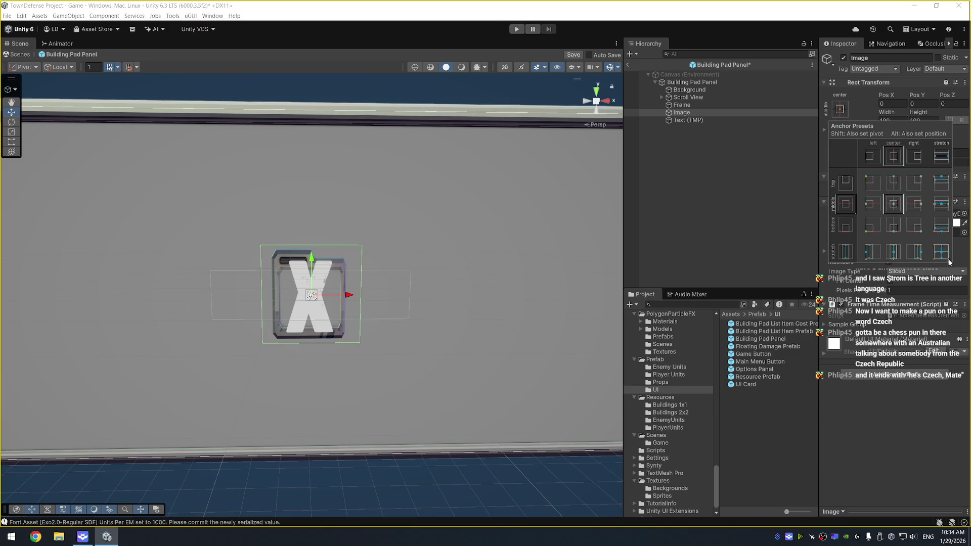
Revert to the plain square sprite and anchor the Image to the top-right corner
{"action": "left_click", "coordinate": [941, 252], "text": "alt"}
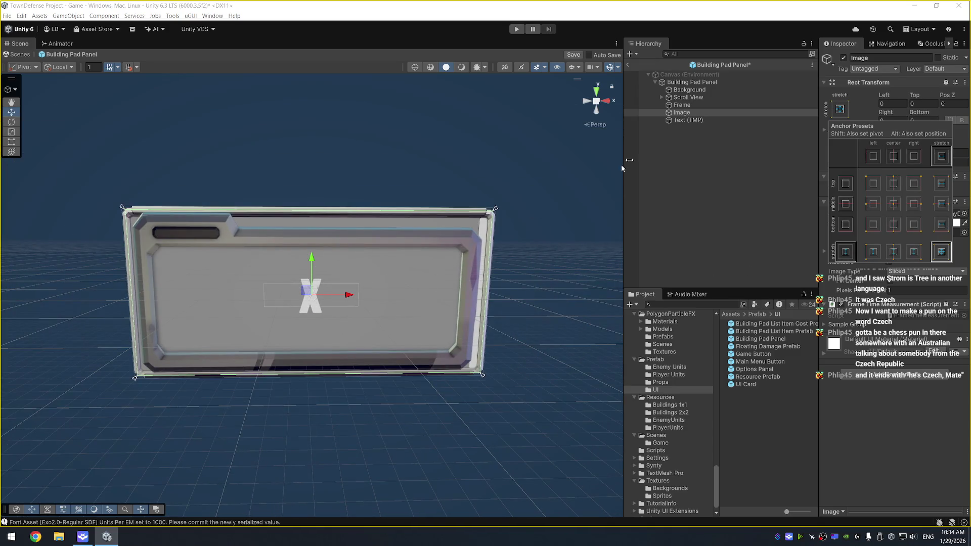
{"action": "left_click", "coordinate": [692, 112]}
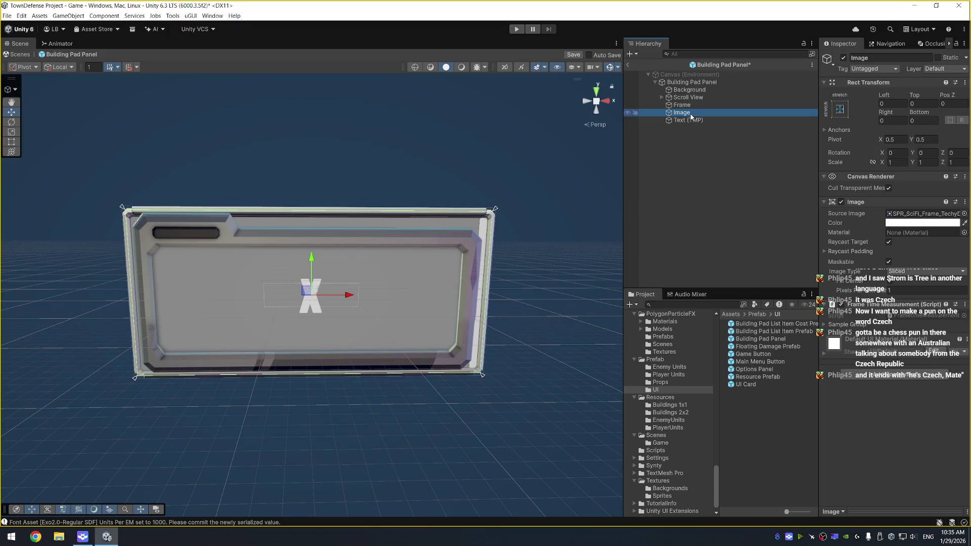
{"action": "key", "text": "ctrl+z"}
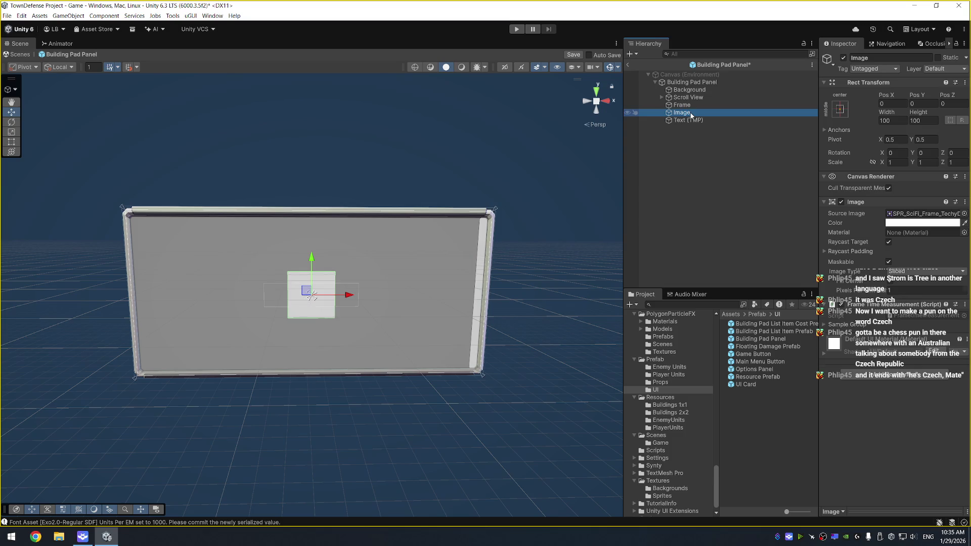
{"action": "left_click", "coordinate": [839, 110]}
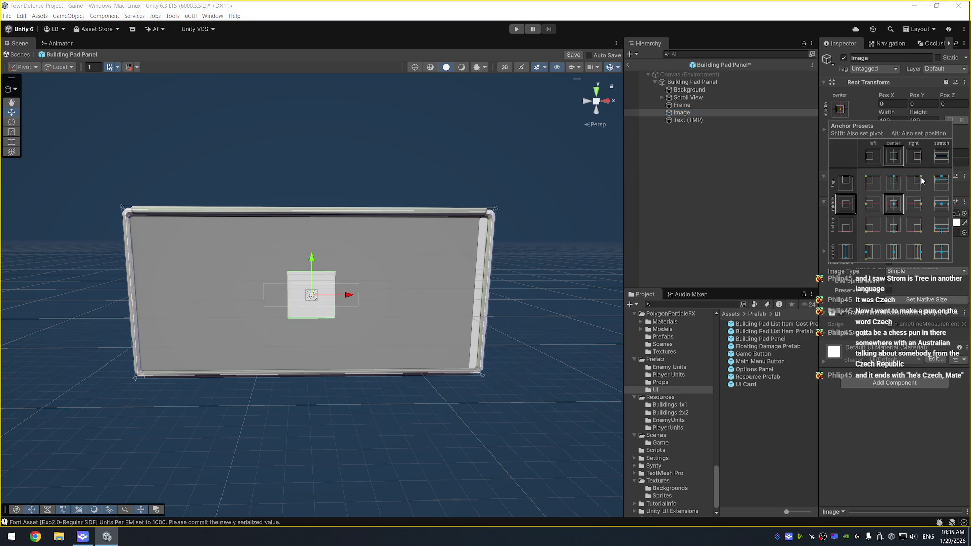
{"action": "left_click", "coordinate": [914, 188], "text": "alt+shift"}
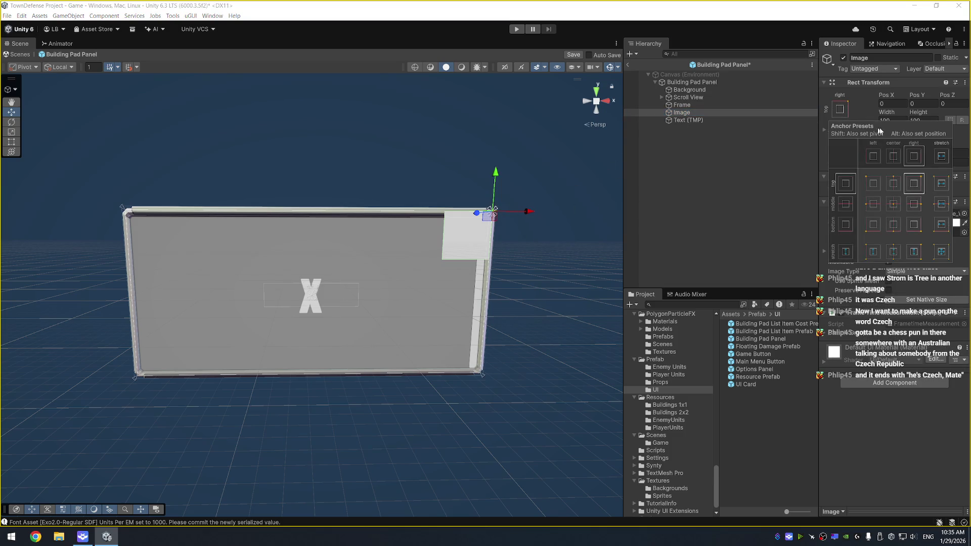
Size the square to 48 by 48 after trying 32 and 64
{"action": "left_click_drag", "start_coordinate": [503, 200], "coordinate": [501, 202]}
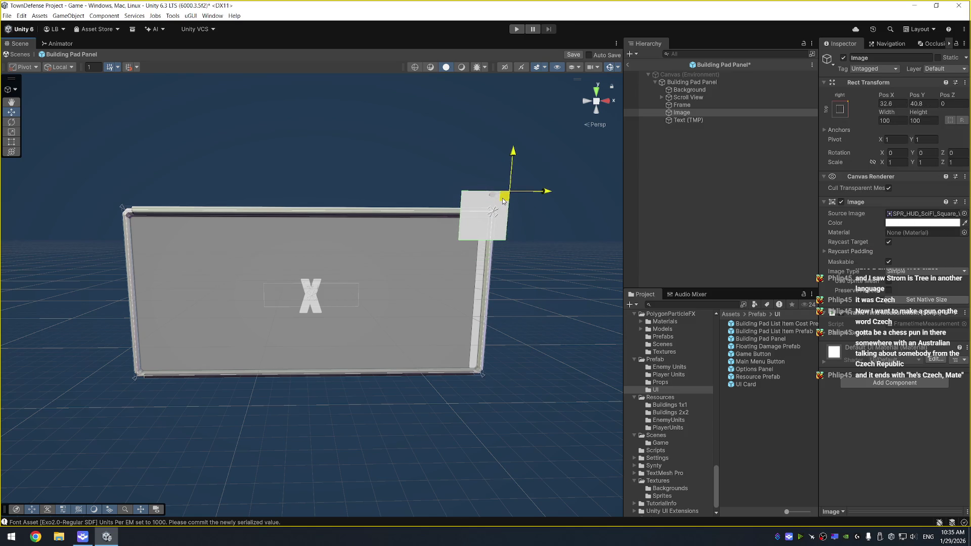
{"action": "left_click", "coordinate": [905, 120]}
{"action": "type", "text": "32"}
{"action": "key", "text": "Tab"}
{"action": "type", "text": "32"}
{"action": "left_click", "coordinate": [907, 121]}
{"action": "type", "text": "64"}
{"action": "key", "text": "Tab"}
{"action": "type", "text": "64"}
{"action": "key", "text": "Return"}
{"action": "left_click", "coordinate": [891, 121]}
{"action": "type", "text": "48"}
{"action": "key", "text": "Tab"}
{"action": "type", "text": "48"}
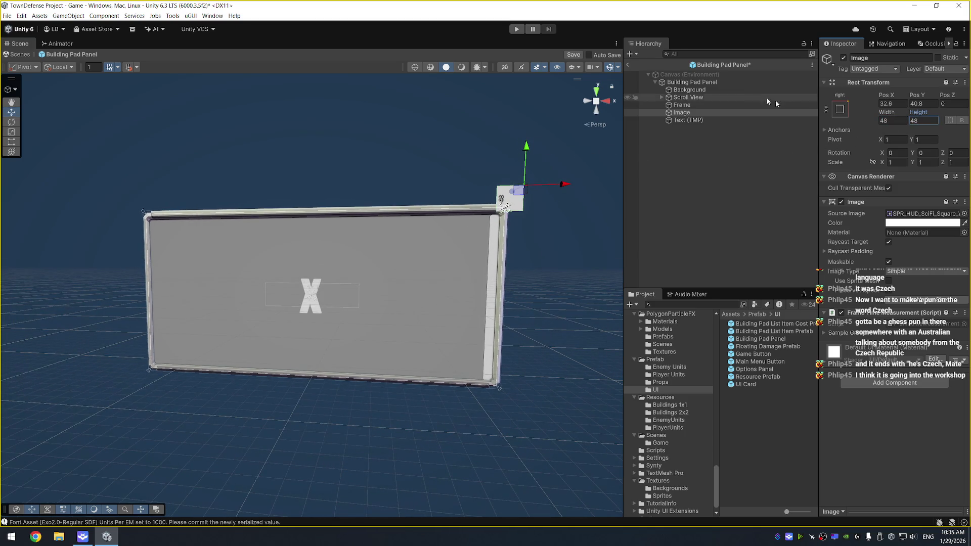
Position the square at Pos X 16, Pos Y 32 on the panel's corner
{"action": "mouse_move", "coordinate": [515, 192]}
{"action": "left_mouse_down"}
{"action": "mouse_move", "coordinate": [504, 208]}
{"action": "mouse_move", "coordinate": [509, 199]}
{"action": "left_mouse_up"}
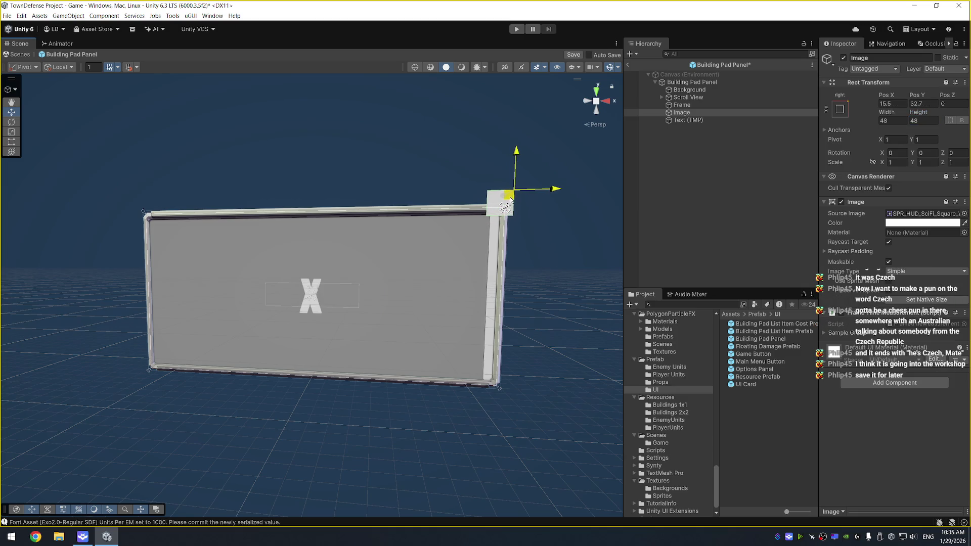
{"action": "left_click", "coordinate": [903, 103]}
{"action": "type", "text": "16"}
{"action": "key", "text": "Tab"}
{"action": "type", "text": "32"}
{"action": "left_click", "coordinate": [687, 120]}
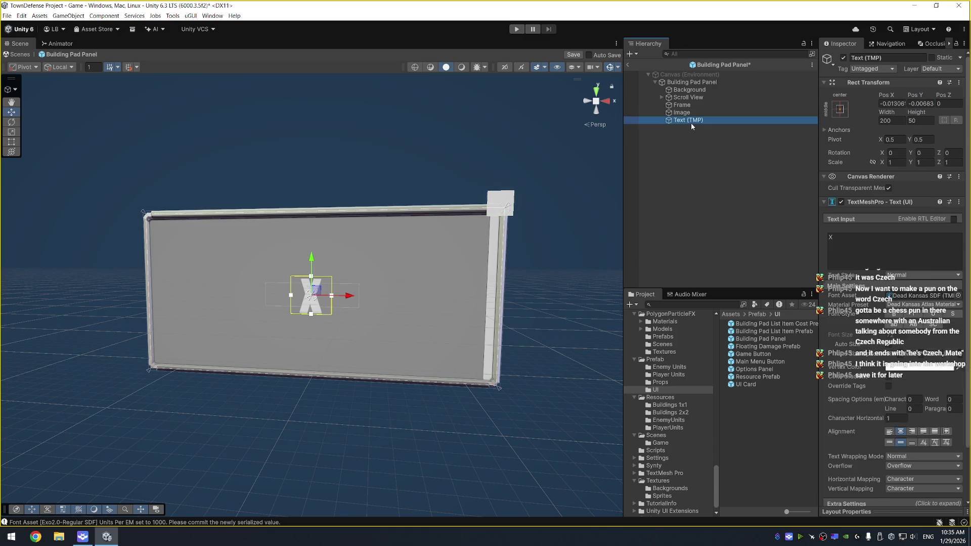
Parent the X text under the Image and zero its position
{"action": "left_click_drag", "start_coordinate": [687, 117], "coordinate": [684, 112]}
{"action": "left_click", "coordinate": [897, 103]}
{"action": "type", "text": "0"}
{"action": "key", "text": "Tab"}
{"action": "type", "text": "0"}
{"action": "key", "text": "Tab"}
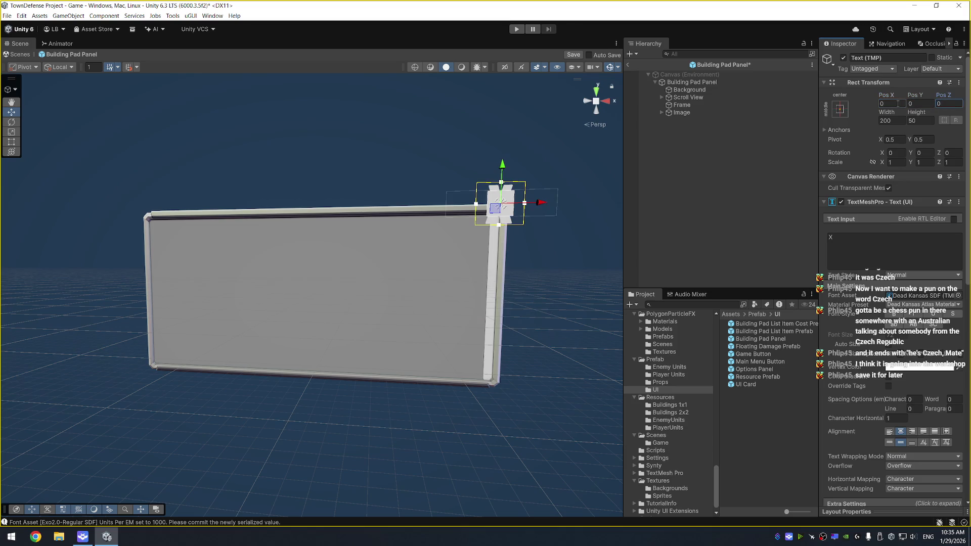
{"action": "key", "text": "f"}
Apply the stretch anchor preset so the text fills the square
{"action": "left_click", "coordinate": [845, 109]}
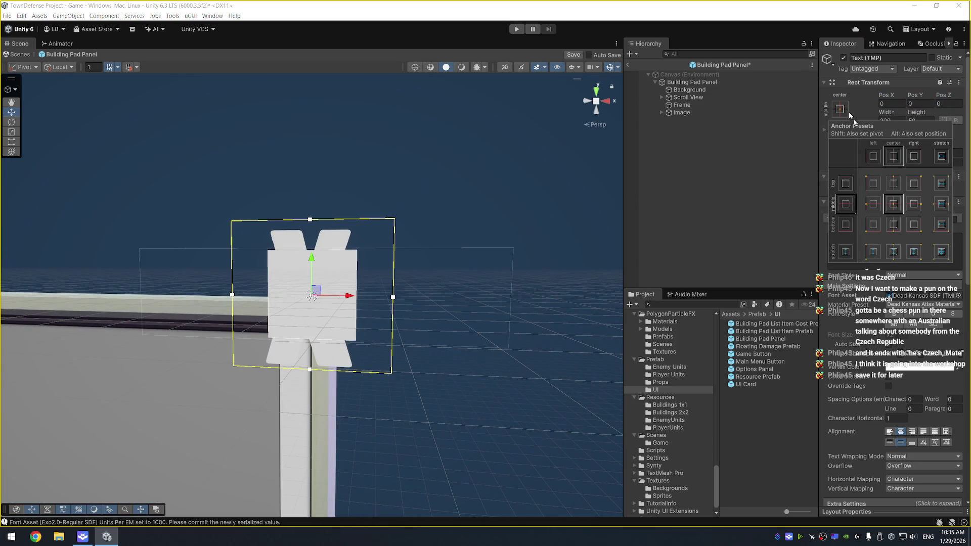
{"action": "left_click", "coordinate": [941, 251], "text": "alt"}
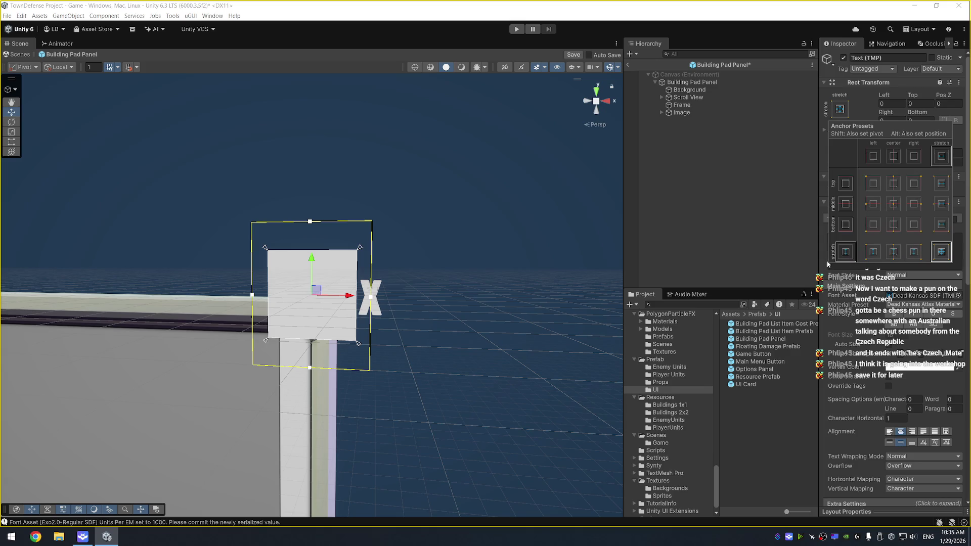
{"action": "left_click", "coordinate": [898, 354]}
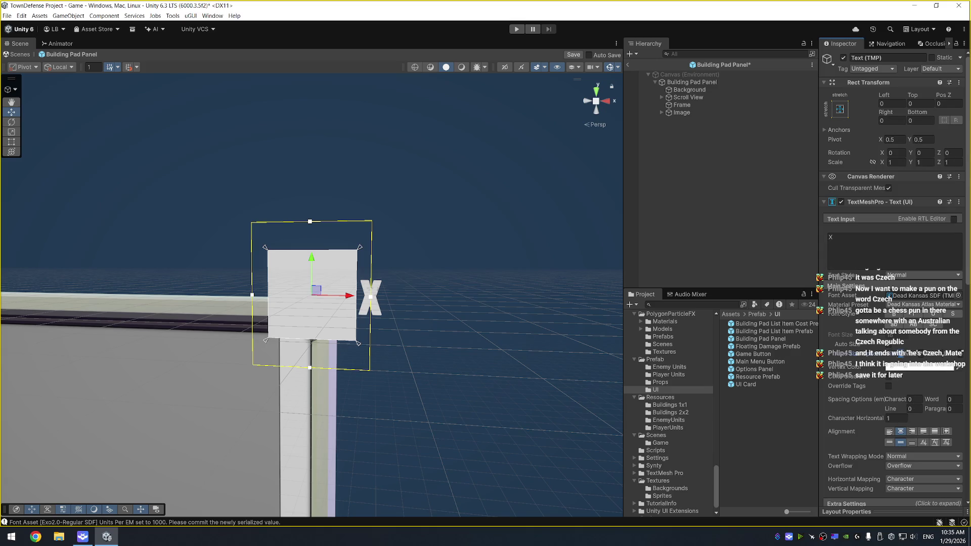
{"action": "mouse_move", "coordinate": [488, 270]}
{"action": "left_mouse_down"}
{"action": "mouse_move", "coordinate": [525, 147]}
{"action": "mouse_move", "coordinate": [493, 217]}
{"action": "left_mouse_up"}
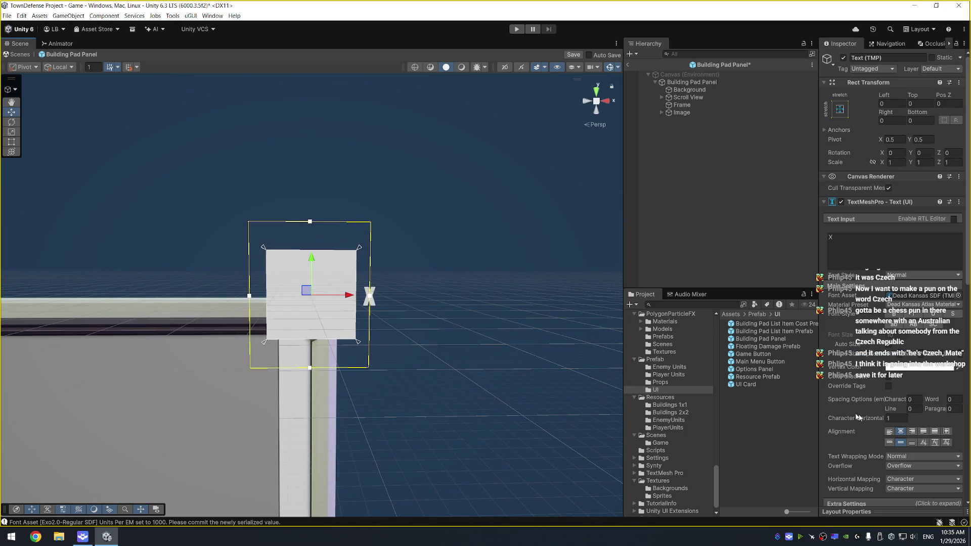
{"action": "left_click", "coordinate": [683, 115]}
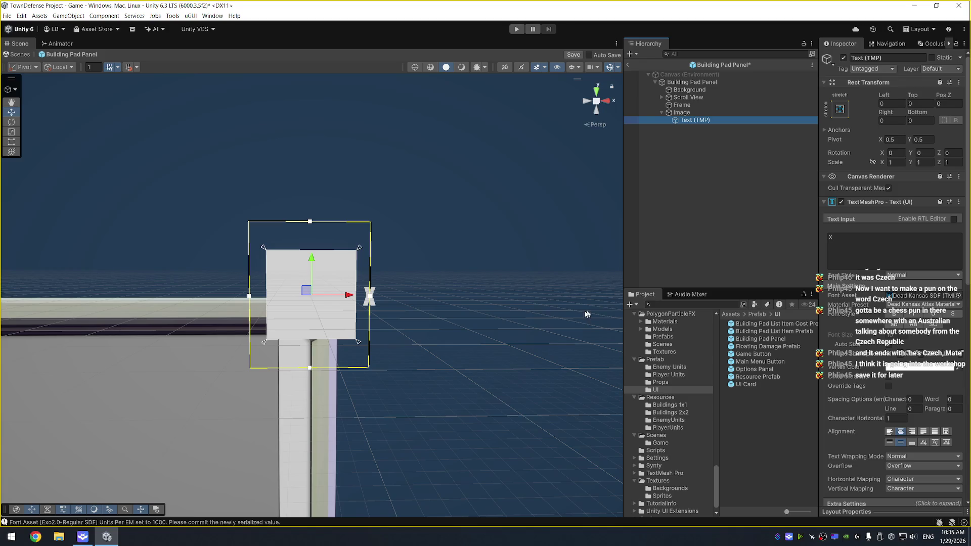
{"action": "scroll", "coordinate": [524, 276], "scroll_direction": "down", "scroll_amount": 3}
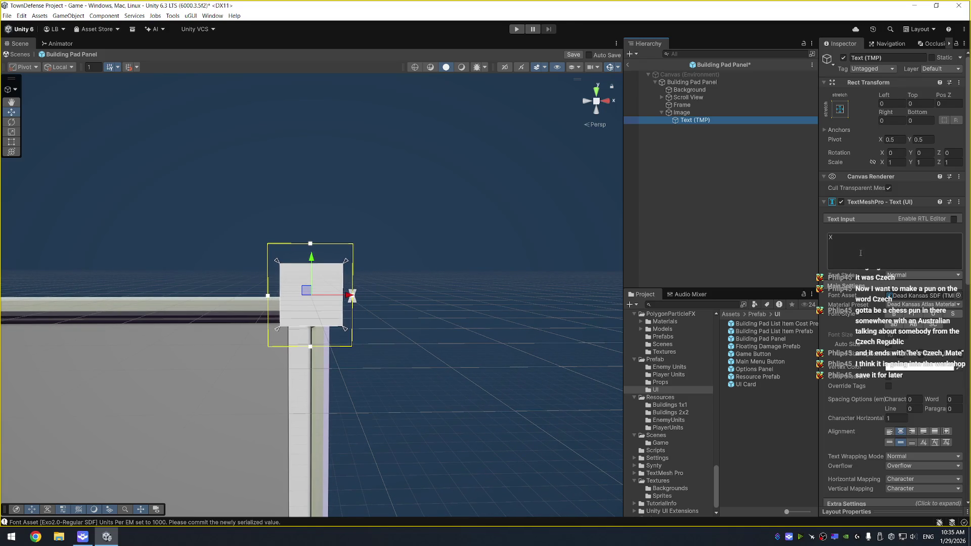
{"action": "left_click", "coordinate": [906, 255]}
{"action": "mouse_move", "coordinate": [463, 238]}
{"action": "left_mouse_down"}
{"action": "mouse_move", "coordinate": [455, 197]}
{"action": "mouse_move", "coordinate": [213, 167]}
{"action": "mouse_move", "coordinate": [22, 199]}
{"action": "mouse_move", "coordinate": [435, 241]}
{"action": "mouse_move", "coordinate": [553, 268]}
{"action": "left_mouse_up"}
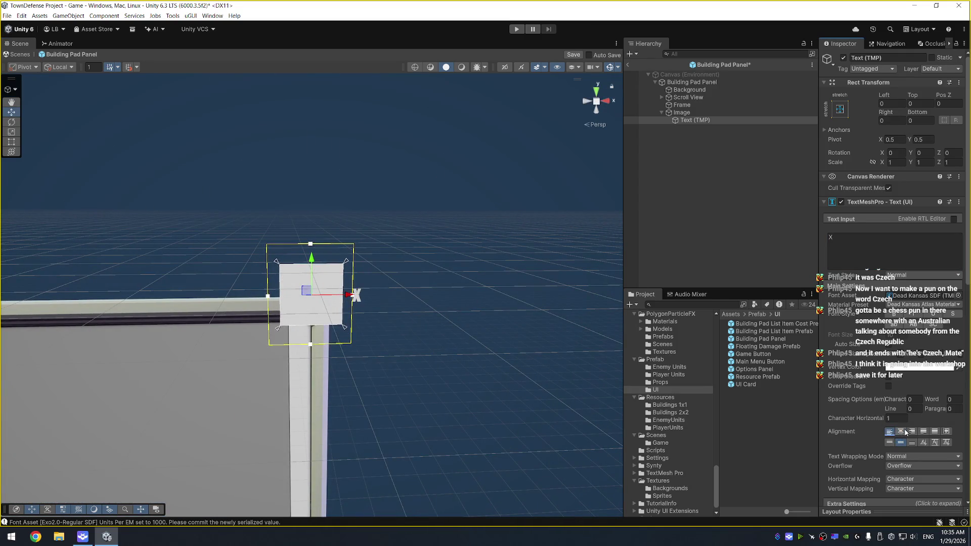
Right-align the X and set its Extra Settings margins to 0
{"action": "left_click", "coordinate": [912, 431]}
{"action": "scroll", "coordinate": [878, 383], "scroll_direction": "down", "scroll_amount": 3}
{"action": "left_click", "coordinate": [879, 378]}
{"action": "scroll", "coordinate": [882, 380], "scroll_direction": "down", "scroll_amount": 1}
{"action": "type", "text": "0"}
{"action": "key", "text": "Tab"}
{"action": "type", "text": "0"}
{"action": "key", "text": "Tab"}
{"action": "type", "text": "0"}
{"action": "key", "text": "Tab"}
{"action": "type", "text": "0"}
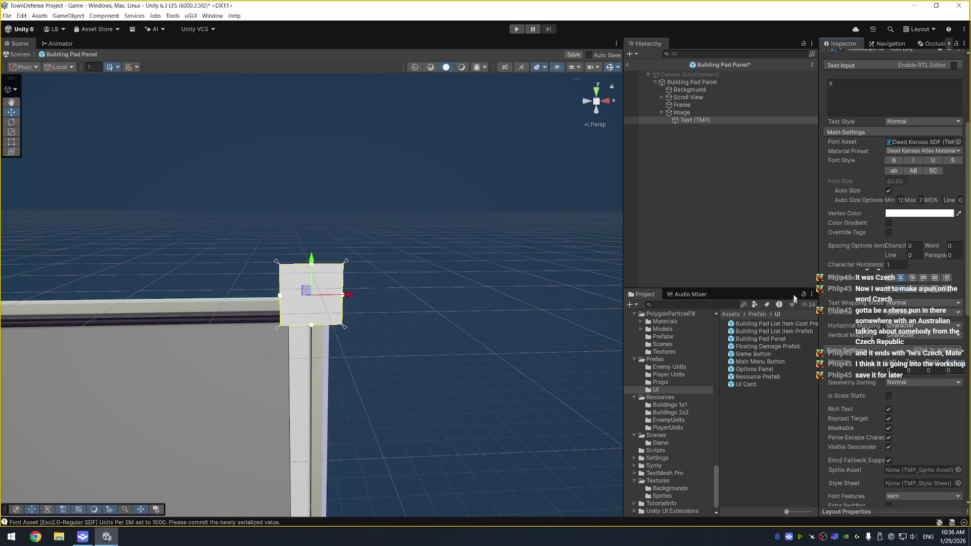
Set the X text's Vertex Color to black
{"action": "left_click", "coordinate": [919, 213]}
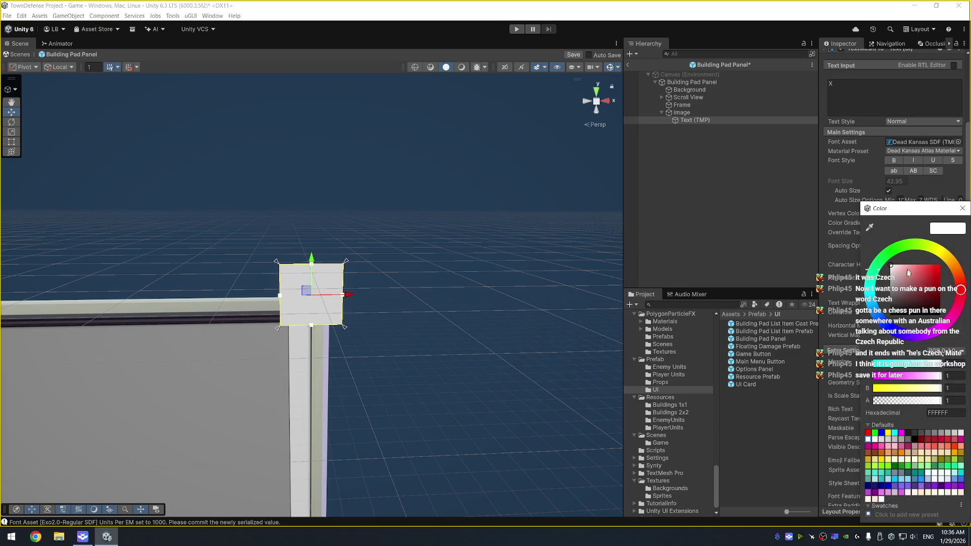
{"action": "left_click_drag", "start_coordinate": [907, 273], "coordinate": [880, 332]}
{"action": "left_click", "coordinate": [962, 208]}
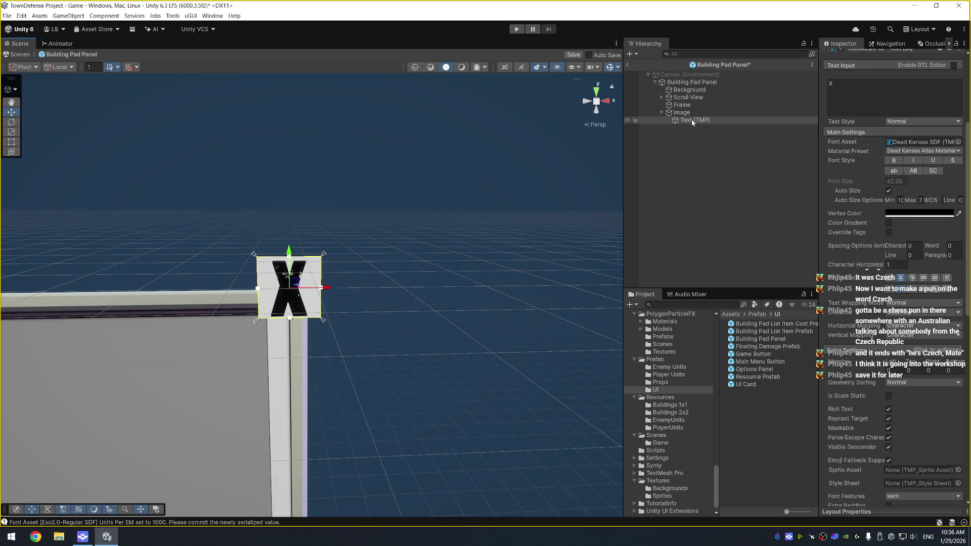
{"action": "left_click", "coordinate": [702, 111]}
Add a new child Image under the Image object and name it Frame
{"action": "right_click", "coordinate": [702, 111]}
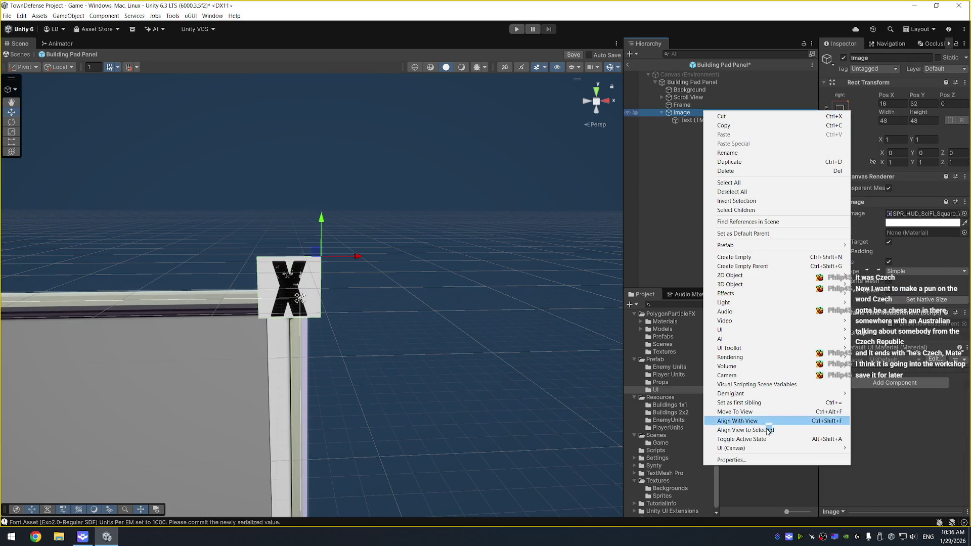
{"action": "mouse_move", "coordinate": [731, 448]}
{"action": "left_click", "coordinate": [880, 322]}
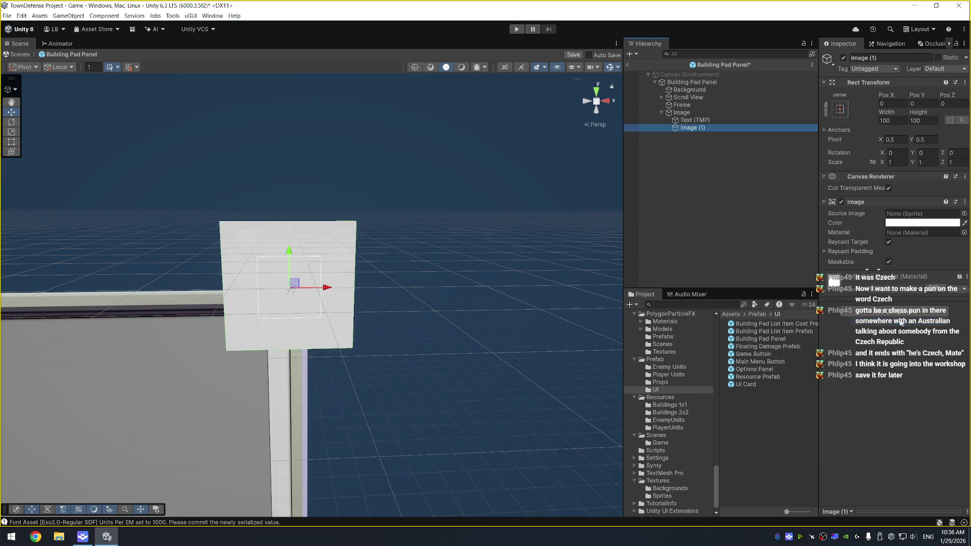
{"action": "left_click", "coordinate": [713, 128]}
{"action": "type", "text": "F"}
{"action": "key", "text": "Return"}
Filter Frame's Source Image picker to box sprites and apply SPR_HUD_SciFi_Box_Corners_A
{"action": "left_click", "coordinate": [694, 120]}
{"action": "left_click", "coordinate": [704, 128]}
{"action": "left_click", "coordinate": [957, 215]}
{"action": "type", "text": "box"}
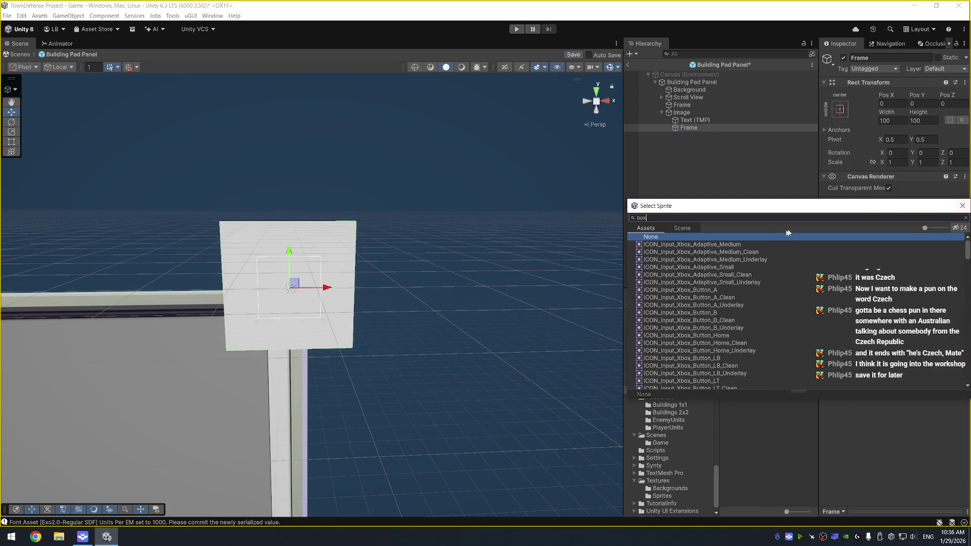
{"action": "scroll", "coordinate": [742, 289], "scroll_direction": "down", "scroll_amount": 10}
{"action": "key", "text": "Home"}
{"action": "type", "text": "_"}
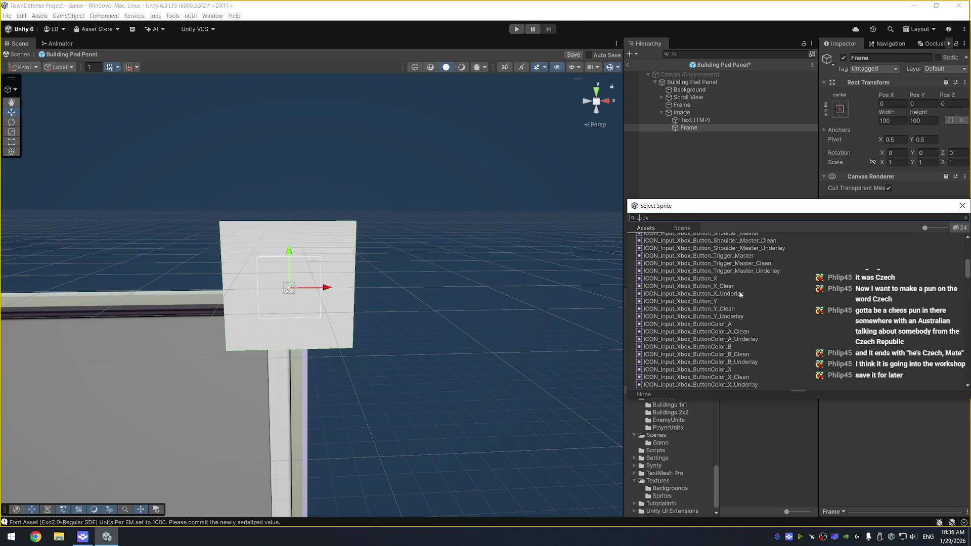
{"action": "left_click", "coordinate": [739, 293]}
Preview the box sprites on Frame and settle on SPR_SciFi_Box_Techy03
{"action": "key", "text": "Up"}
{"action": "key", "text": "Down"}
{"action": "key", "text": "Down"}
{"action": "key", "text": "Down"}
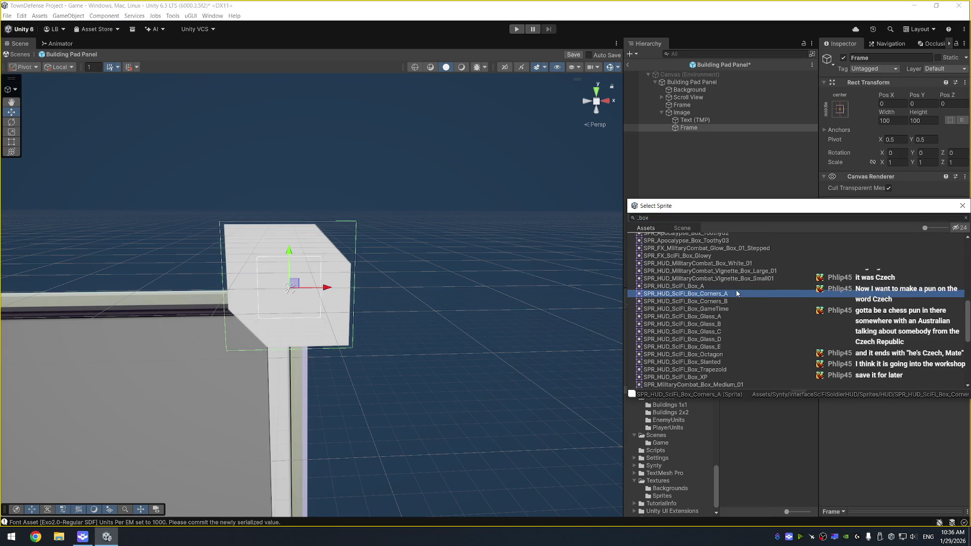
{"action": "key", "text": "Up"}
{"action": "key", "text": "Up"}
{"action": "key", "text": "Up"}
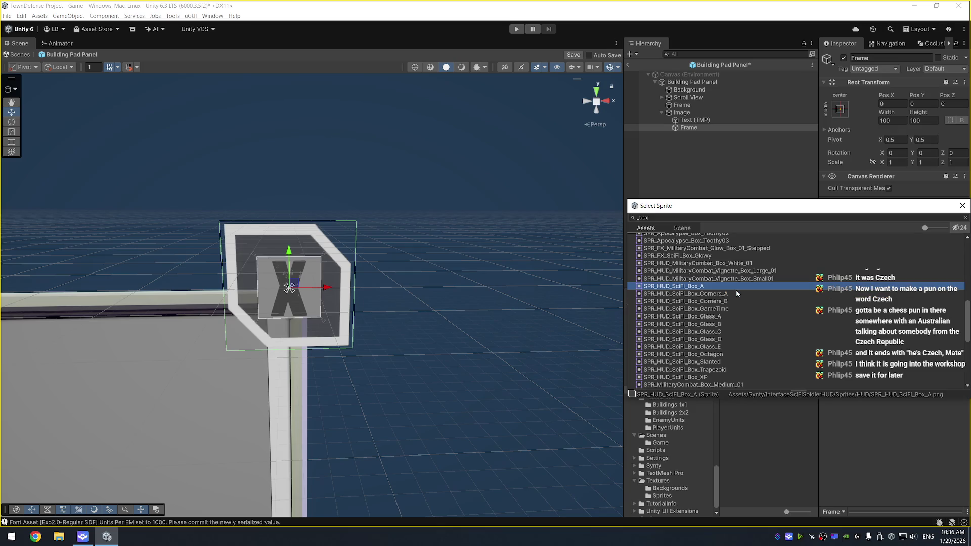
{"action": "key", "text": "Down"}
{"action": "key", "text": "Down"}
{"action": "key", "text": "Down"}
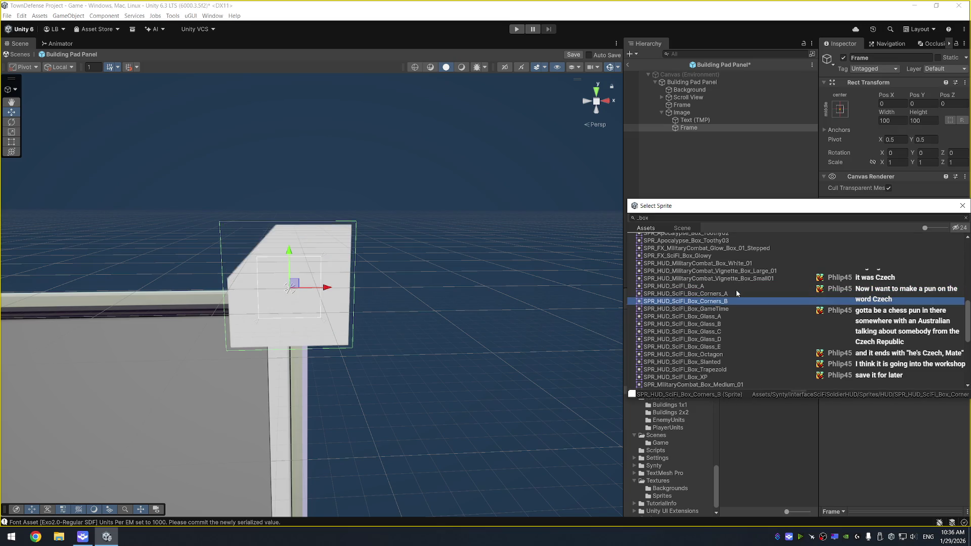
{"action": "key", "text": "Down"}
{"action": "key", "text": "Down"}
{"action": "key", "text": "Down"}
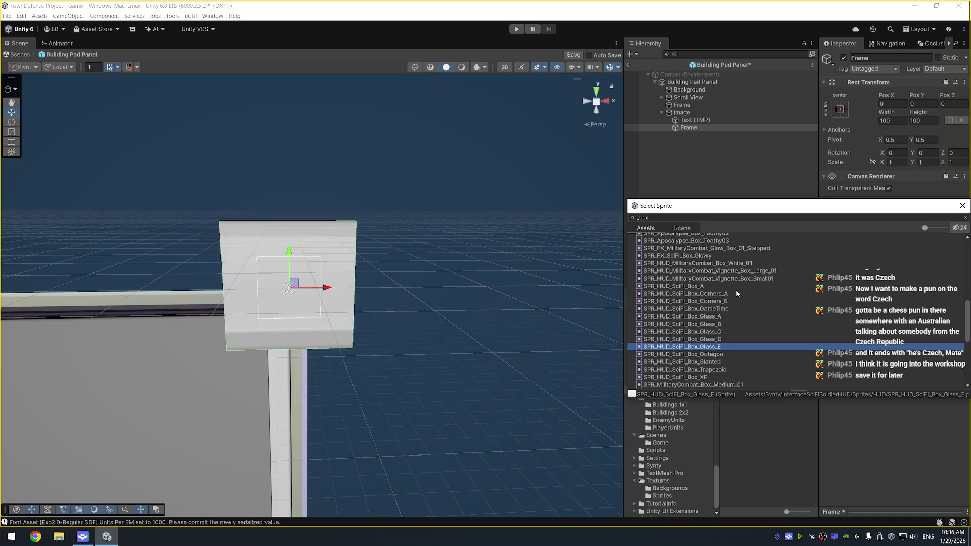
{"action": "key", "text": "Down"}
{"action": "key", "text": "Down"}
{"action": "key", "text": "Down"}
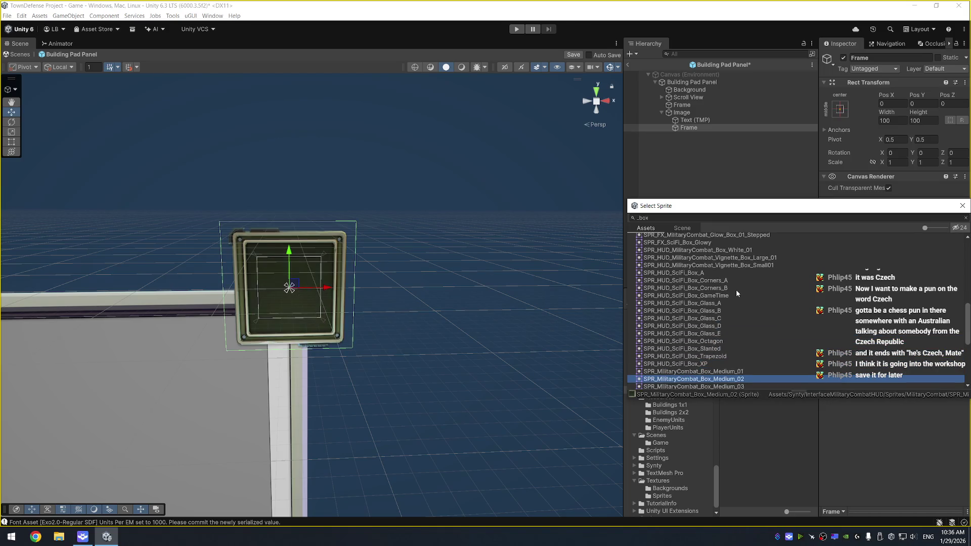
{"action": "key", "text": "Down"}
{"action": "key", "text": "Down"}
{"action": "key", "text": "Down"}
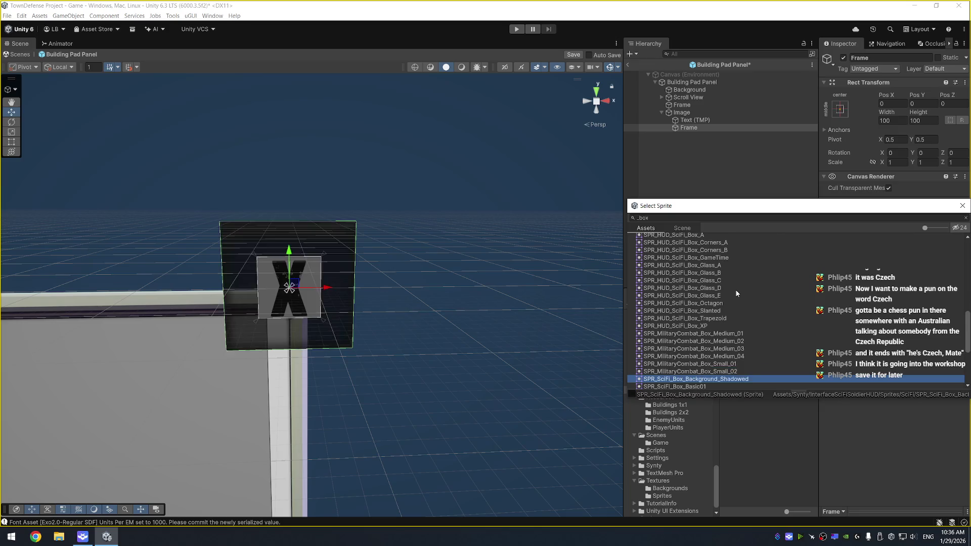
{"action": "key", "text": "Down"}
{"action": "key", "text": "Down"}
{"action": "key", "text": "Down"}
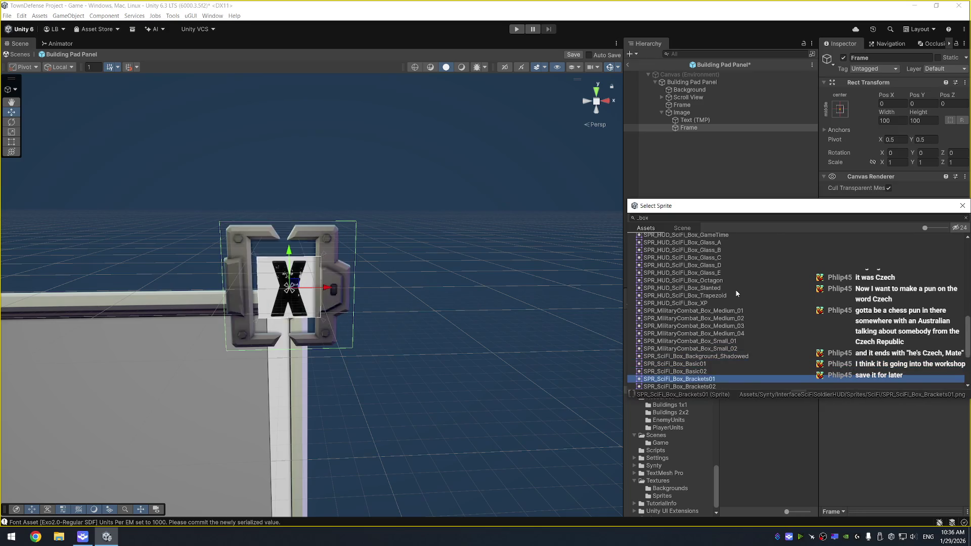
{"action": "key", "text": "Down"}
{"action": "key", "text": "Down"}
{"action": "key", "text": "Down"}
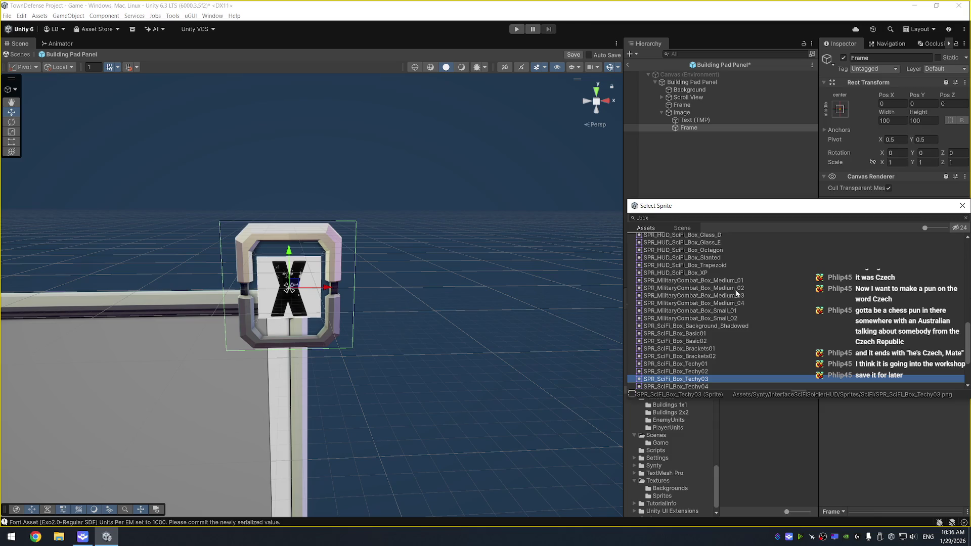
{"action": "key", "text": "Up"}
{"action": "key", "text": "Return"}
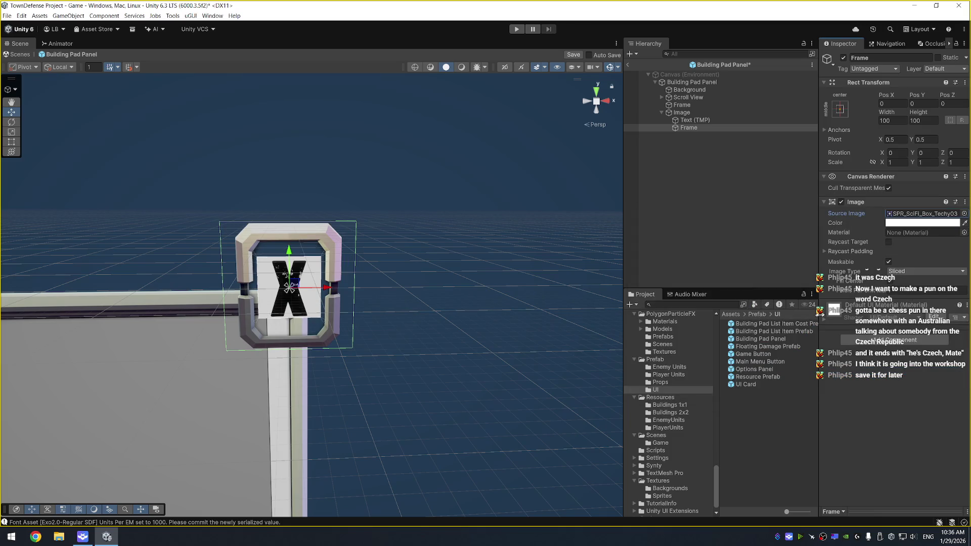
{"action": "left_click", "coordinate": [839, 108]}
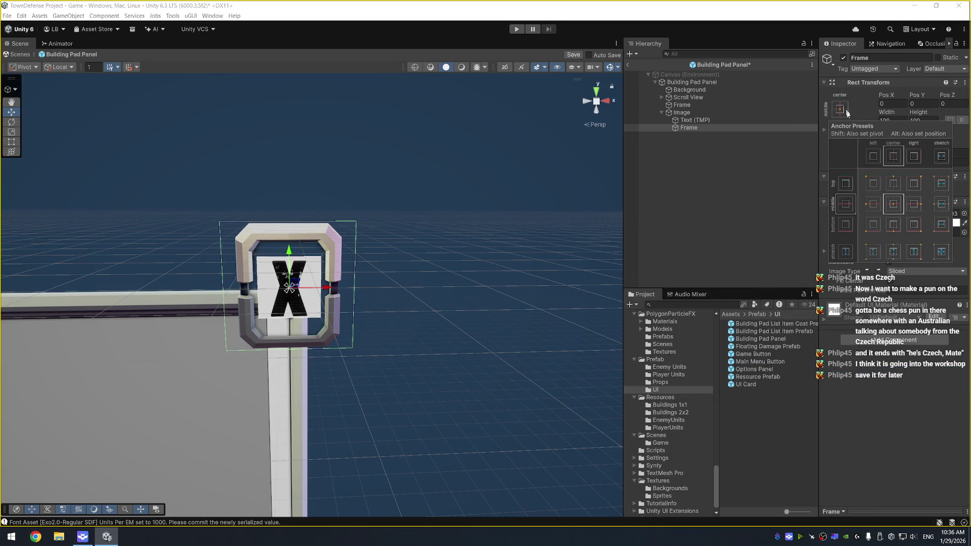
Apply the stretch-stretch anchor preset to Frame and focus the Scene view on it
{"action": "left_click", "coordinate": [943, 255]}
{"action": "left_click", "coordinate": [944, 255]}
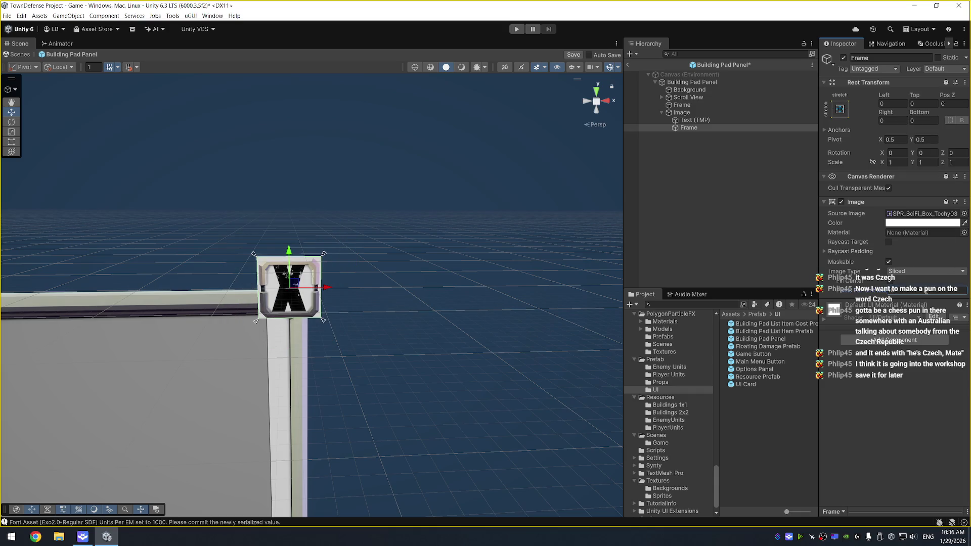
{"action": "left_click", "coordinate": [691, 112]}
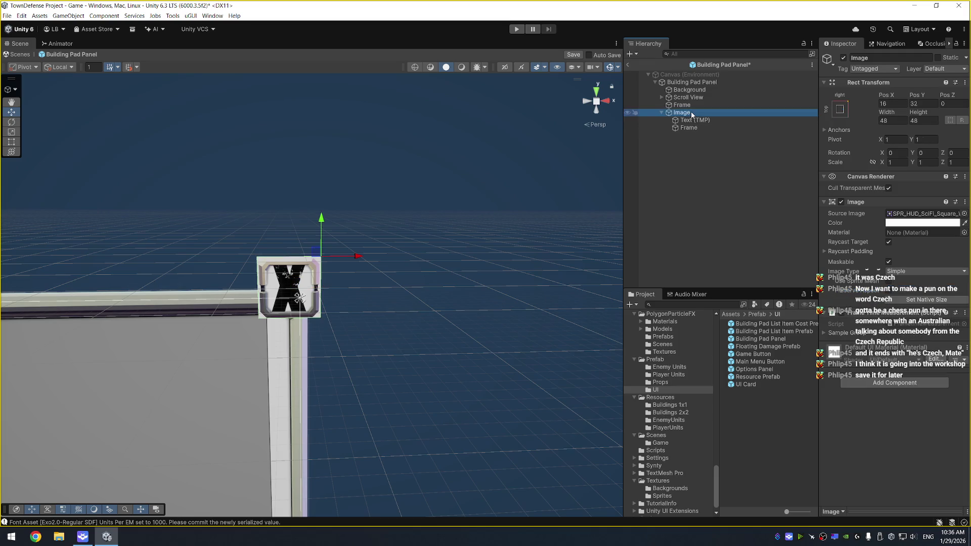
{"action": "left_click", "coordinate": [698, 128]}
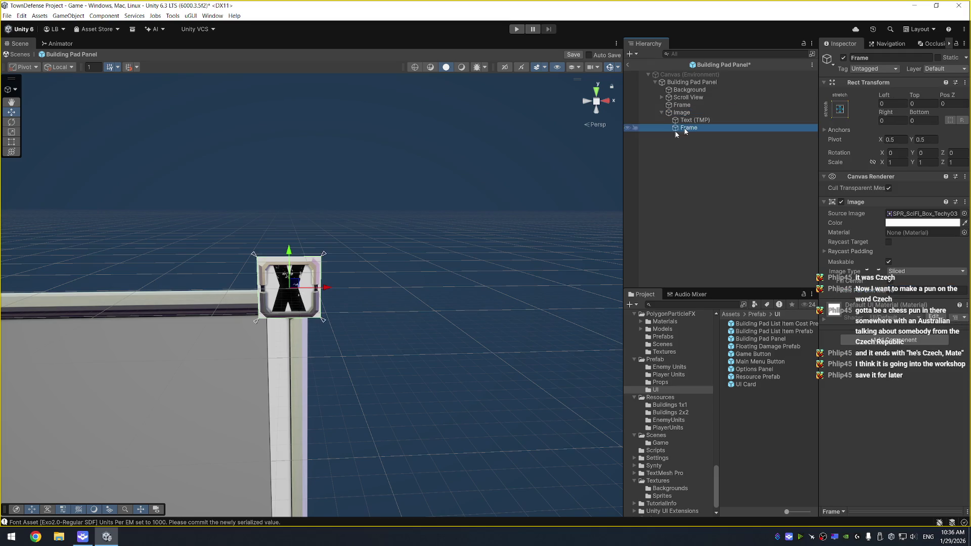
{"action": "key", "text": "f"}
{"action": "left_click_drag", "start_coordinate": [441, 180], "coordinate": [502, 166]}
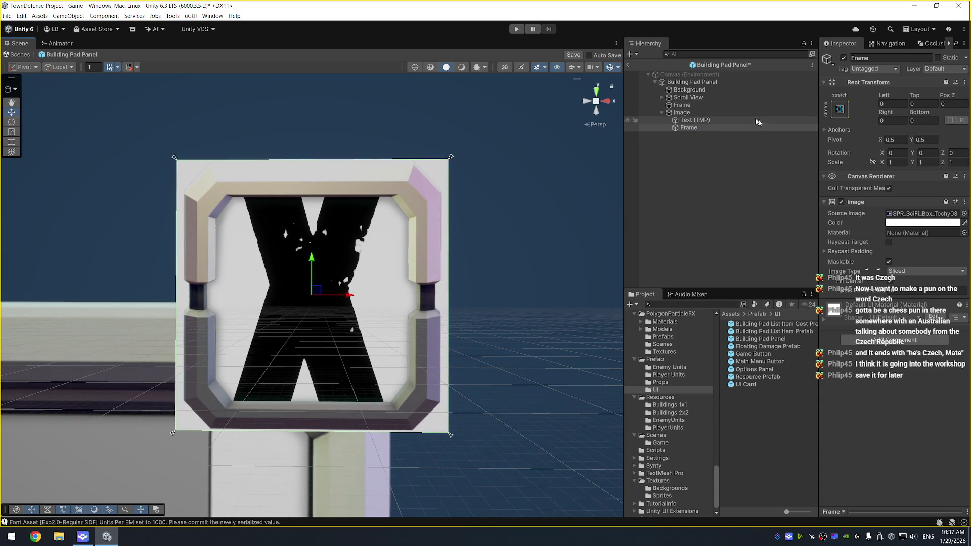
{"action": "left_click_drag", "start_coordinate": [701, 114], "coordinate": [697, 124]}
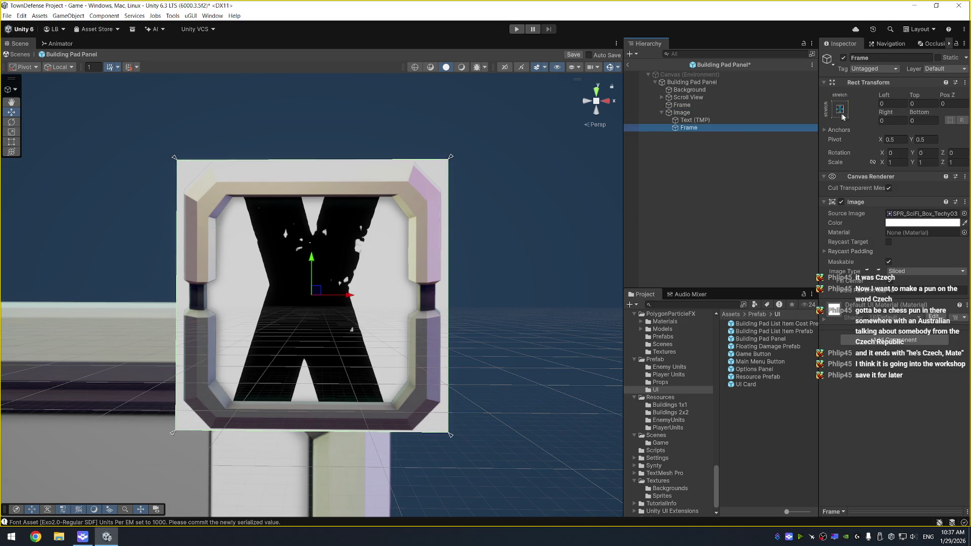
Set Frame's Pixels Per Unit Multiplier to 2 and all four offsets to -2
{"action": "left_click", "coordinate": [904, 290]}
{"action": "type", "text": "2"}
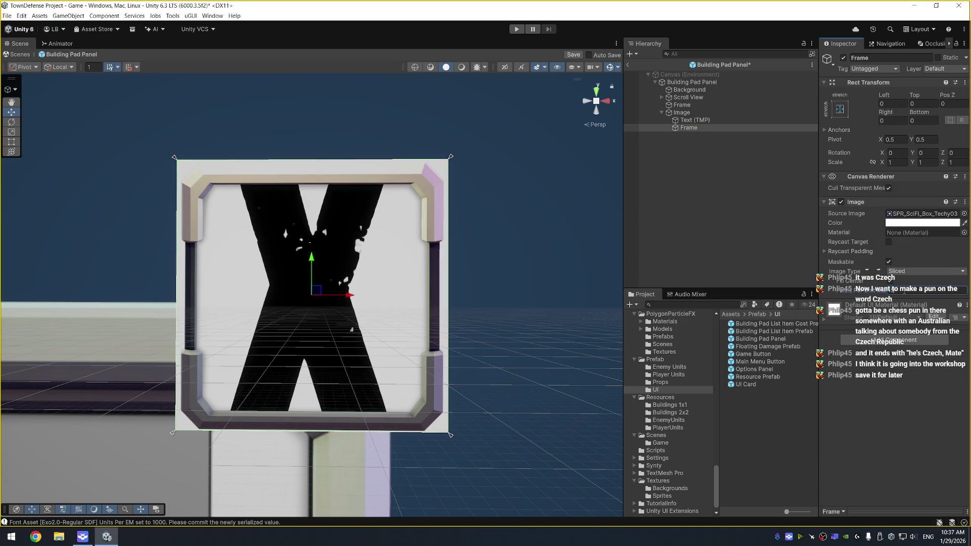
{"action": "left_click_drag", "start_coordinate": [884, 95], "coordinate": [854, 101]}
{"action": "left_click", "coordinate": [900, 103]}
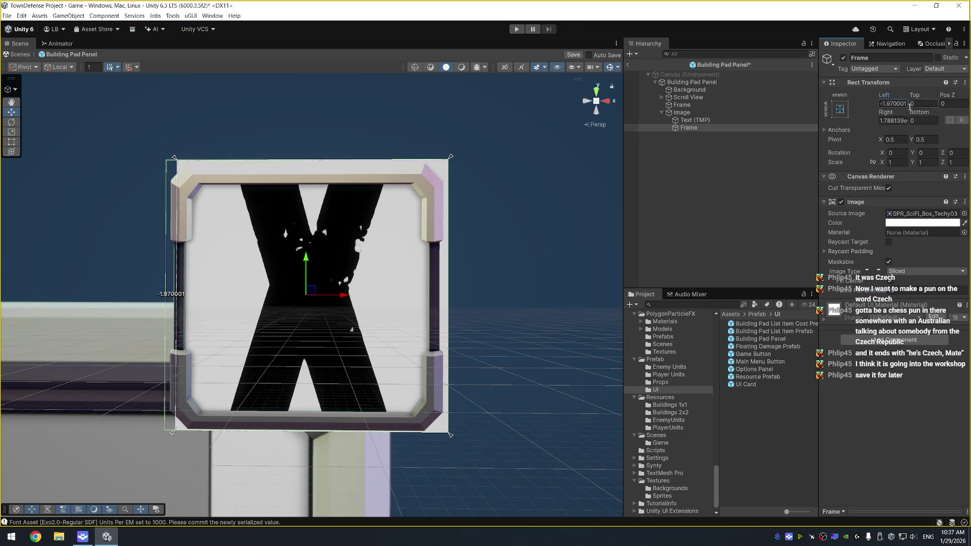
{"action": "type", "text": "-2"}
{"action": "key", "text": "Tab"}
{"action": "type", "text": "-2"}
{"action": "key", "text": "Tab"}
{"action": "key", "text": "Tab"}
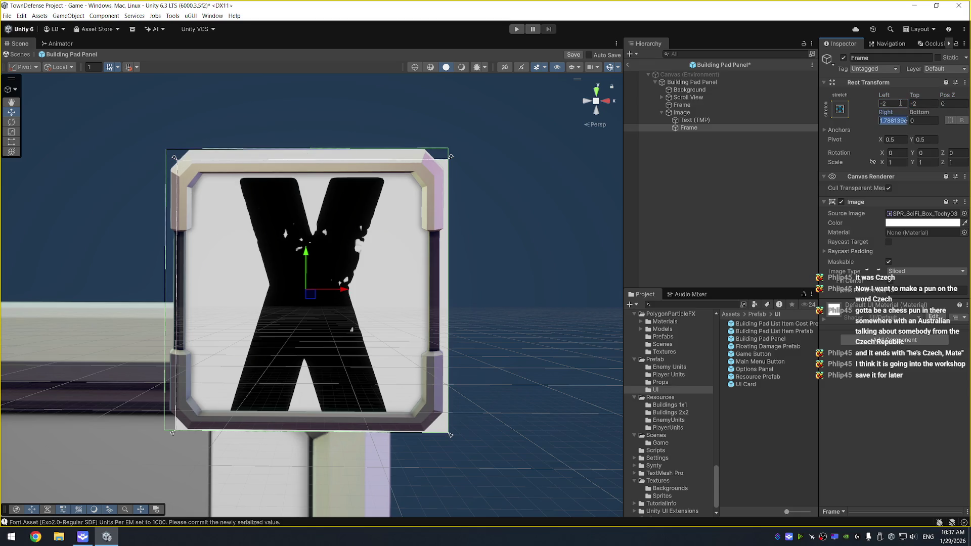
{"action": "type", "text": "-2"}
{"action": "key", "text": "Tab"}
{"action": "type", "text": "-2"}
Reduce the X text's font size to 40
{"action": "left_click", "coordinate": [694, 120]}
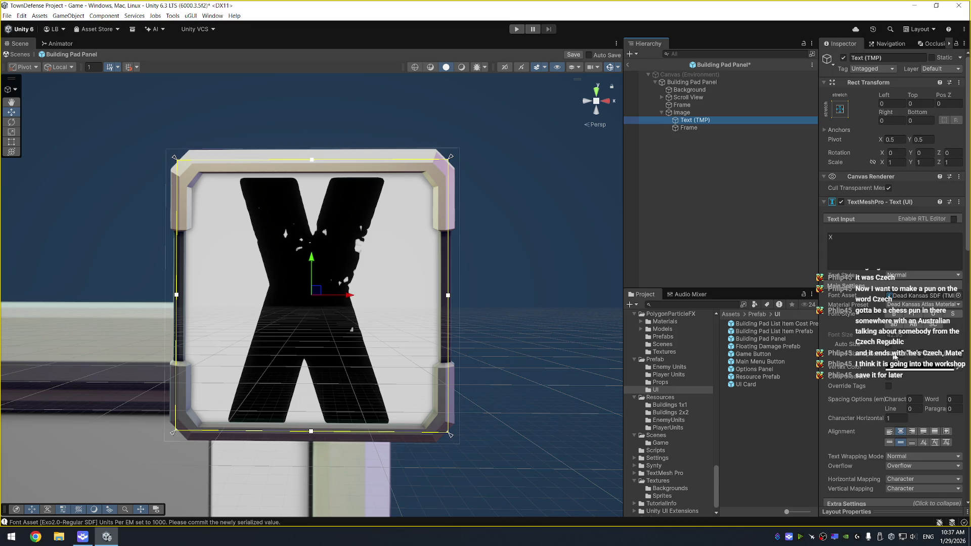
{"action": "left_click", "coordinate": [925, 357]}
{"action": "type", "text": "40"}
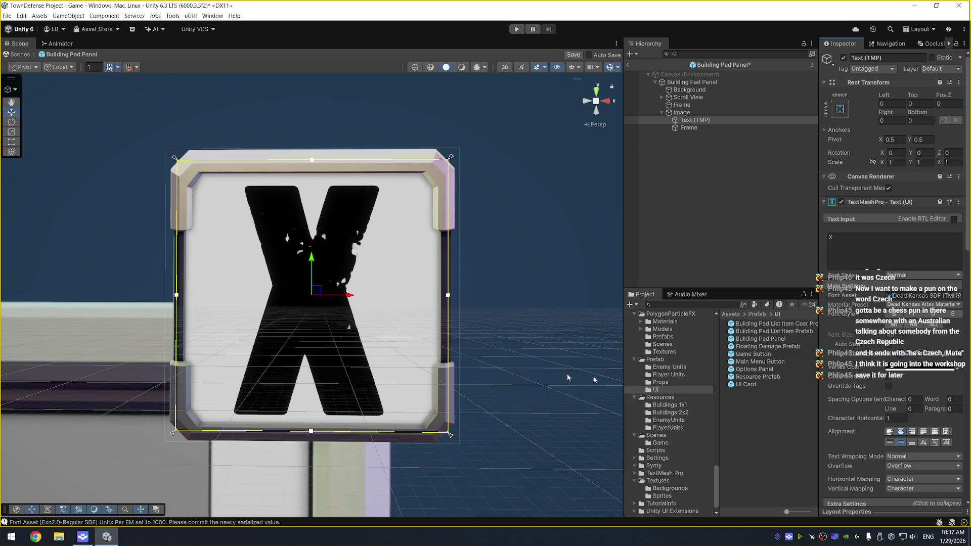
{"action": "scroll", "coordinate": [568, 377], "scroll_direction": "down", "scroll_amount": 5}
Rename the Image object holding the X to Close Panel
{"action": "left_click", "coordinate": [694, 115]}
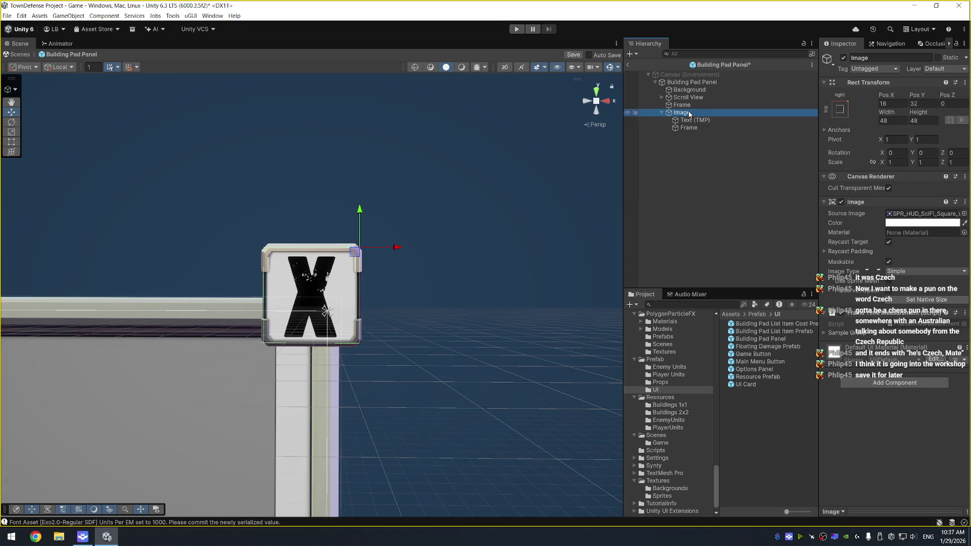
{"action": "key", "text": "F2"}
{"action": "type", "text": "Close Panel"}
{"action": "key", "text": "Return"}
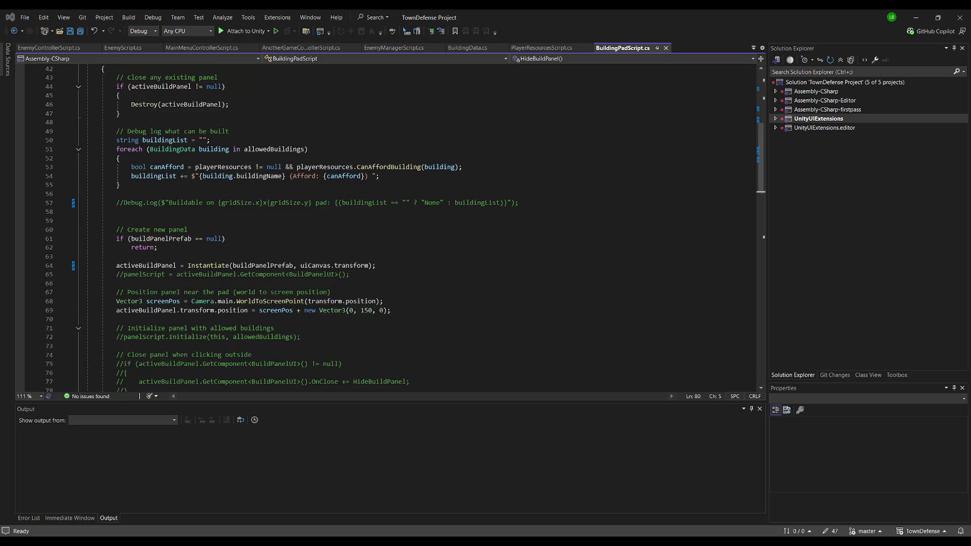
Scroll through BuildingPadScript.cs's ShowBuildPanel/HideBuildPanel code, then return to Unity
{"action": "scroll", "coordinate": [384, 227], "scroll_direction": "down", "scroll_amount": 1}
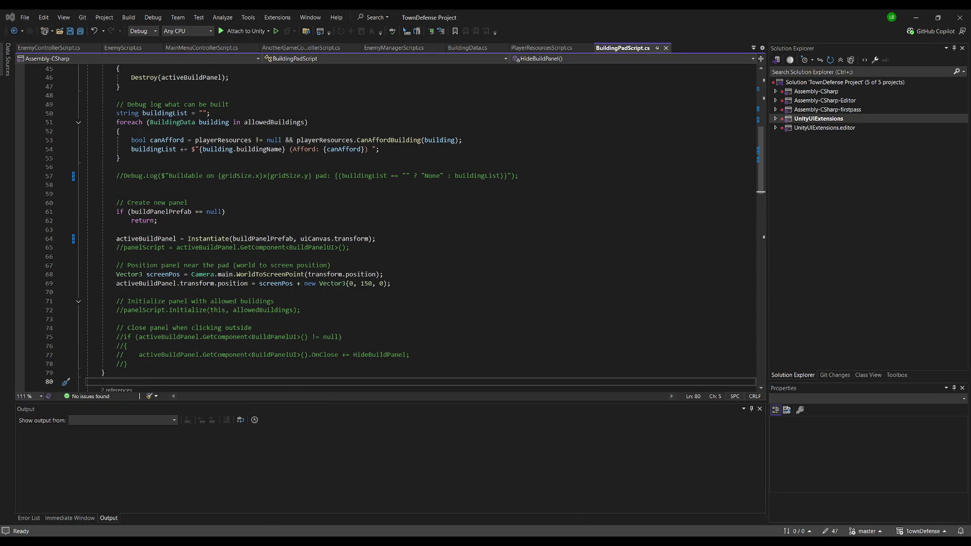
{"action": "scroll", "coordinate": [384, 227], "scroll_direction": "down", "scroll_amount": 6}
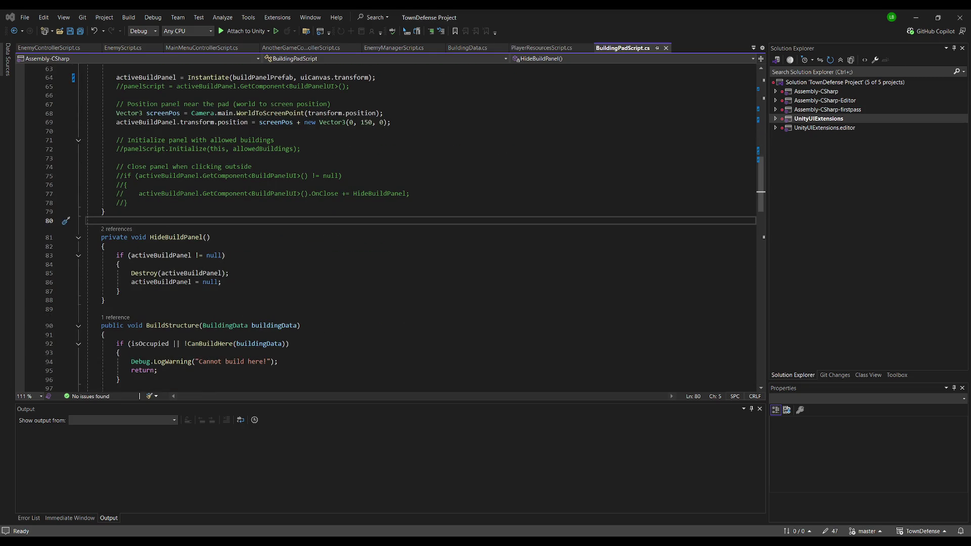
{"action": "key", "text": "alt+Tab"}
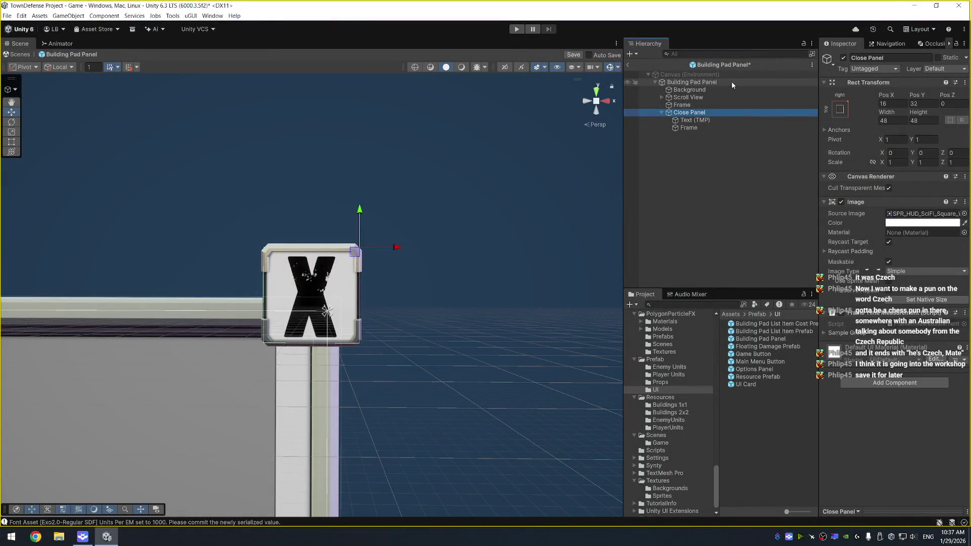
Add the Build Panel UI script to Building Pad Panel and set itself as button container
{"action": "left_click", "coordinate": [894, 309]}
{"action": "type", "text": "Bu"}
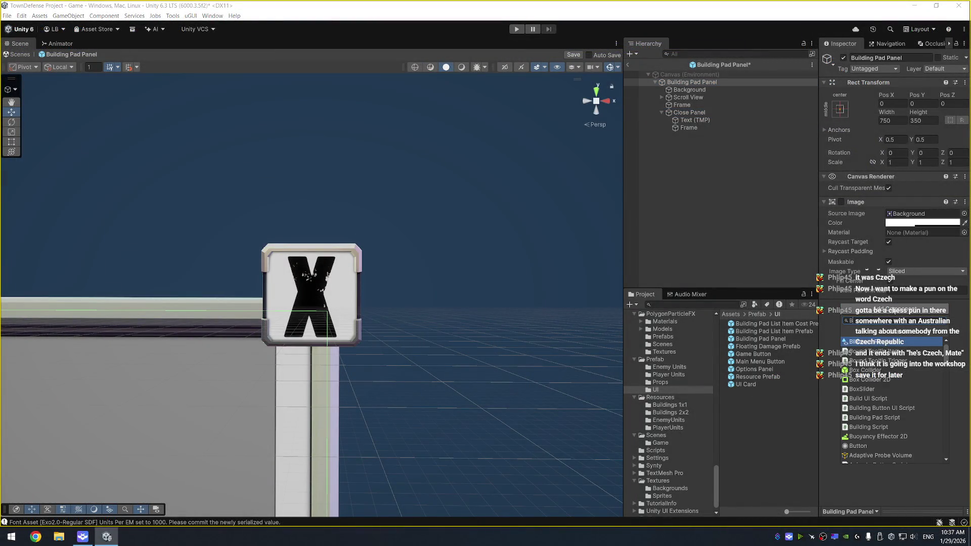
{"action": "key", "text": "Down"}
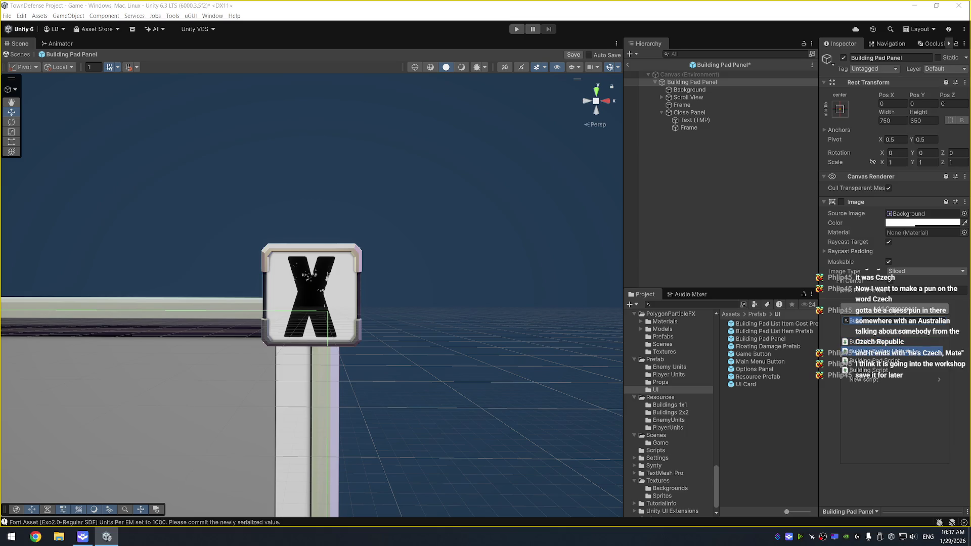
{"action": "key", "text": "Up"}
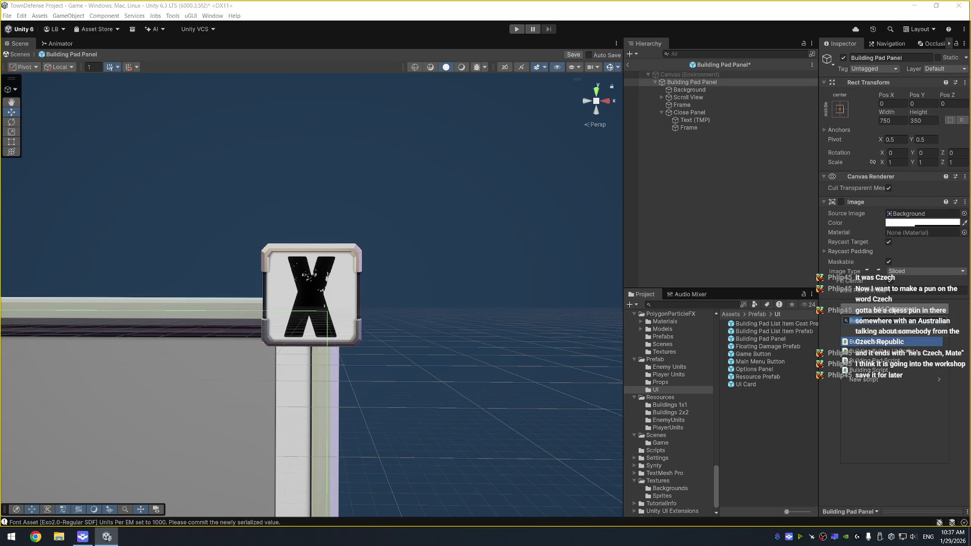
{"action": "key", "text": "Return"}
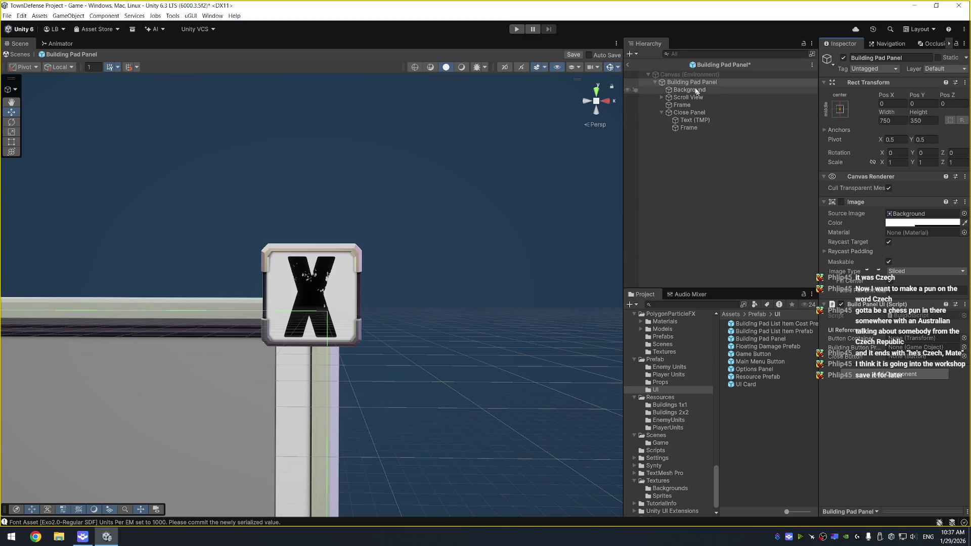
{"action": "left_click_drag", "start_coordinate": [890, 331], "coordinate": [890, 337]}
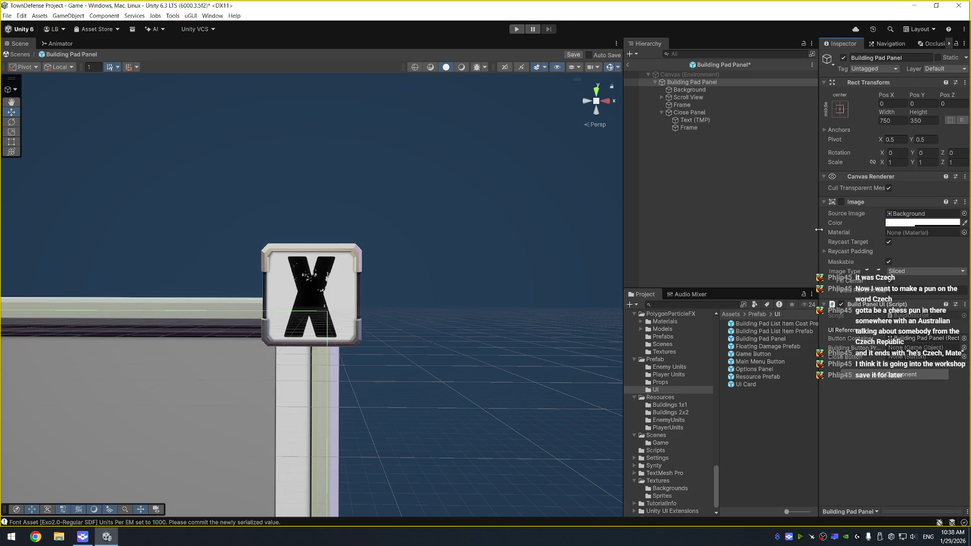
Assign Close Panel as the Build Panel UI's close button reference
{"action": "left_click_drag", "start_coordinate": [818, 230], "coordinate": [815, 230]}
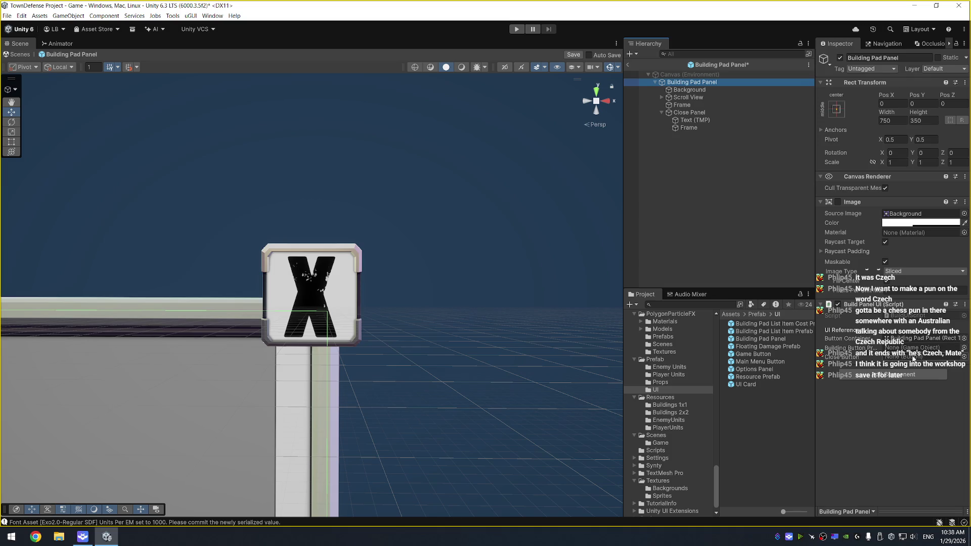
{"action": "scroll", "coordinate": [380, 247], "scroll_direction": "down", "scroll_amount": 3}
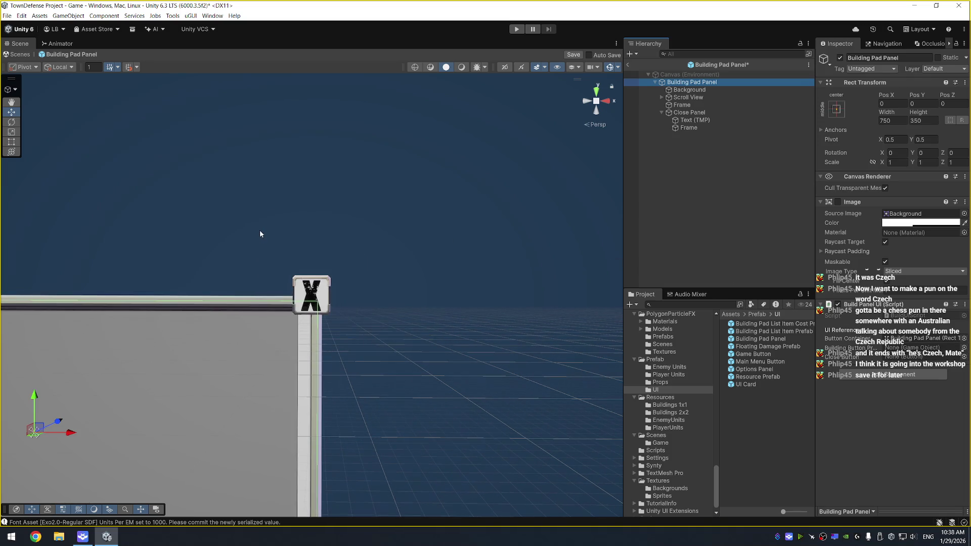
{"action": "left_click_drag", "start_coordinate": [260, 230], "coordinate": [486, 169]}
{"action": "scroll", "coordinate": [462, 163], "scroll_direction": "down", "scroll_amount": 4}
{"action": "scroll", "coordinate": [480, 199], "scroll_direction": "up", "scroll_amount": 3}
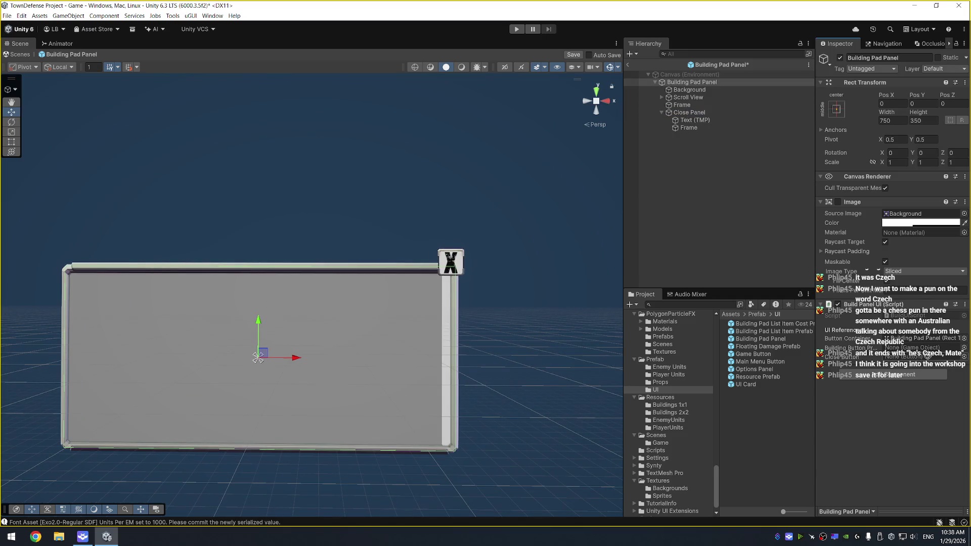
{"action": "left_click_drag", "start_coordinate": [711, 111], "coordinate": [936, 360]}
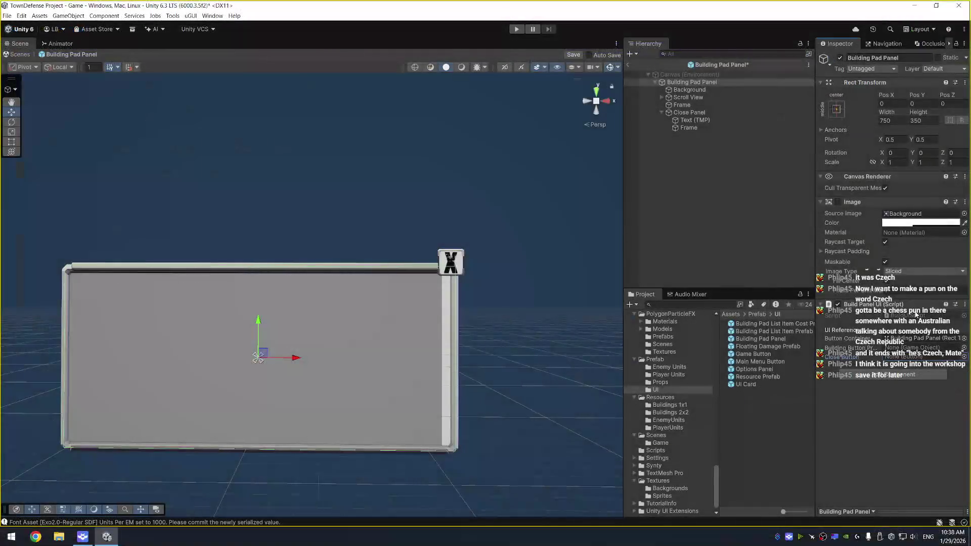
Open the BuildPanelUI script and change the closeButton field's type to GameObject
{"action": "left_click", "coordinate": [917, 314]}
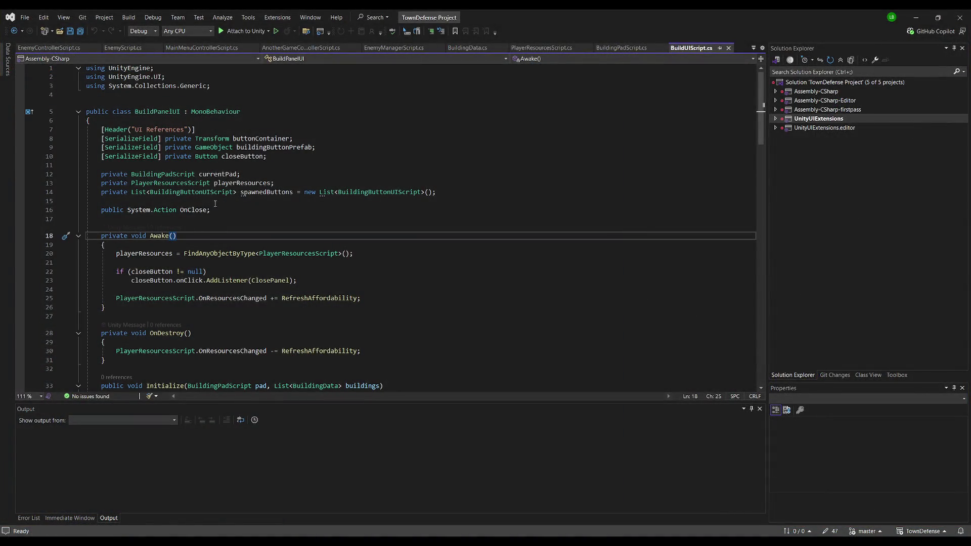
{"action": "left_click", "coordinate": [207, 158]}
{"action": "double_click", "coordinate": [207, 158]}
{"action": "type", "text": "GameObject"}
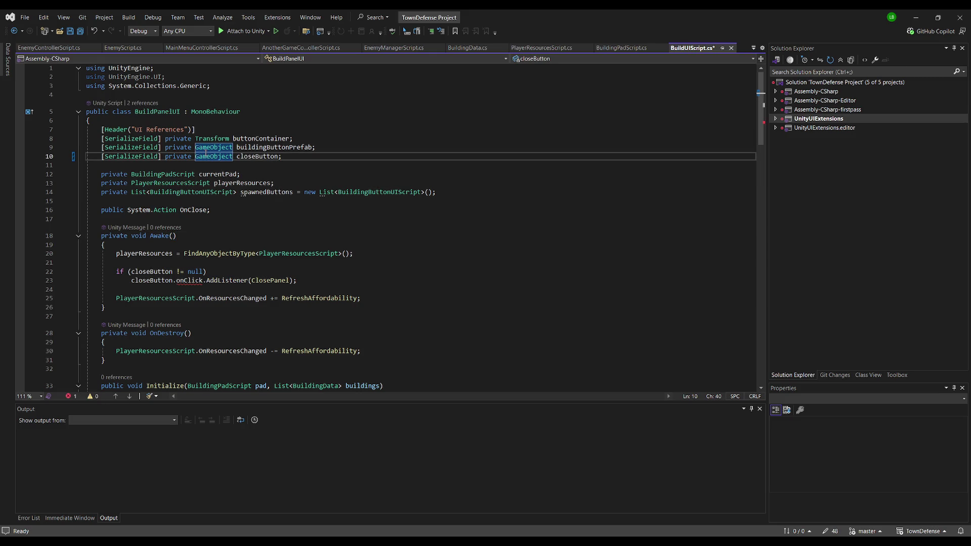
Review the closeButton listener and null check in Awake, then select Close Panel in Unity
{"action": "left_click", "coordinate": [266, 264]}
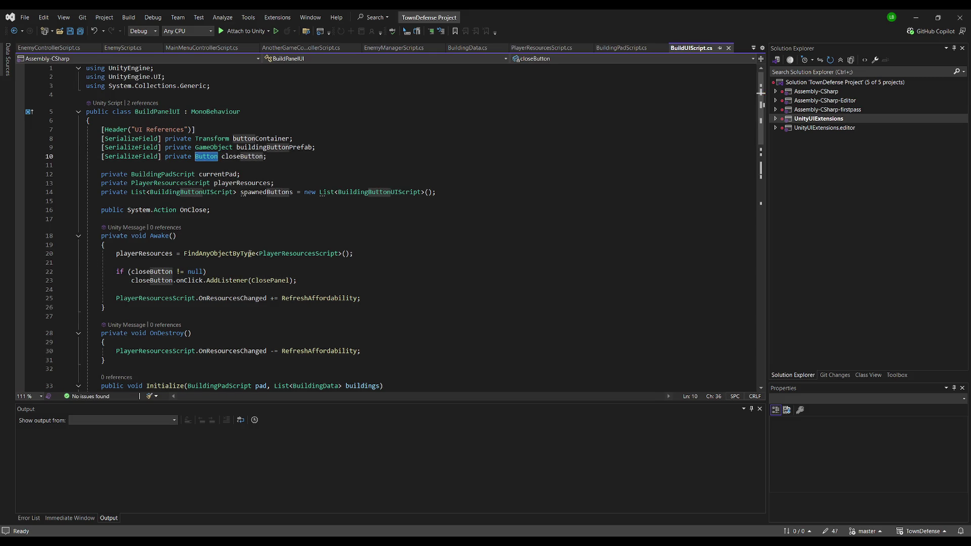
{"action": "left_click", "coordinate": [229, 202]}
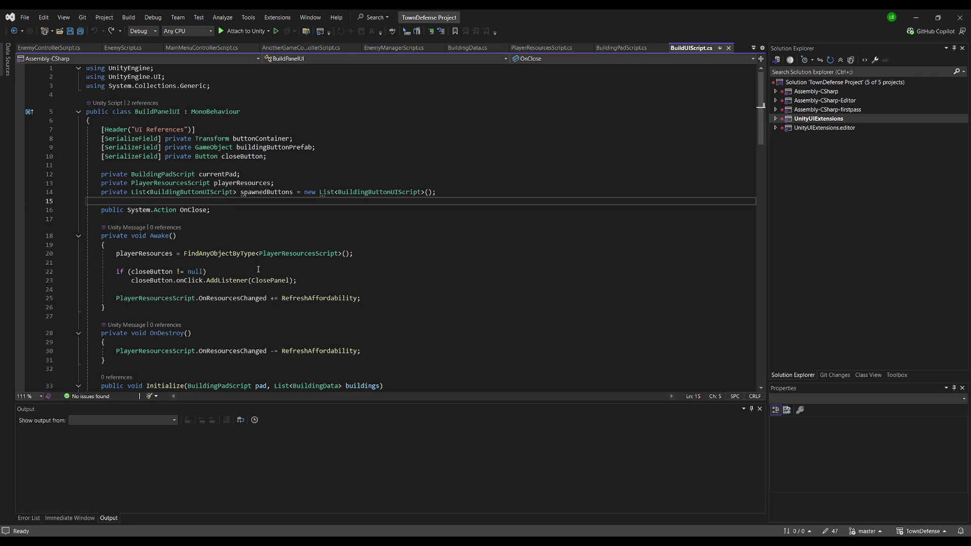
{"action": "left_click", "coordinate": [218, 272]}
{"action": "scroll", "coordinate": [266, 291], "scroll_direction": "down", "scroll_amount": 8}
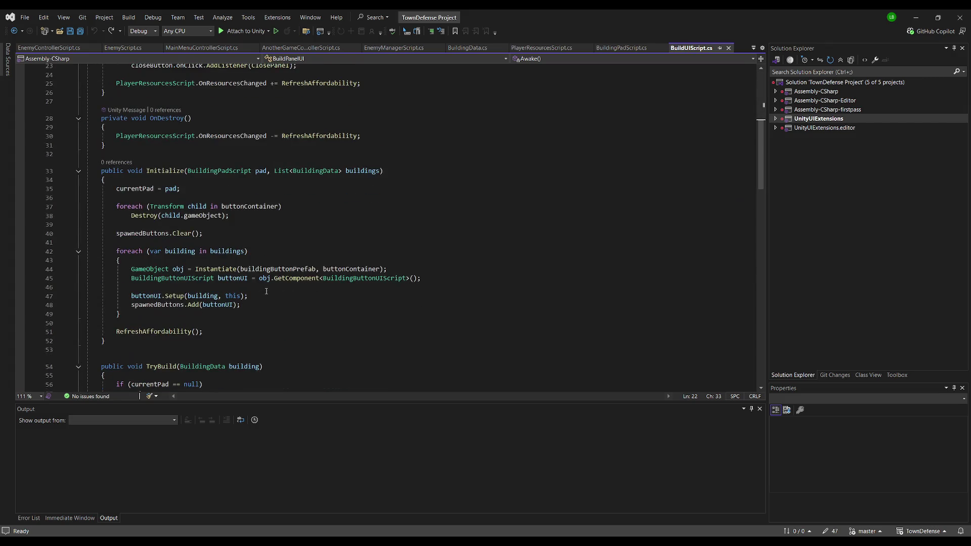
{"action": "scroll", "coordinate": [271, 286], "scroll_direction": "down", "scroll_amount": 7}
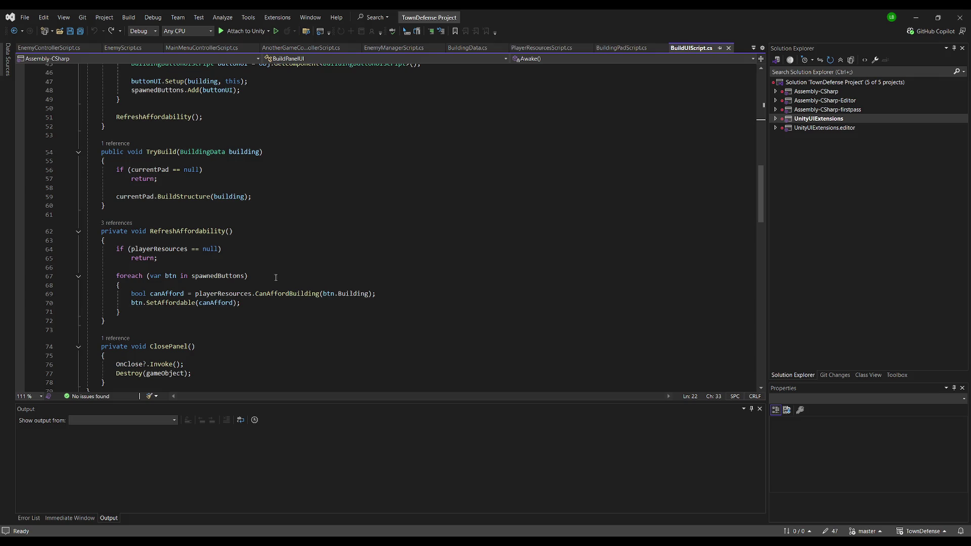
{"action": "scroll", "coordinate": [256, 262], "scroll_direction": "up", "scroll_amount": 15}
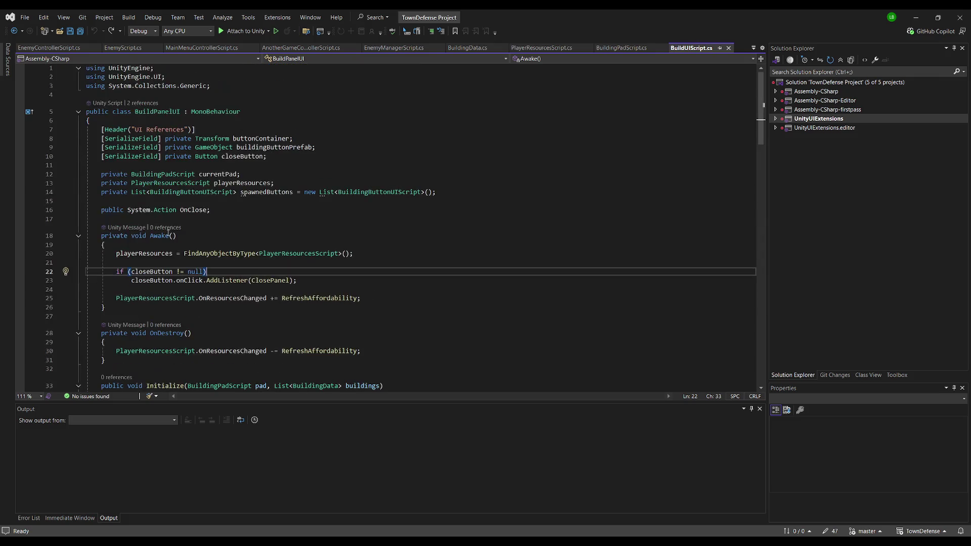
{"action": "key", "text": "alt+Tab"}
{"action": "left_click", "coordinate": [693, 114]}
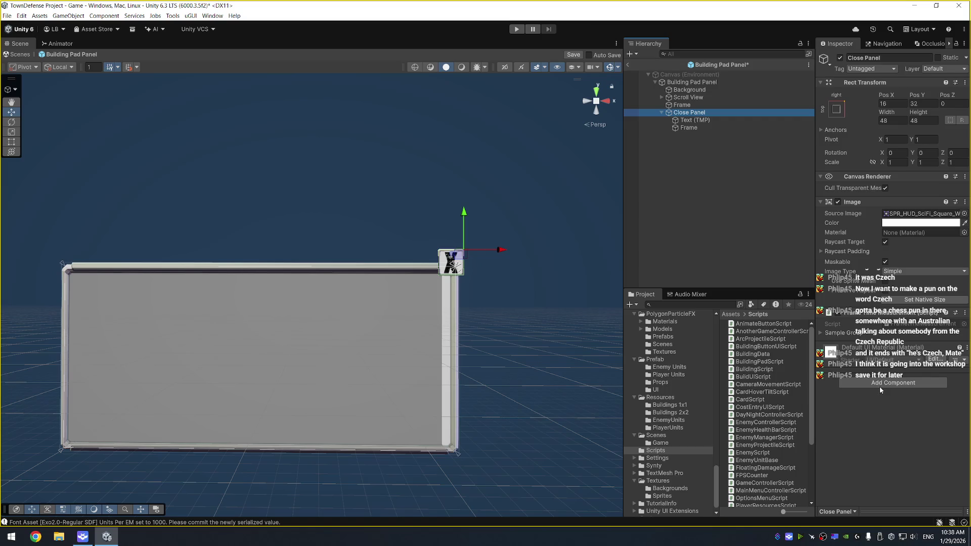
Add a Button to Close Panel, untick its Image's Raycast Target, and run a quick Play test
{"action": "left_click", "coordinate": [880, 385]}
{"action": "type", "text": "button"}
{"action": "key", "text": "Return"}
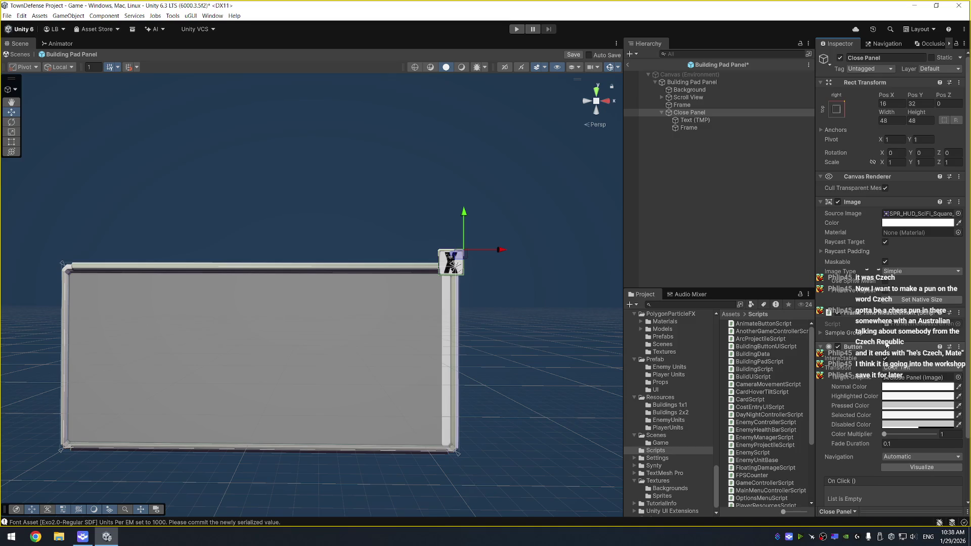
{"action": "scroll", "coordinate": [882, 436], "scroll_direction": "down", "scroll_amount": 3}
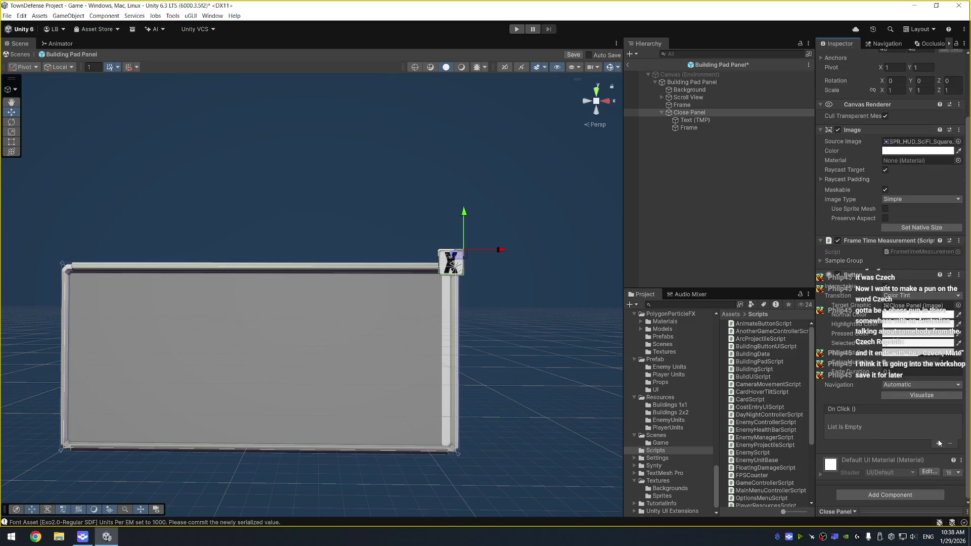
{"action": "scroll", "coordinate": [899, 395], "scroll_direction": "up", "scroll_amount": 3}
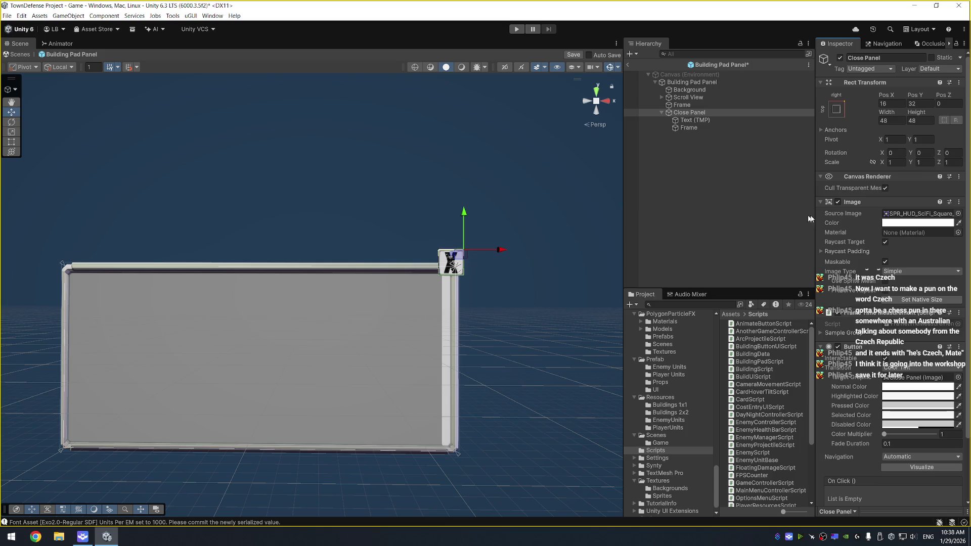
{"action": "left_click", "coordinate": [885, 243]}
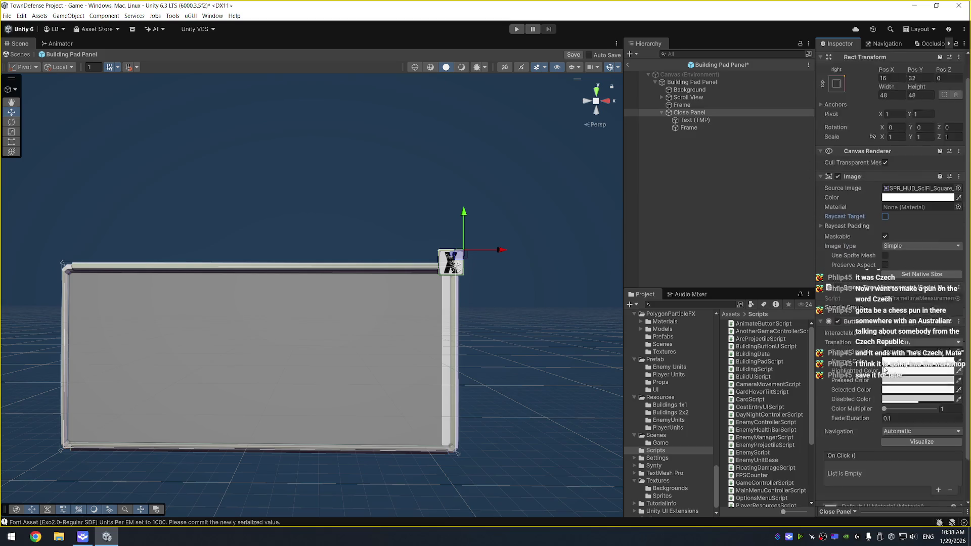
{"action": "left_click", "coordinate": [515, 29]}
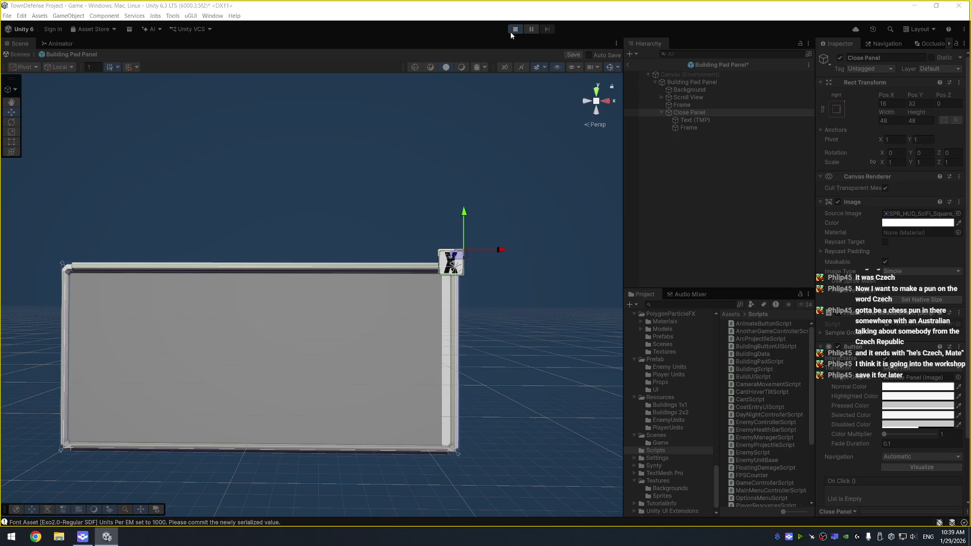
{"action": "left_click", "coordinate": [514, 30]}
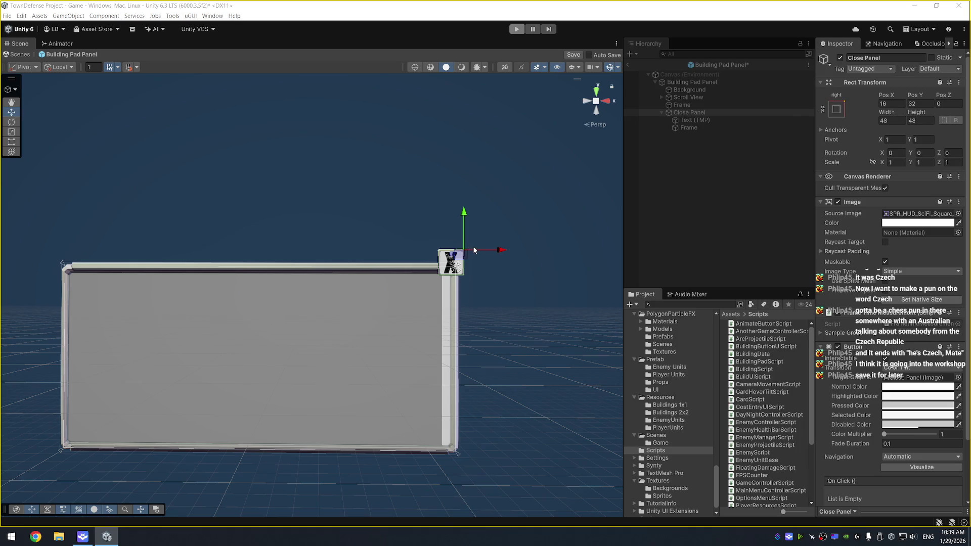
Move Close Panel to the panel's top-right corner (Pos 33.4, 34.3) and link it as Close Button
{"action": "key", "text": "ctrl+p"}
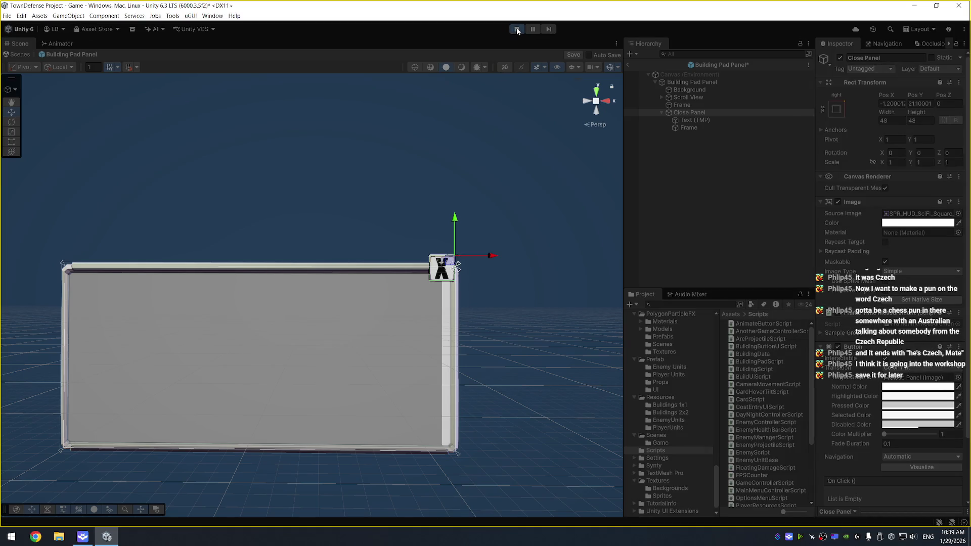
{"action": "scroll", "coordinate": [480, 206], "scroll_direction": "up", "scroll_amount": 5}
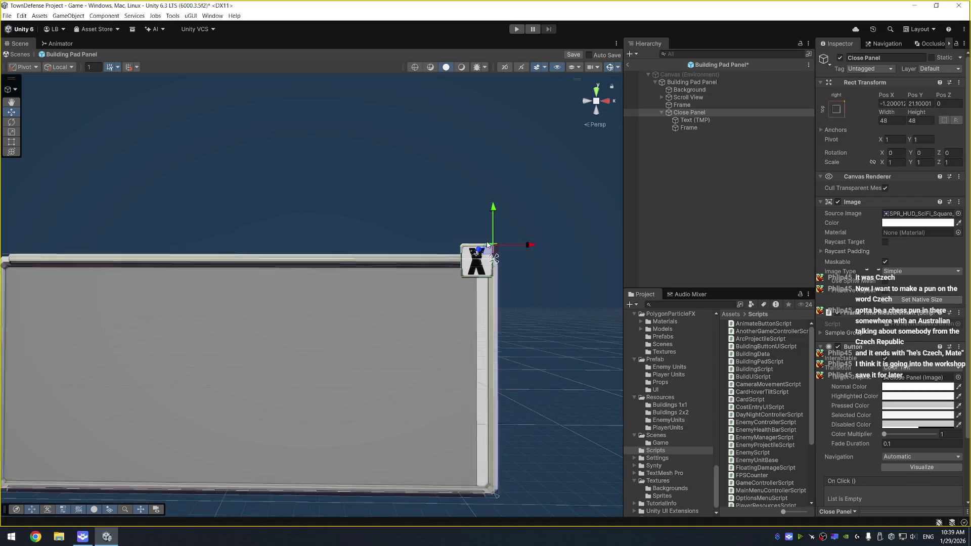
{"action": "mouse_move", "coordinate": [403, 271]}
{"action": "left_mouse_down"}
{"action": "mouse_move", "coordinate": [403, 243]}
{"action": "mouse_move", "coordinate": [407, 287]}
{"action": "mouse_move", "coordinate": [368, 286]}
{"action": "mouse_move", "coordinate": [410, 283]}
{"action": "mouse_move", "coordinate": [410, 261]}
{"action": "mouse_move", "coordinate": [433, 261]}
{"action": "mouse_move", "coordinate": [386, 264]}
{"action": "mouse_move", "coordinate": [443, 265]}
{"action": "mouse_move", "coordinate": [434, 265]}
{"action": "left_mouse_up"}
{"action": "left_click", "coordinate": [430, 252]}
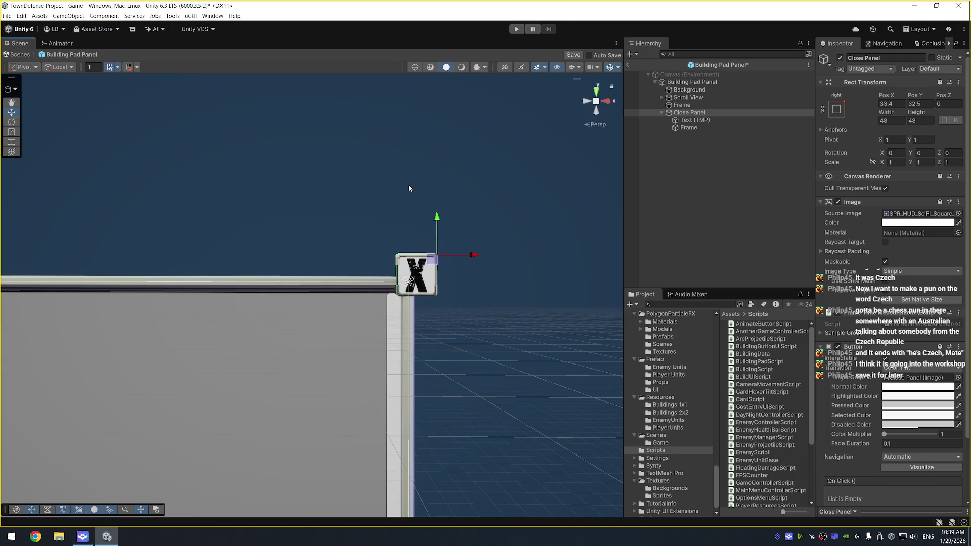
{"action": "left_click", "coordinate": [419, 274]}
{"action": "left_click_drag", "start_coordinate": [431, 262], "coordinate": [430, 261]}
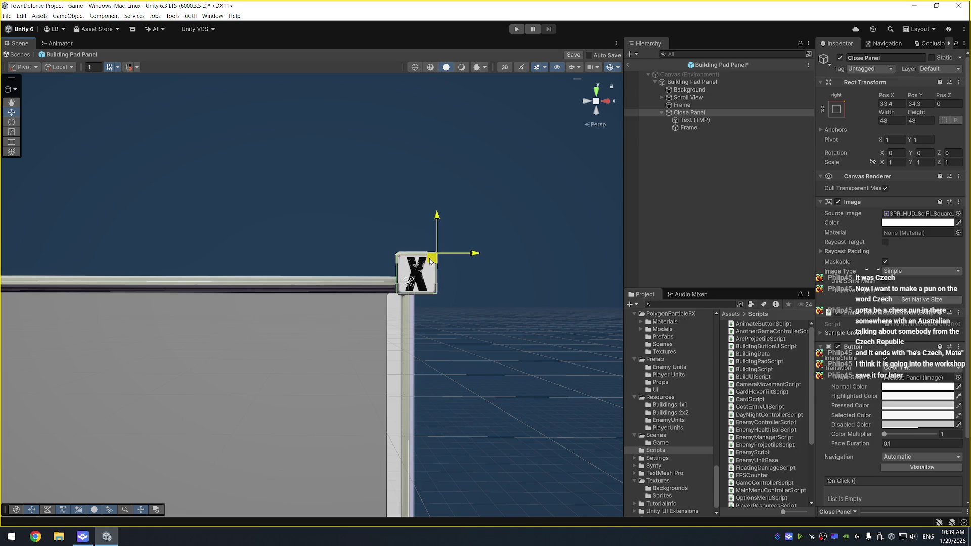
{"action": "left_click", "coordinate": [726, 83]}
{"action": "mouse_move", "coordinate": [686, 113]}
{"action": "left_mouse_down"}
{"action": "mouse_move", "coordinate": [834, 252]}
{"action": "mouse_move", "coordinate": [915, 357]}
{"action": "left_mouse_up"}
Assign Building Pad List Item Prefab from Prefab > UI as the Building Button Prefab
{"action": "scroll", "coordinate": [706, 414], "scroll_direction": "up", "scroll_amount": 8}
{"action": "scroll", "coordinate": [705, 413], "scroll_direction": "up", "scroll_amount": 10}
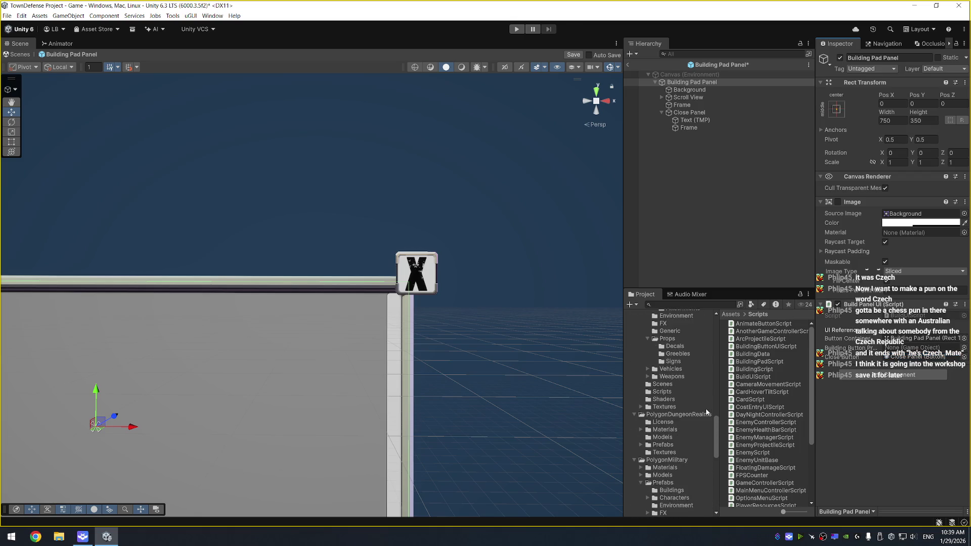
{"action": "scroll", "coordinate": [699, 408], "scroll_direction": "down", "scroll_amount": 10}
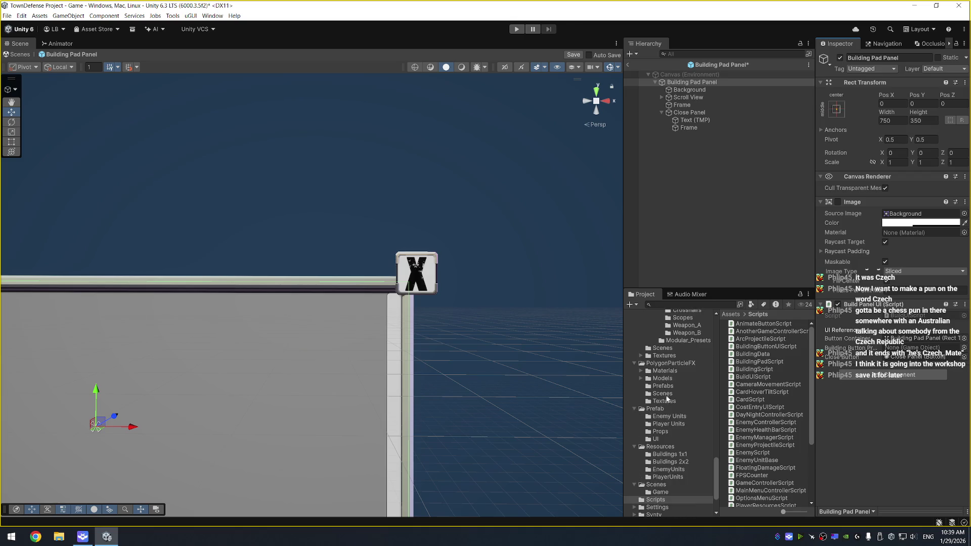
{"action": "left_click", "coordinate": [659, 440]}
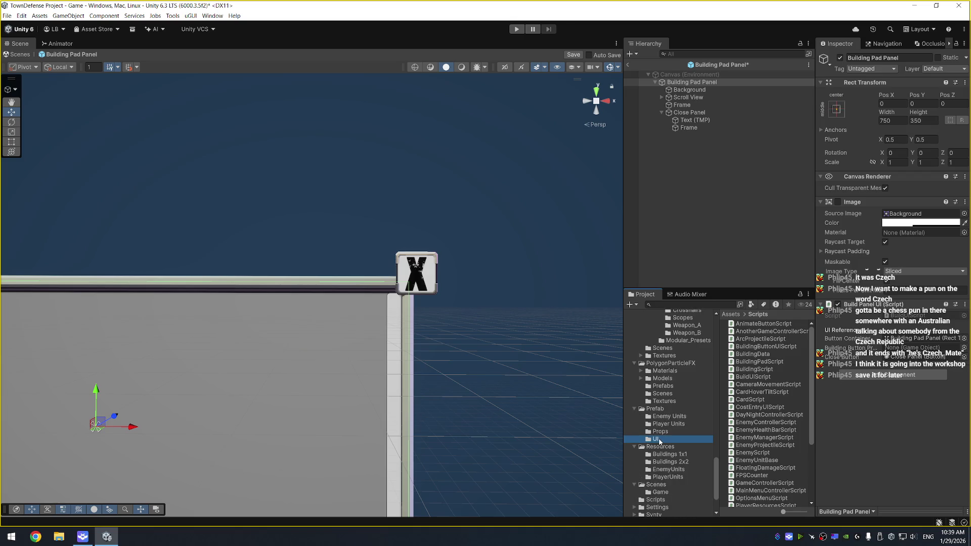
{"action": "left_click_drag", "start_coordinate": [786, 333], "coordinate": [920, 349]}
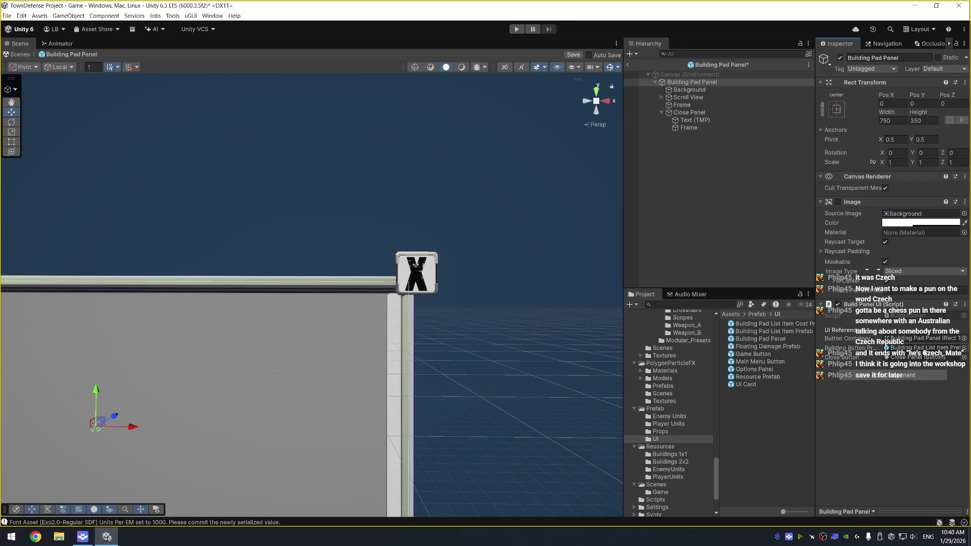
Open Building Pad List Item Prefab and search Add Component for 'button'
{"action": "double_click", "coordinate": [798, 332]}
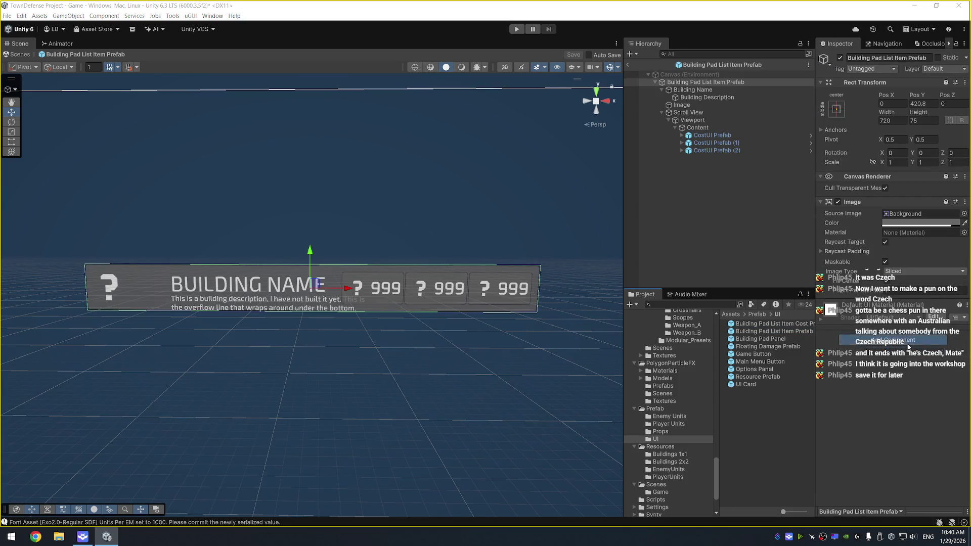
{"action": "left_click", "coordinate": [890, 339]}
{"action": "type", "text": "button"}
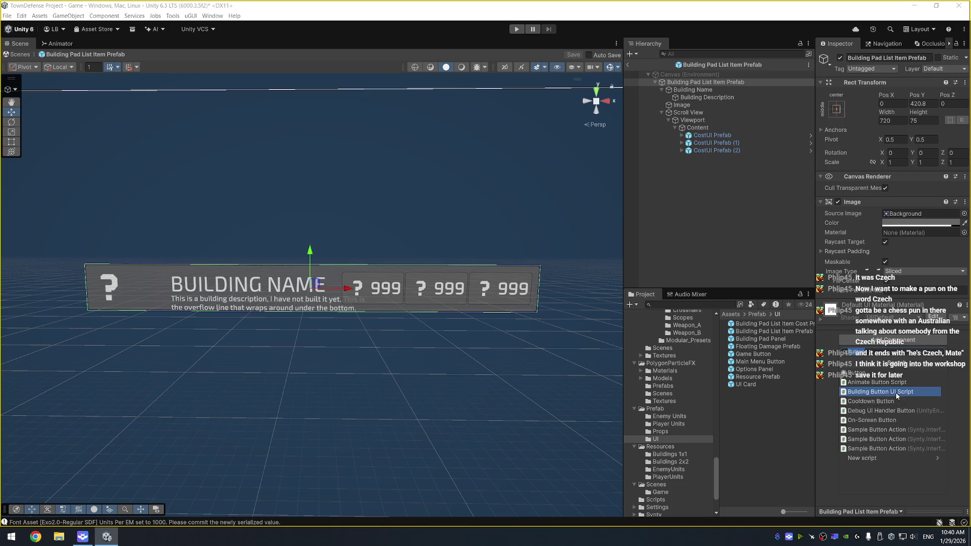